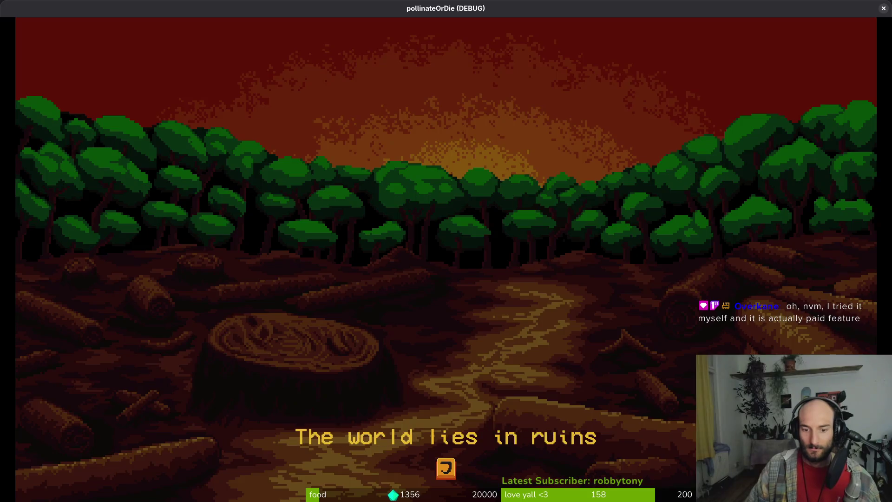
- Advance through the intro slides and skip the bee's opening dialogue
{"action": "key", "text": "Return"}
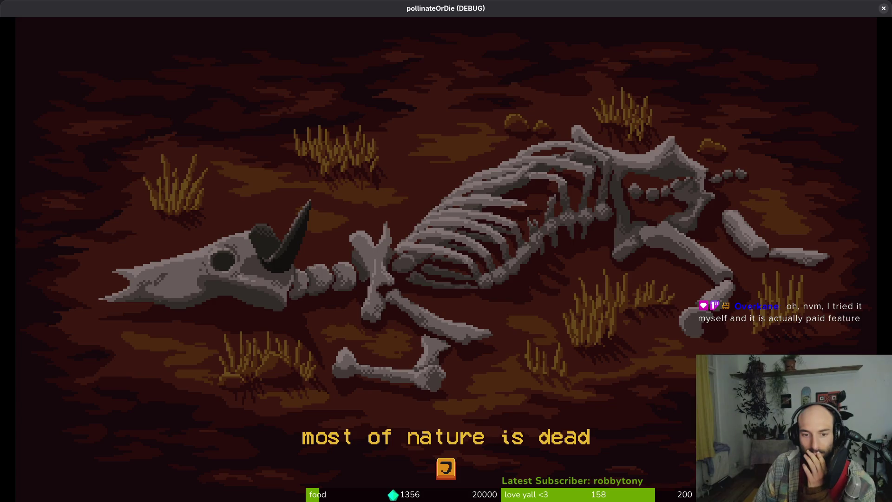
{"action": "key", "text": "Return"}
{"action": "key", "text": "Return"}
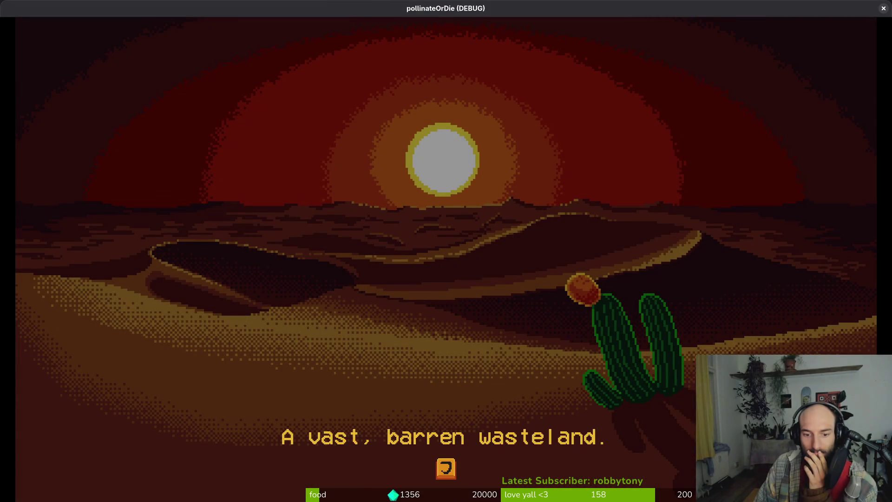
{"action": "key", "text": "Return"}
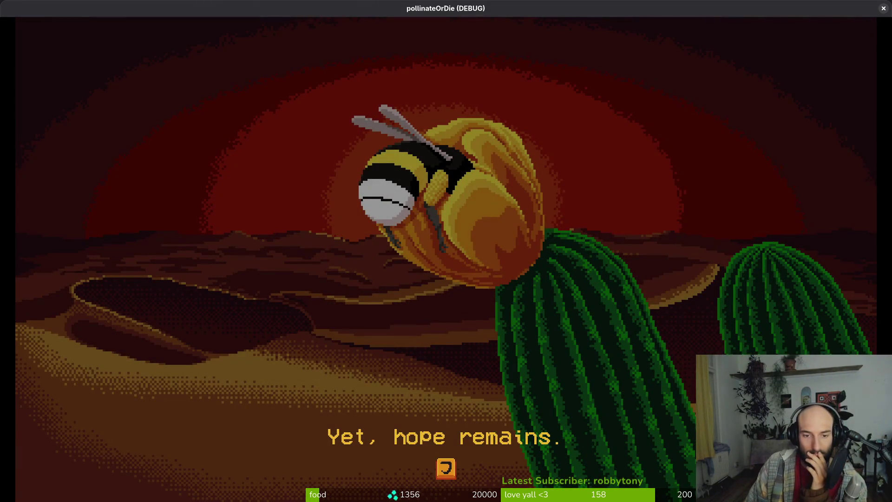
{"action": "key", "text": "Return"}
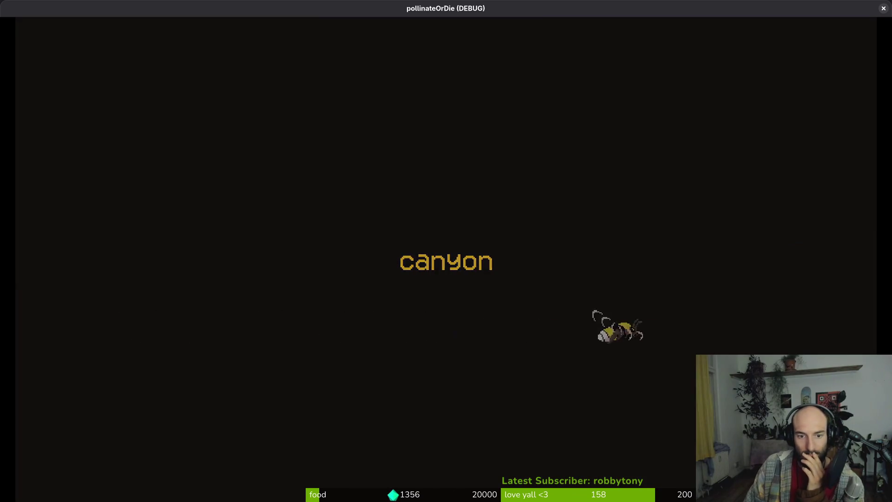
{"action": "key", "text": "Return"}
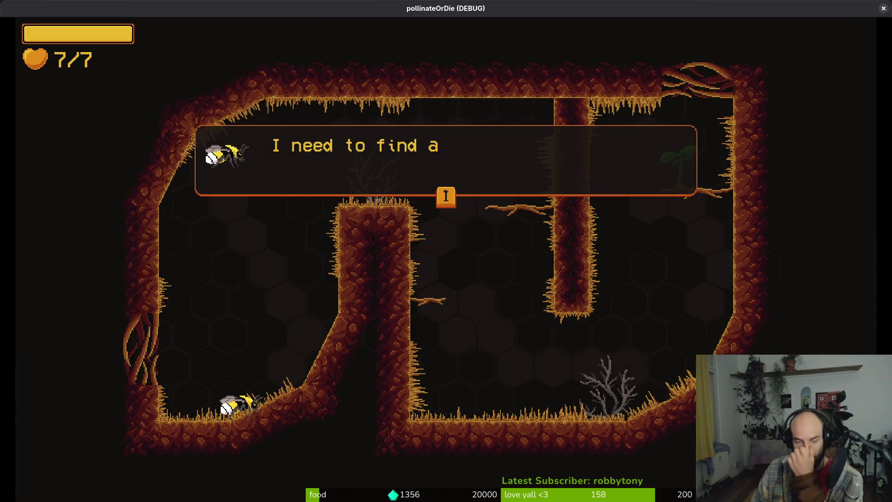
{"action": "key", "text": "Return"}
- Walk the bee up the slope and over the pillar, then quit to the main menu and close the game
{"action": "key", "text": "d"}
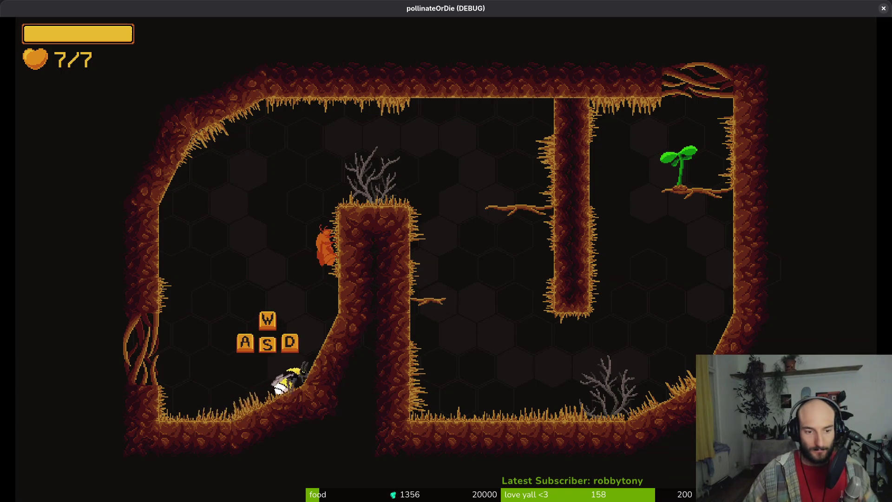
{"action": "key", "text": "w"}
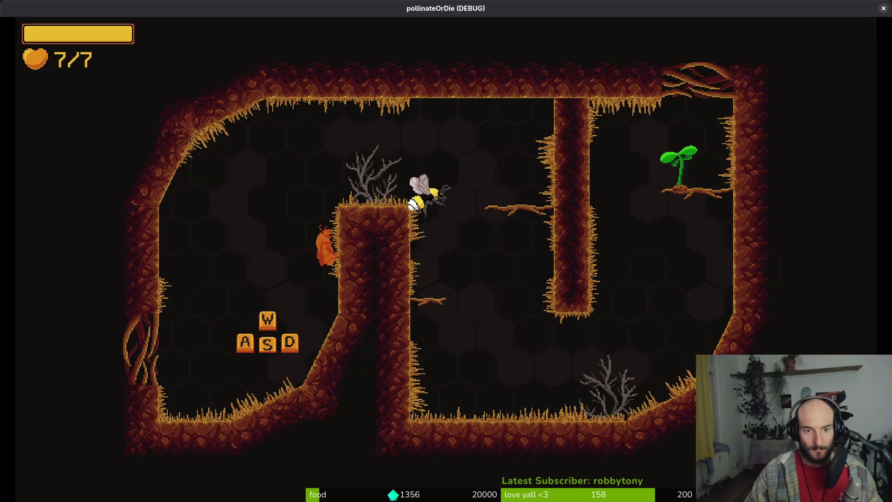
{"action": "key", "text": "Escape"}
{"action": "key", "text": "Up"}
{"action": "key", "text": "Return"}
{"action": "key", "text": "Left"}
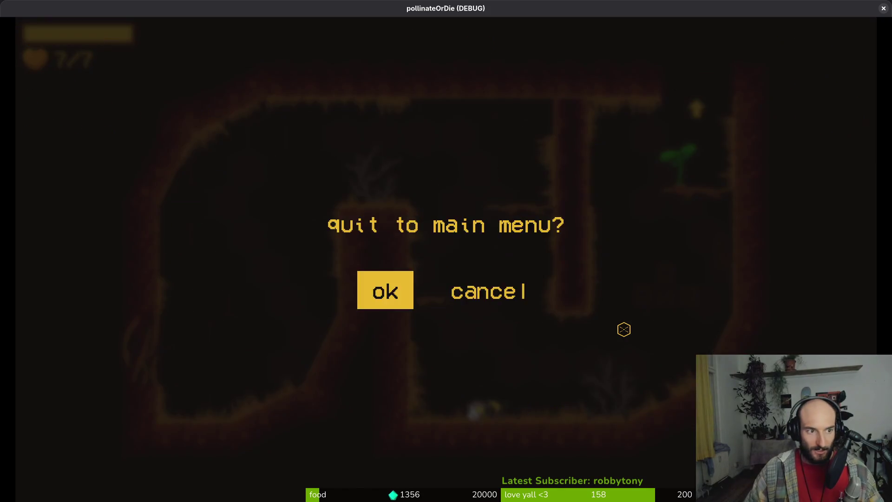
{"action": "key", "text": "Return"}
{"action": "left_click", "coordinate": [884, 8]}
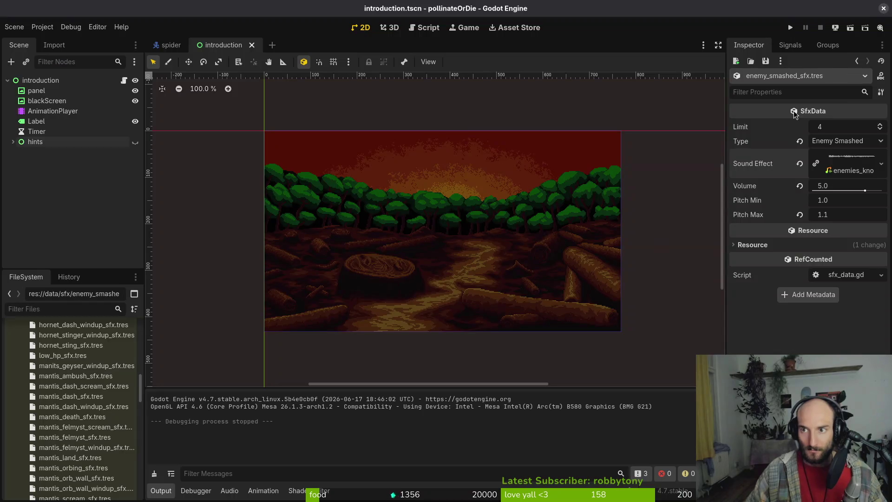
- Close the introduction and spider scene tabs in the editor and switch to the terminal
{"action": "middle_click", "coordinate": [219, 46]}
{"action": "middle_click", "coordinate": [173, 46]}
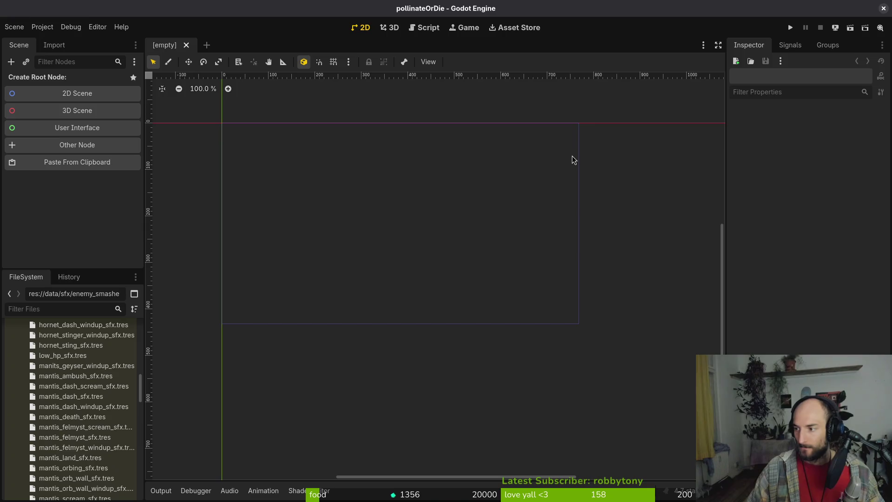
{"action": "key", "text": "super+2"}
{"action": "key", "text": "super+3"}
- Stage the changed translation files in tig's status view, then start writing the git commit command
{"action": "type", "text": "tig"}
{"action": "key", "text": "Return"}
{"action": "key", "text": "s"}
{"action": "key", "text": "Down"}
{"action": "key", "text": "u"}
{"action": "key", "text": "u"}
{"action": "key", "text": "u"}
{"action": "key", "text": "u"}
{"action": "key", "text": "Down"}
{"action": "type", "text": "qgit commit "}
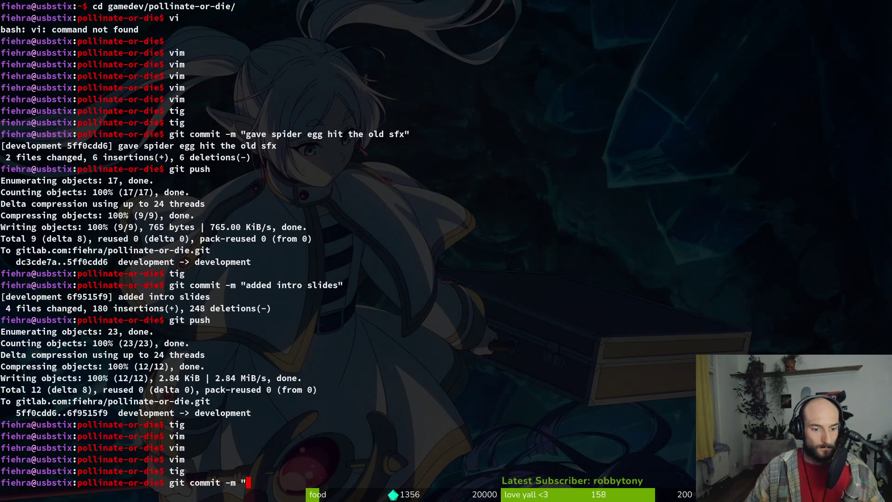
{"action": "type", "text": "ro"}
{"action": "type", "text": "plemente"}
{"action": "type", "text": "ntro"}
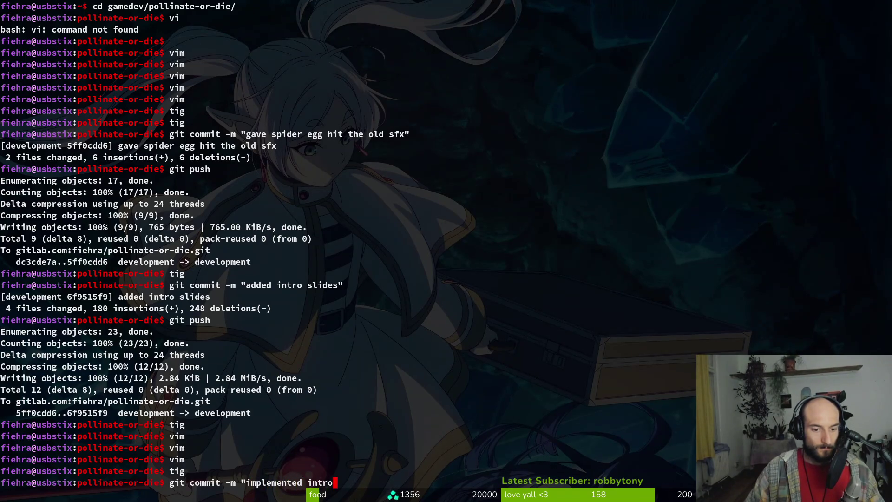
{"action": "type", "text": "translations and "}
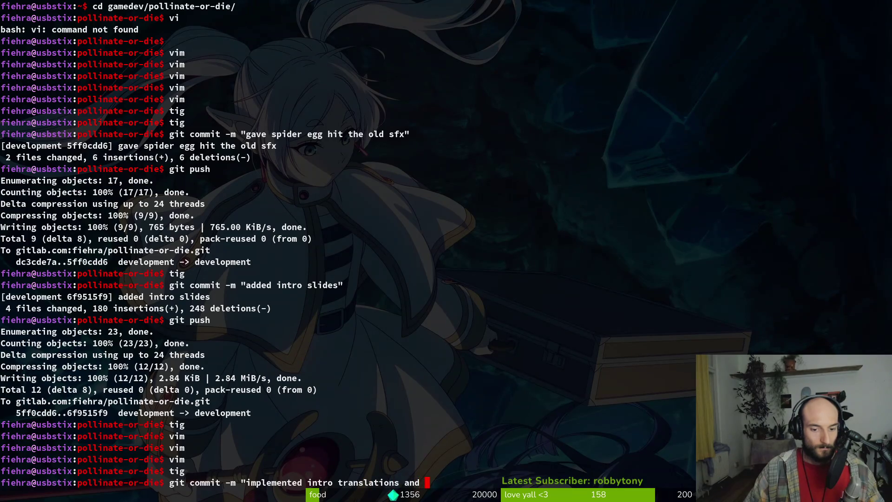
{"action": "type", "text": "proper transi"}
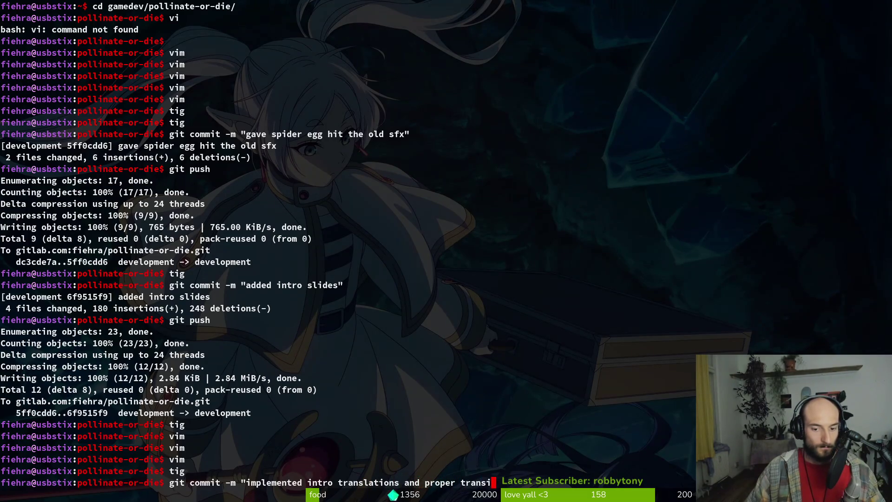
{"action": "type", "text": "tions a hints\""}
- Commit 'implemented intro translations and proper transitions and hints' and push it to the remote
{"action": "key", "text": "Return"}
{"action": "type", "text": "git push"}
{"action": "key", "text": "Return"}
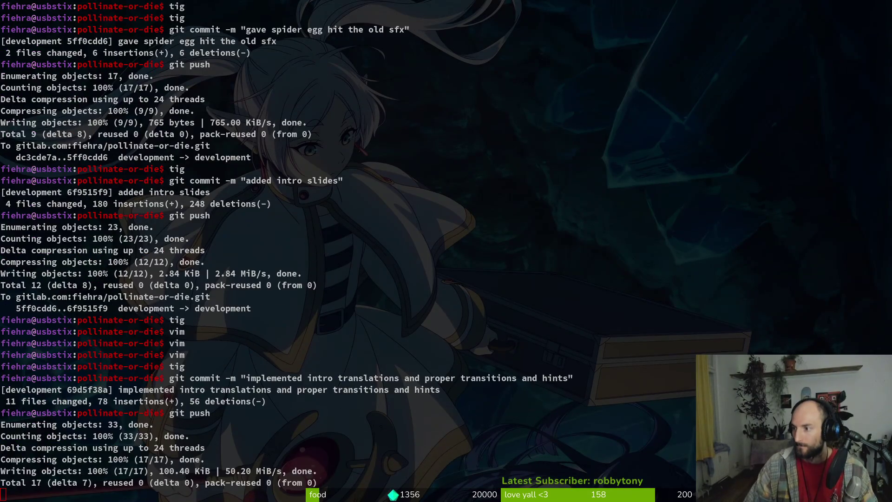
{"action": "key", "text": "alt+Tab"}
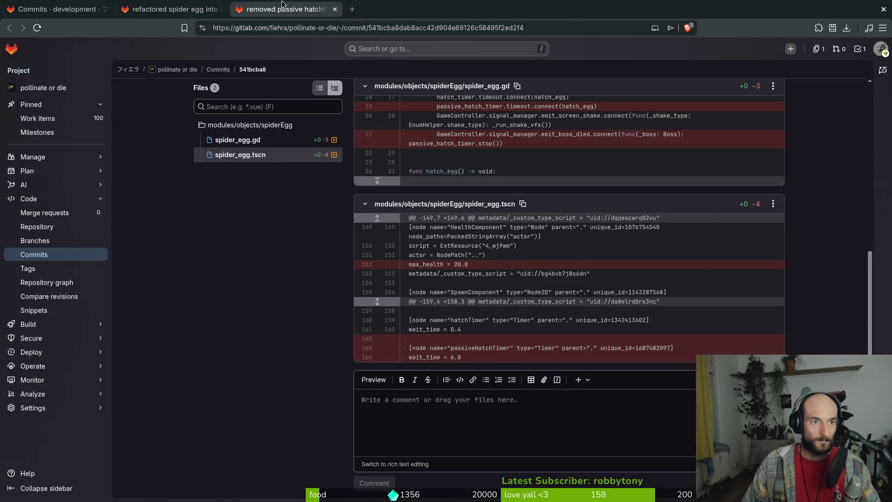
- Close the two spider-egg commit pages and open the project's Milestones list
{"action": "middle_click", "coordinate": [282, 4]}
{"action": "middle_click", "coordinate": [177, 8]}
{"action": "mouse_move", "coordinate": [44, 172]}
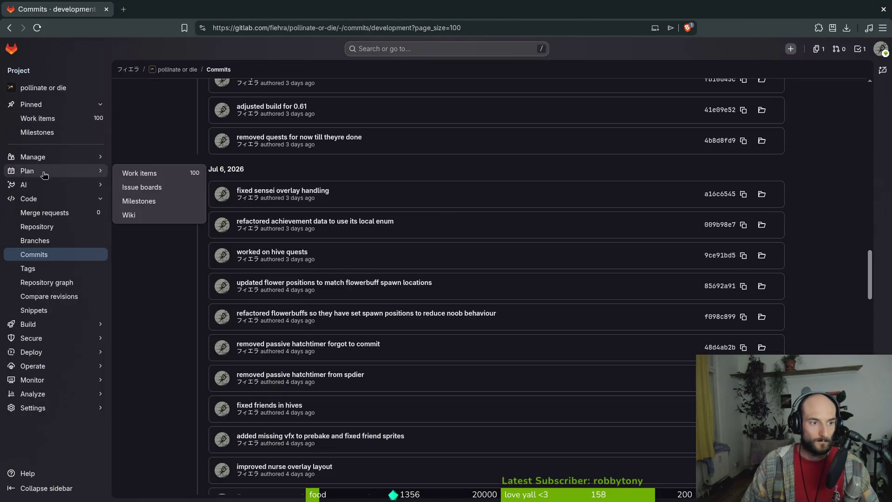
{"action": "left_click", "coordinate": [144, 201]}
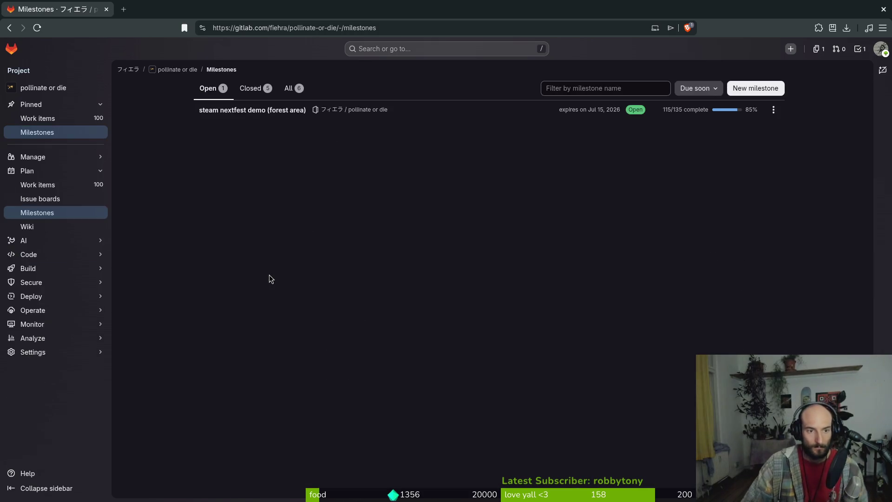
- Look over the steam nextfest demo (forest area) milestone board, then go back to the milestones
{"action": "left_click", "coordinate": [293, 115]}
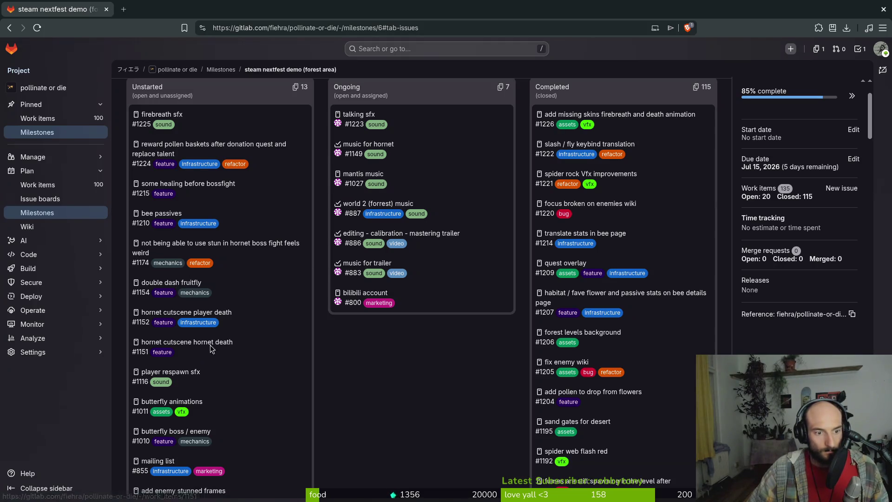
{"action": "scroll", "coordinate": [222, 338], "scroll_direction": "down", "scroll_amount": 2}
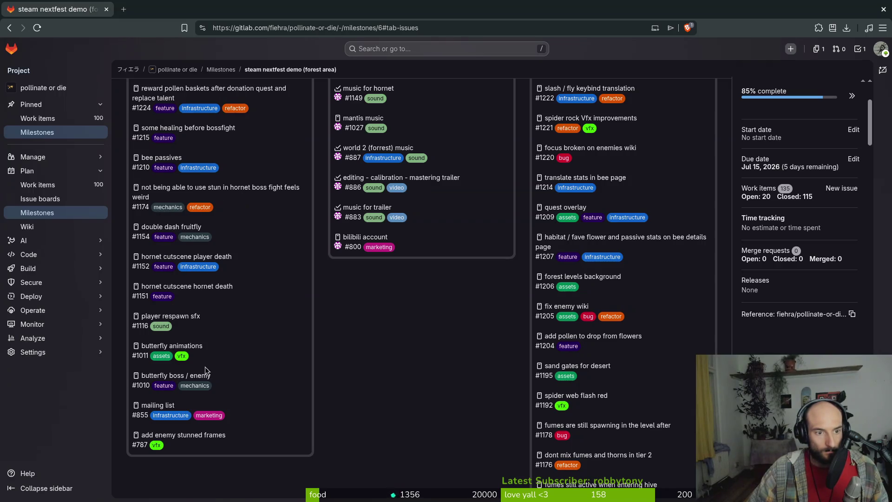
{"action": "scroll", "coordinate": [209, 303], "scroll_direction": "up", "scroll_amount": 2}
{"action": "key", "text": "alt+Left"}
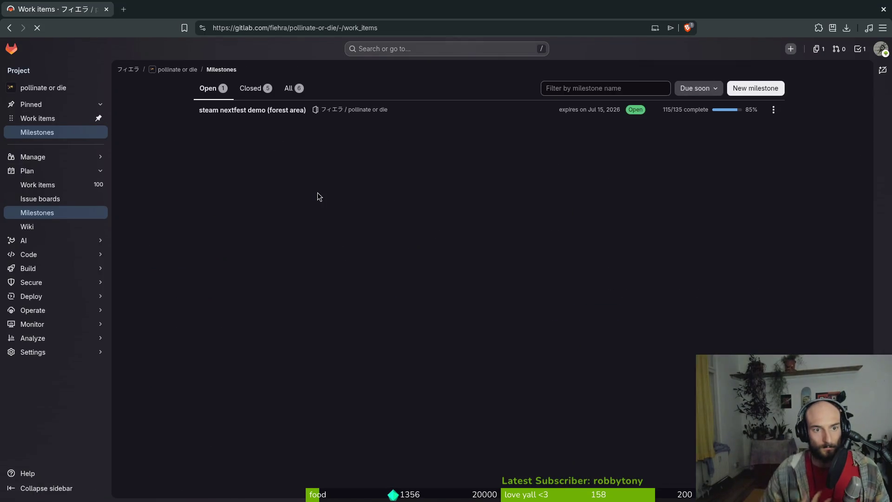
- Close the 'add slides to the game' work item in GitLab, then close the browser
{"action": "key", "text": "alt+Left"}
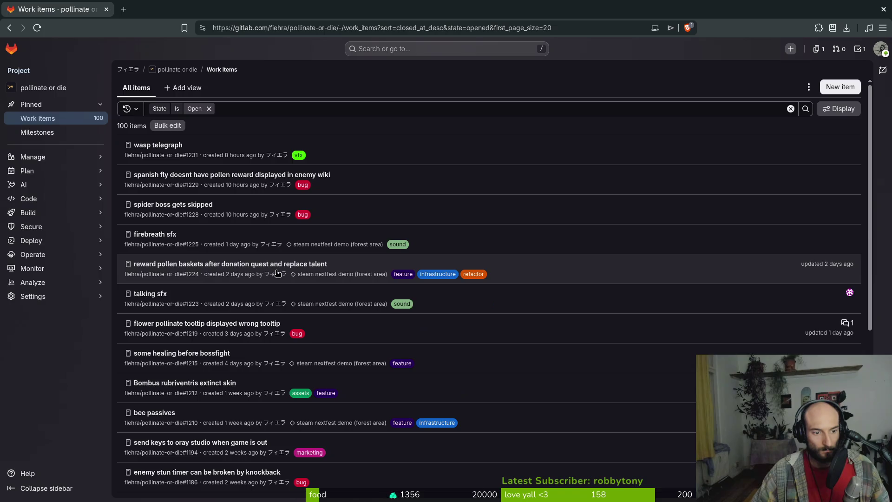
{"action": "scroll", "coordinate": [315, 287], "scroll_direction": "down", "scroll_amount": 3}
{"action": "scroll", "coordinate": [315, 287], "scroll_direction": "down", "scroll_amount": 2}
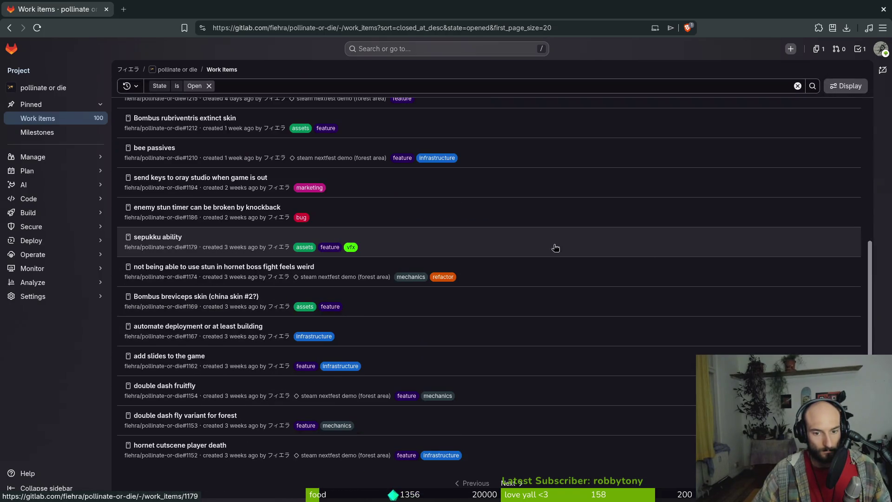
{"action": "left_click", "coordinate": [167, 357]}
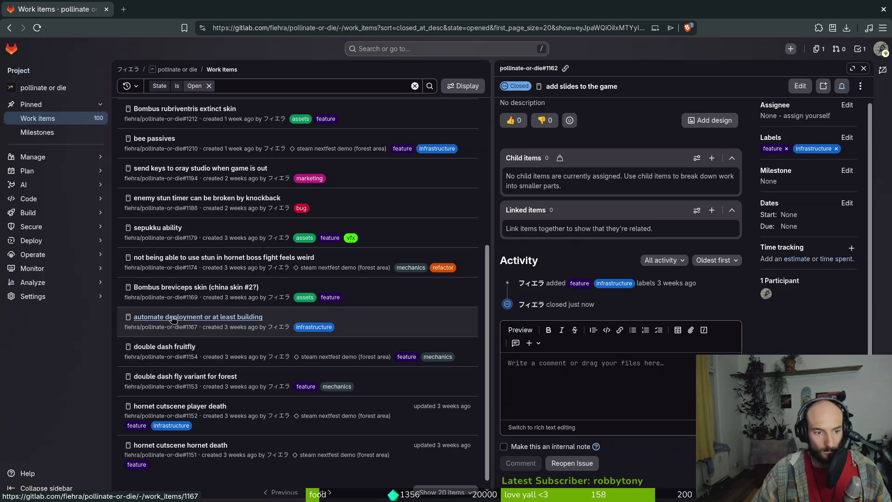
{"action": "scroll", "coordinate": [202, 286], "scroll_direction": "up", "scroll_amount": 3}
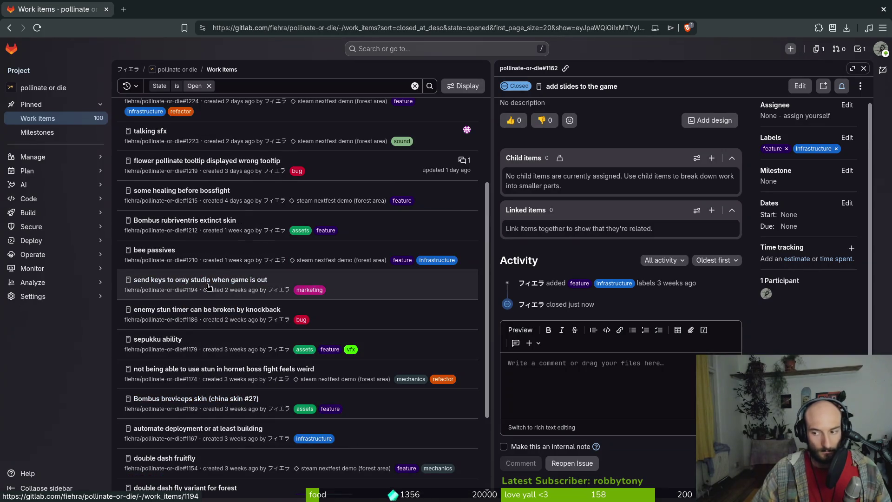
{"action": "scroll", "coordinate": [253, 272], "scroll_direction": "up", "scroll_amount": 5}
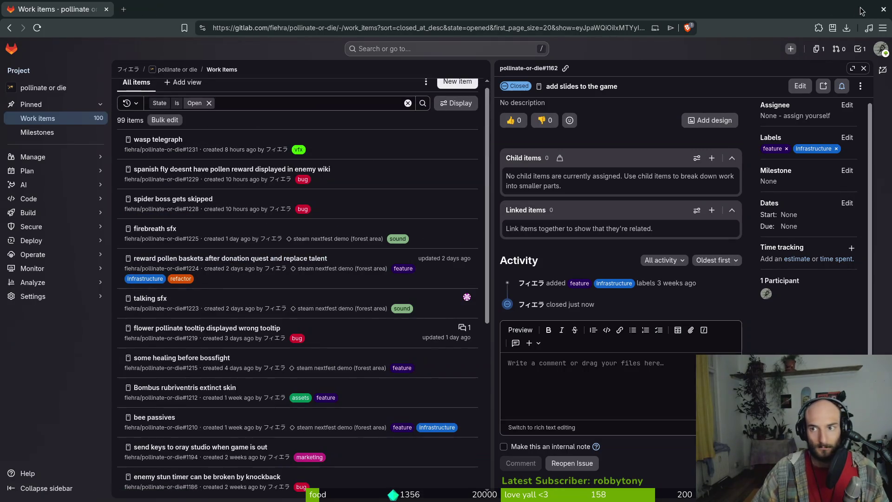
{"action": "left_click", "coordinate": [883, 9]}
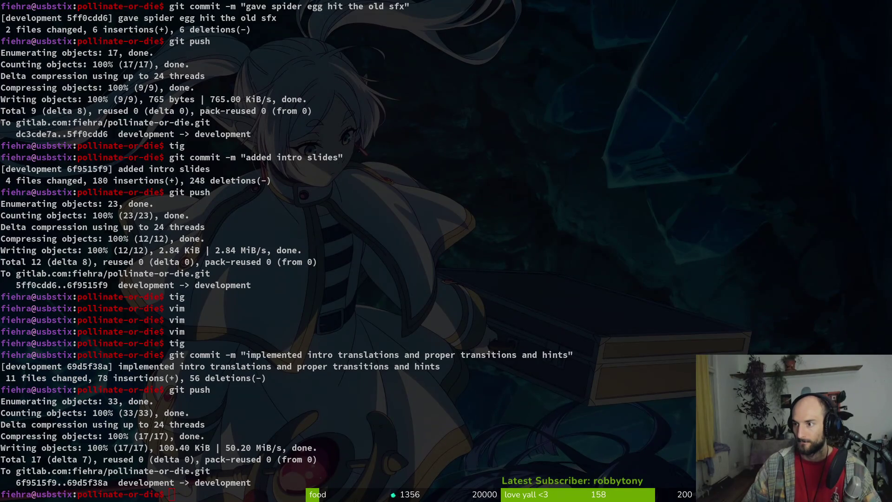
- Bring up the blue banded bee image search window, reposition it, and dismiss it
{"action": "key", "text": "super+b"}
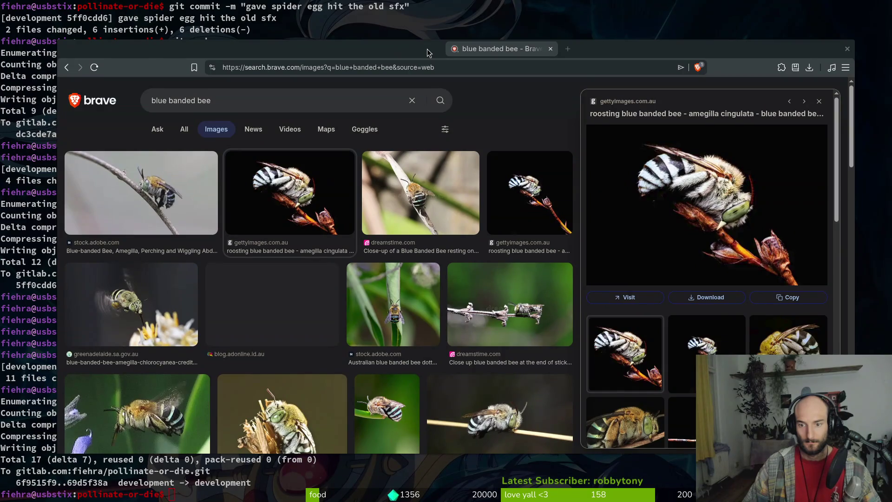
{"action": "mouse_move", "coordinate": [427, 53]}
{"action": "left_mouse_down"}
{"action": "mouse_move", "coordinate": [411, 51]}
{"action": "mouse_move", "coordinate": [425, 45]}
{"action": "left_mouse_up"}
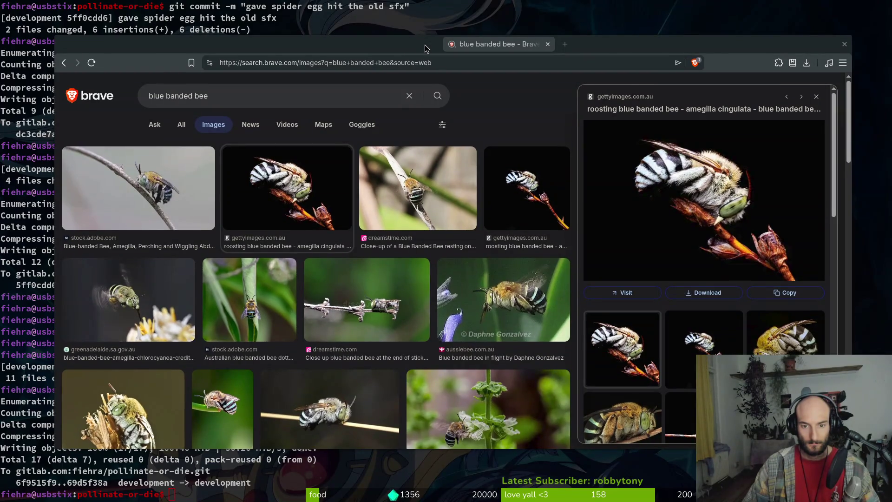
{"action": "key", "text": "super+b"}
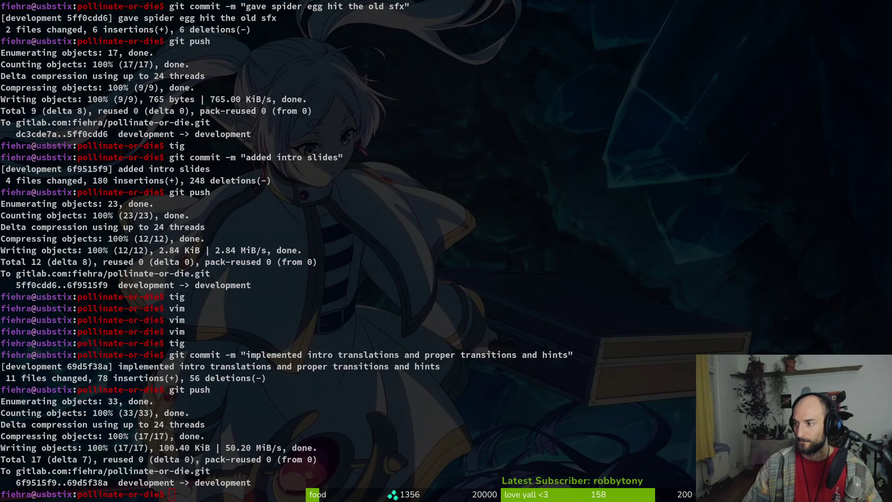
- Open a new browser tab and load the GitLab profile page
{"action": "key", "text": "super+b"}
{"action": "left_click", "coordinate": [239, 8]}
{"action": "type", "text": "git"}
{"action": "key", "text": "Return"}
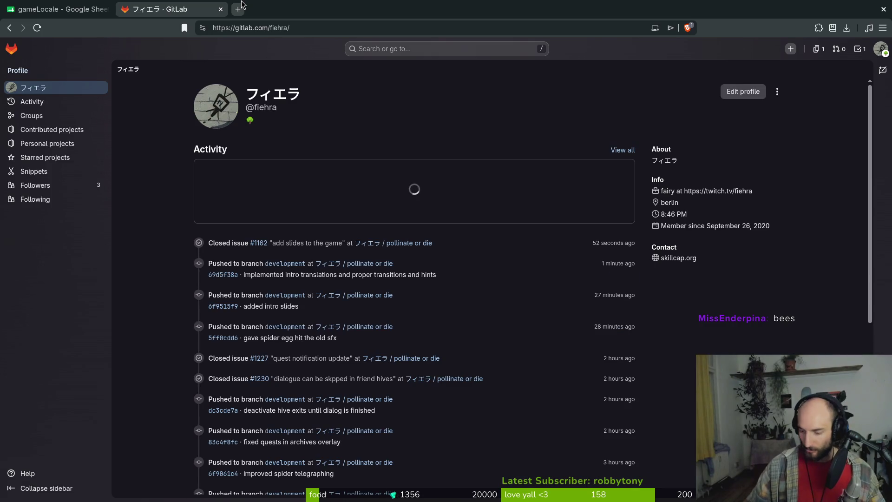
- Go to the pollinate or die work items and open the spider boss and spanish fly issues in tabs
{"action": "triple_click", "coordinate": [418, 242]}
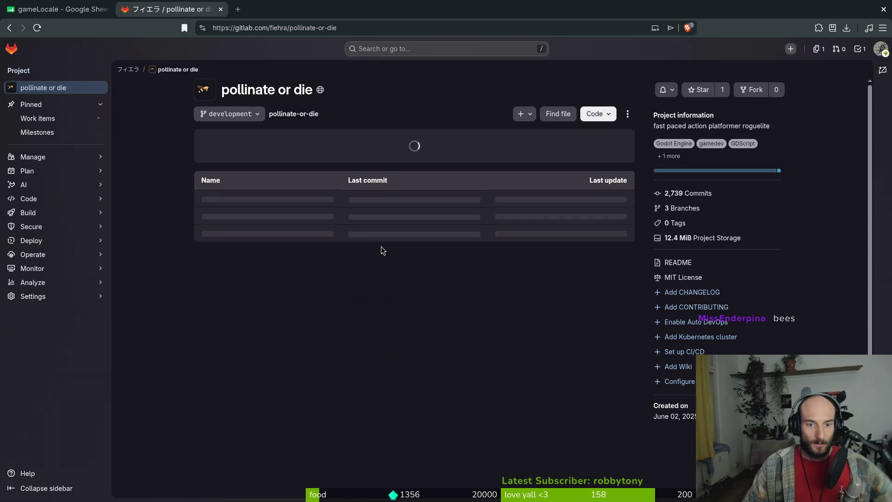
{"action": "left_click", "coordinate": [98, 118]}
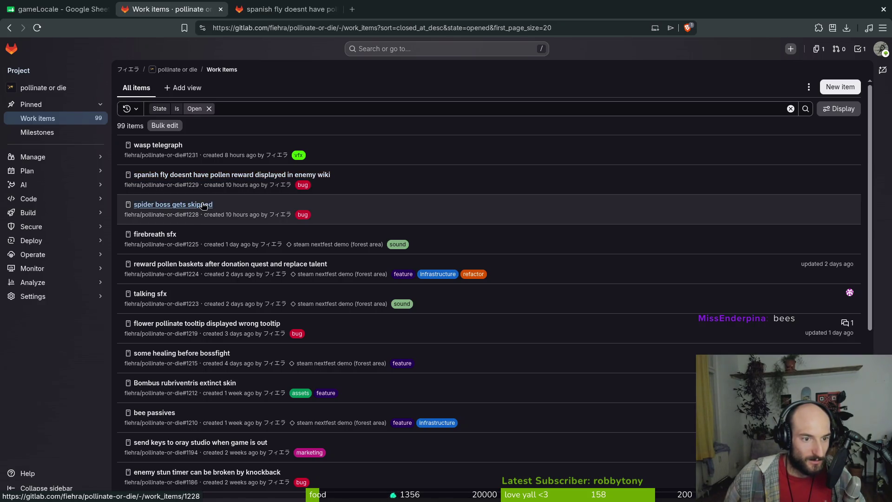
{"action": "middle_click", "coordinate": [197, 206]}
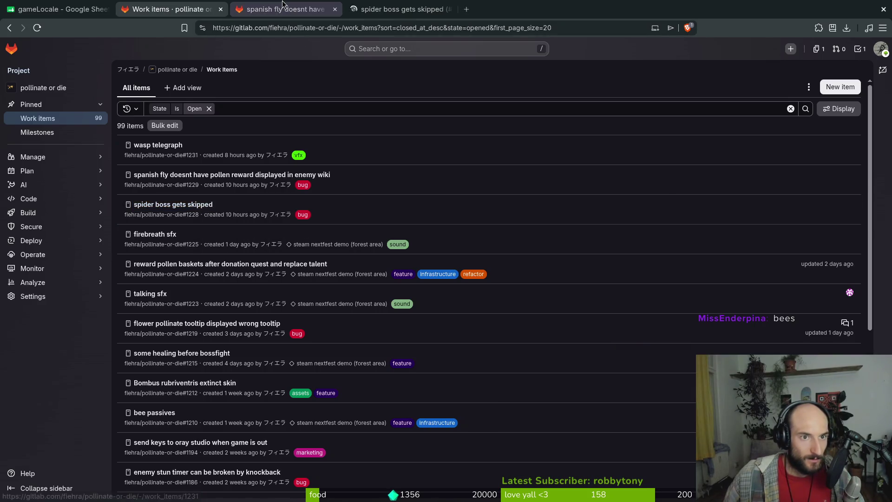
{"action": "key", "text": "ctrl+Tab"}
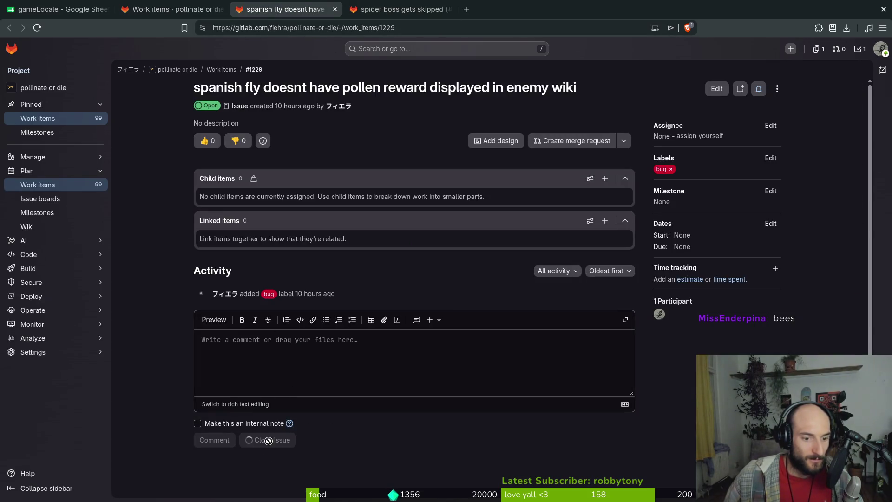
{"action": "key", "text": "ctrl+Tab"}
- Close the spanish fly missing-pollen issue and return to the Godot editor
{"action": "left_click", "coordinate": [260, 439]}
{"action": "key", "text": "ctrl+shift+Tab"}
{"action": "key", "text": "ctrl+shift+Tab"}
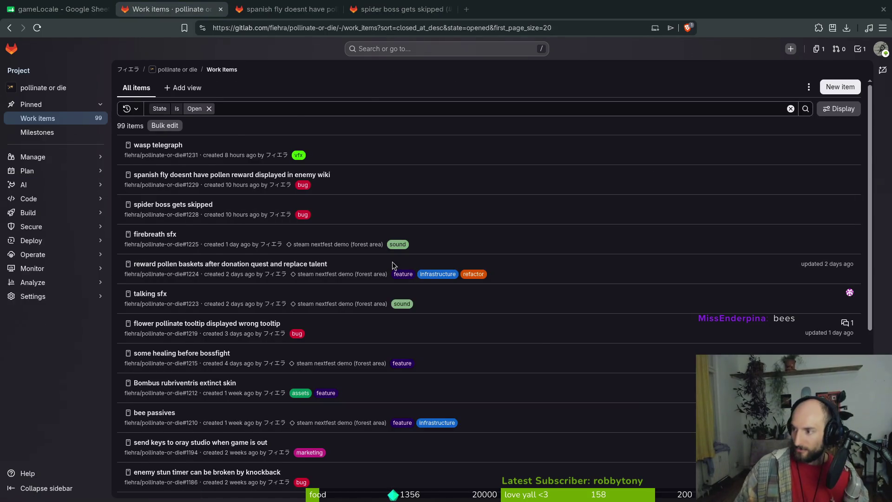
{"action": "key", "text": "alt+Tab"}
{"action": "key", "text": "alt+Tab"}
{"action": "key", "text": "ctrl+shift+o"}
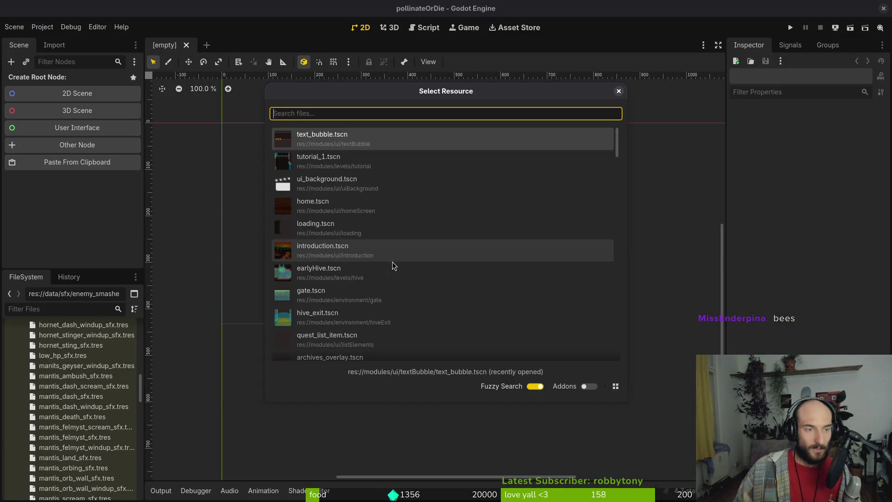
- Quick-open mutated_flower.tscn and wasp.tscn, and paste the copied Line2D into the wasp scene
{"action": "type", "text": "mutflowerj"}
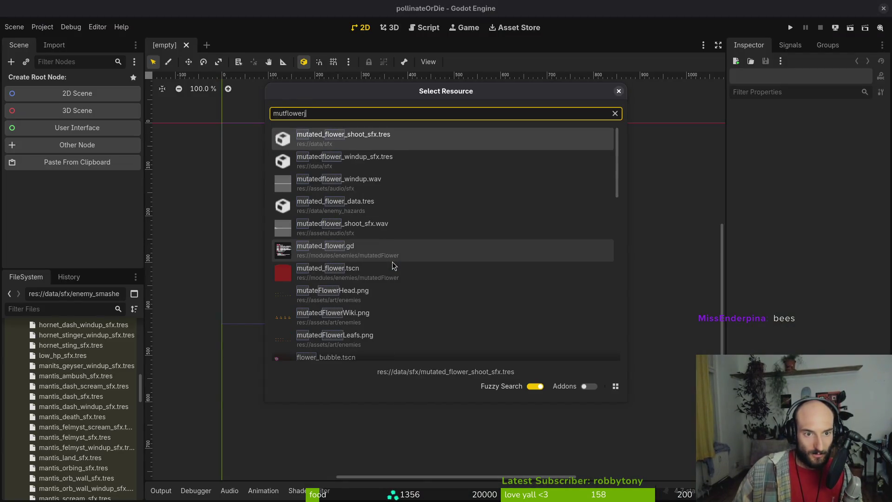
{"action": "key", "text": "Down"}
{"action": "key", "text": "Down"}
{"action": "key", "text": "Down"}
{"action": "key", "text": "Down"}
{"action": "key", "text": "Down"}
{"action": "key", "text": "Return"}
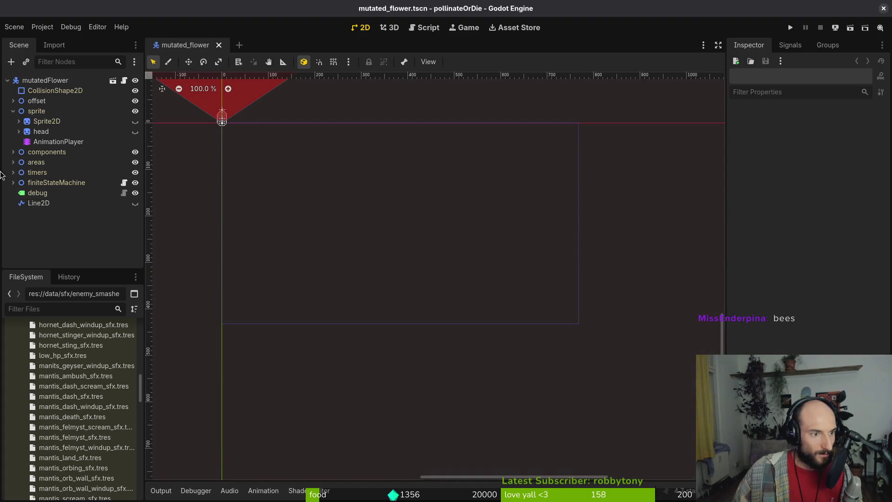
{"action": "key", "text": "ctrl+shift+o"}
{"action": "type", "text": "wasp"}
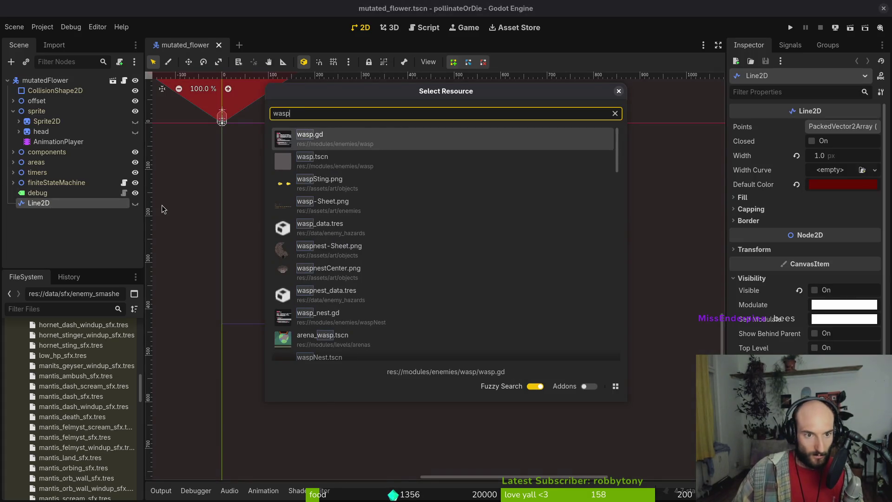
{"action": "key", "text": "Return"}
{"action": "key", "text": "ctrl+v"}
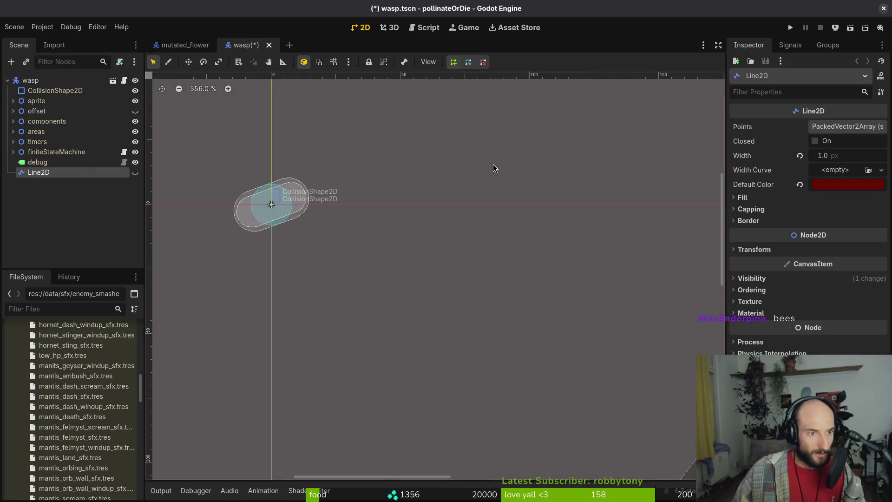
- Load the mutated flower's shoot animation and enlarge the animation panel to show all tracks
{"action": "mouse_move", "coordinate": [848, 184]}
{"action": "left_mouse_down"}
{"action": "mouse_move", "coordinate": [266, 149]}
{"action": "mouse_move", "coordinate": [177, 44]}
{"action": "mouse_move", "coordinate": [786, 184]}
{"action": "left_mouse_up"}
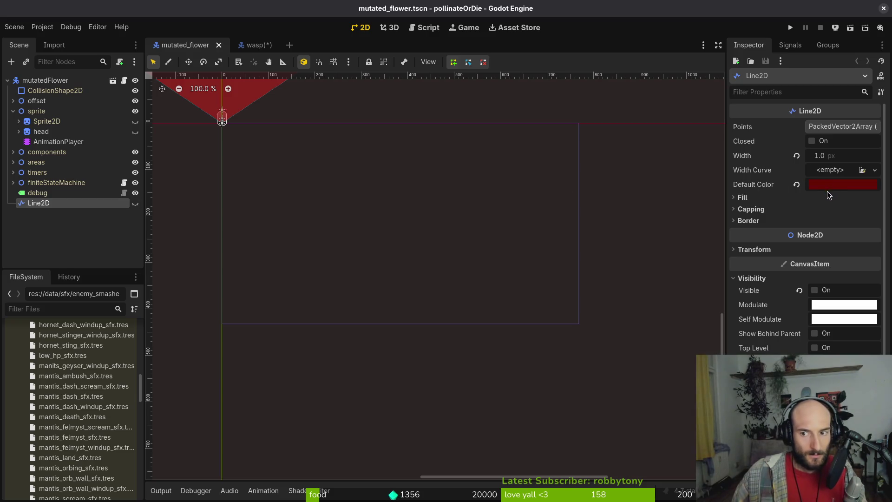
{"action": "left_click", "coordinate": [58, 141]}
{"action": "left_click", "coordinate": [371, 377]}
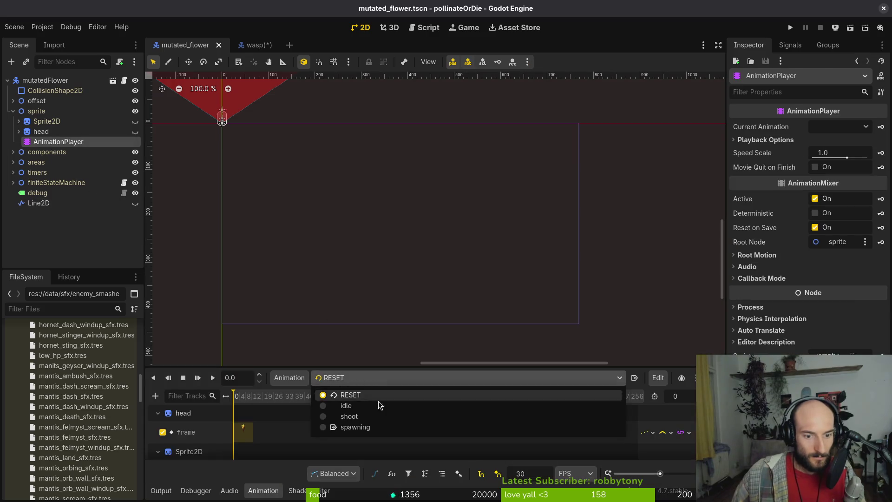
{"action": "left_click", "coordinate": [372, 416]}
{"action": "scroll", "coordinate": [325, 428], "scroll_direction": "down", "scroll_amount": 5}
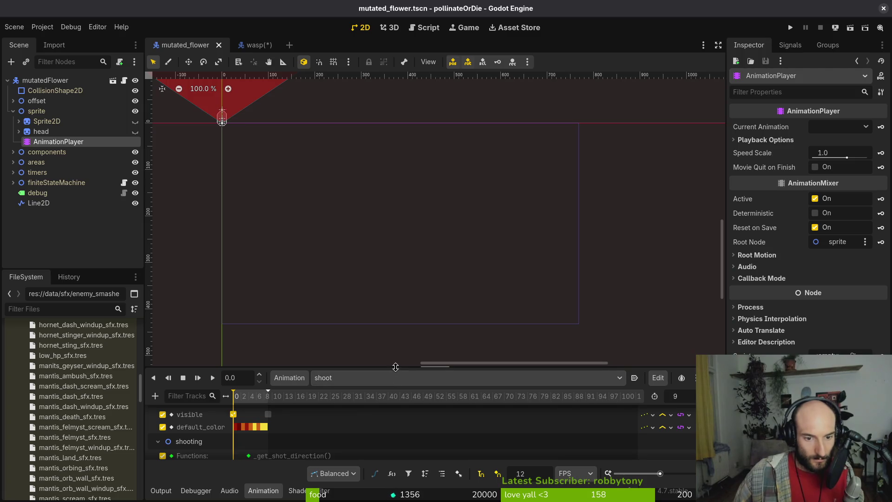
{"action": "left_click_drag", "start_coordinate": [395, 368], "coordinate": [395, 133]}
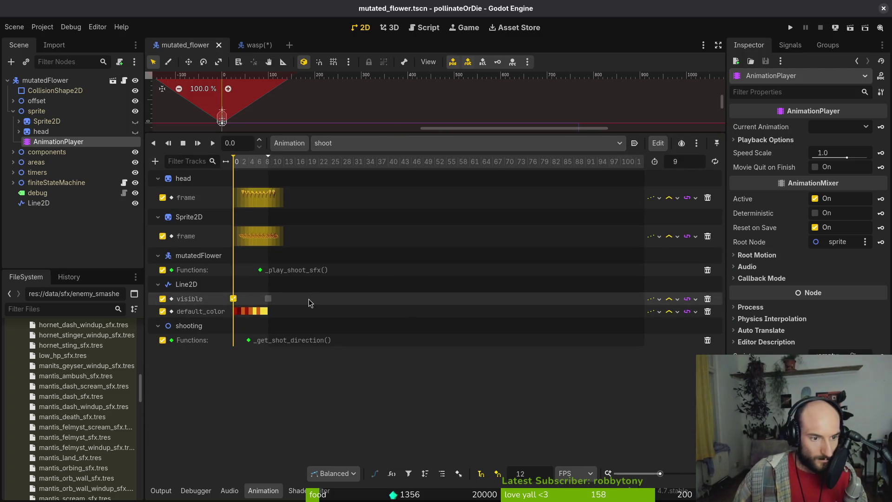
{"action": "left_click", "coordinate": [250, 45]}
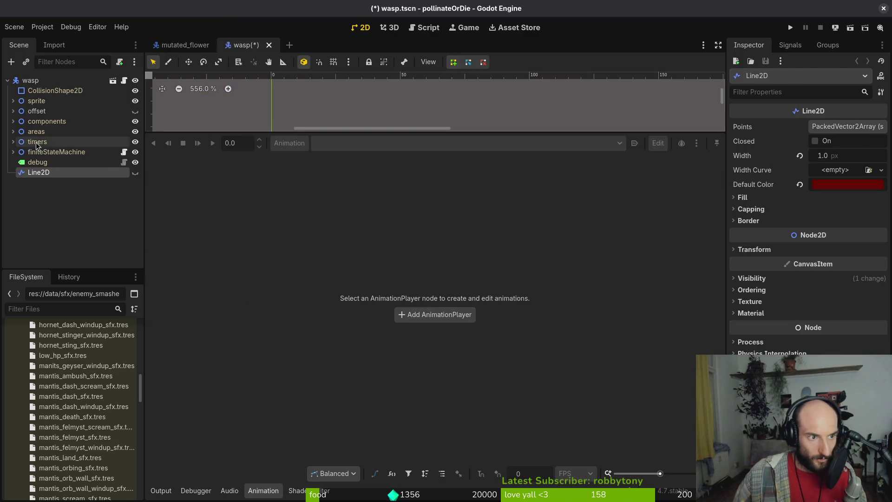
- Load the wasp AnimationPlayer's shoot animation, resize the panels, and save the wasp scene
{"action": "left_click", "coordinate": [13, 101]}
{"action": "left_click", "coordinate": [59, 131]}
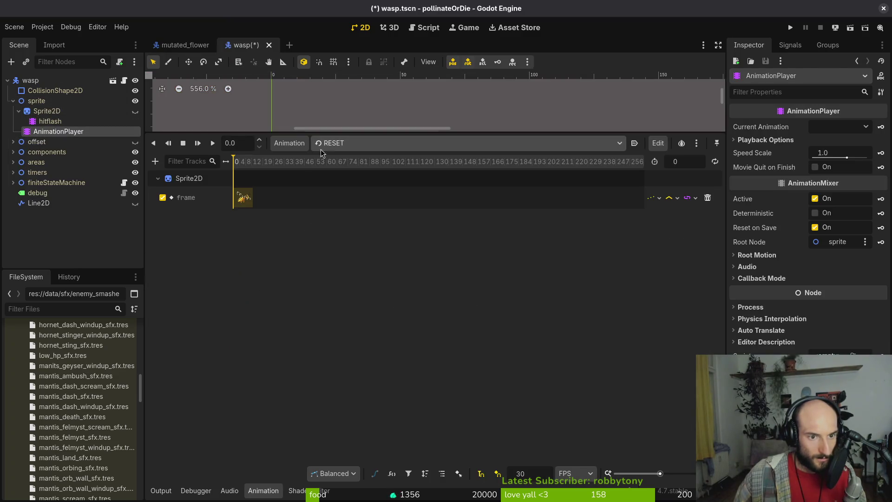
{"action": "left_click", "coordinate": [362, 143]}
{"action": "left_click", "coordinate": [365, 194]}
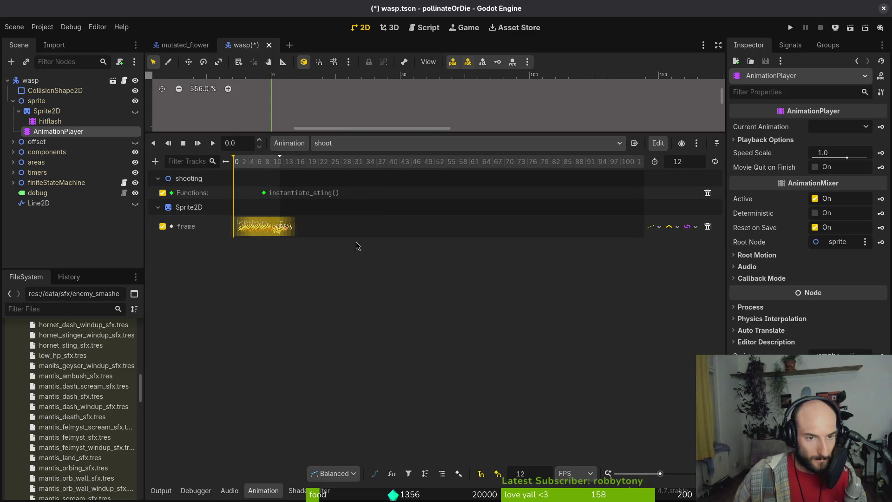
{"action": "scroll", "coordinate": [372, 249], "scroll_direction": "up", "scroll_amount": 5}
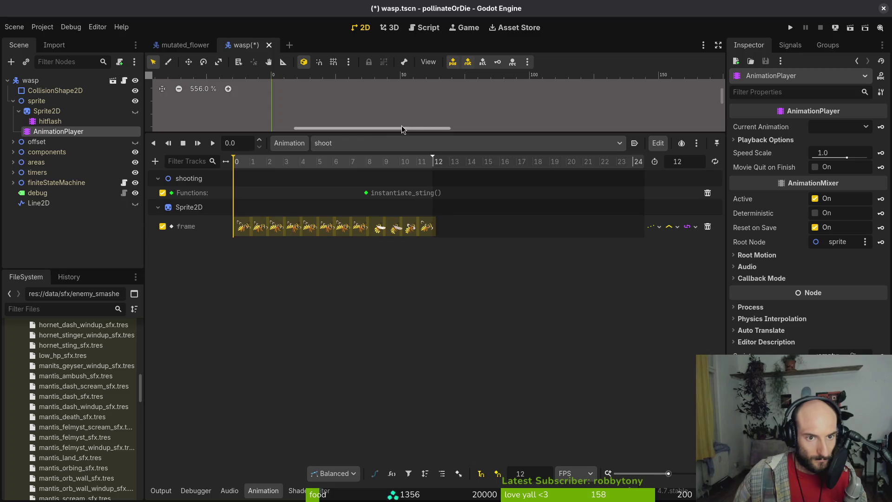
{"action": "left_click_drag", "start_coordinate": [402, 136], "coordinate": [401, 228]}
{"action": "key", "text": "ctrl+s"}
- Compare the mutated_flower and wasp shoot animations by switching between their scene tabs
{"action": "left_click", "coordinate": [184, 47]}
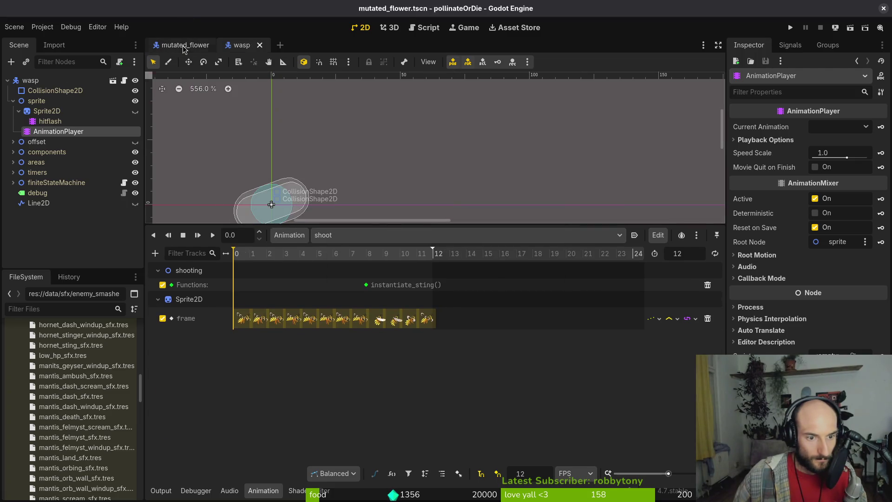
{"action": "scroll", "coordinate": [286, 351], "scroll_direction": "up", "scroll_amount": 2}
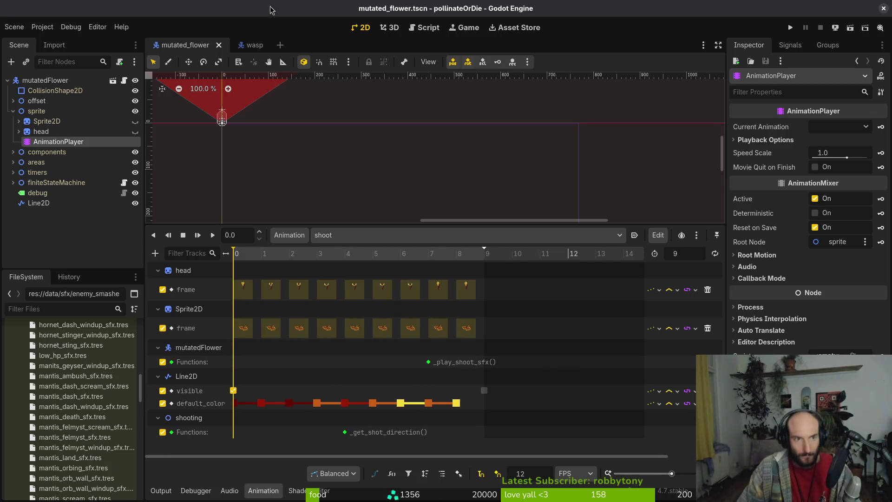
{"action": "left_click", "coordinate": [251, 44]}
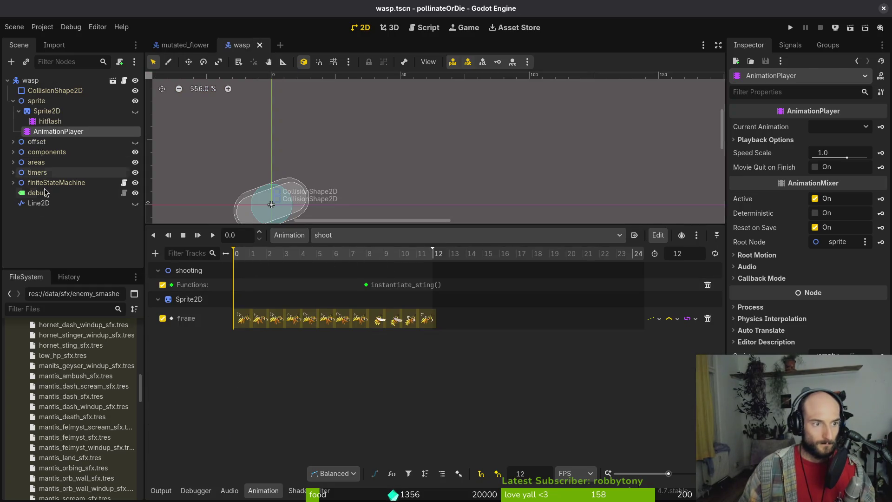
{"action": "left_click", "coordinate": [186, 46]}
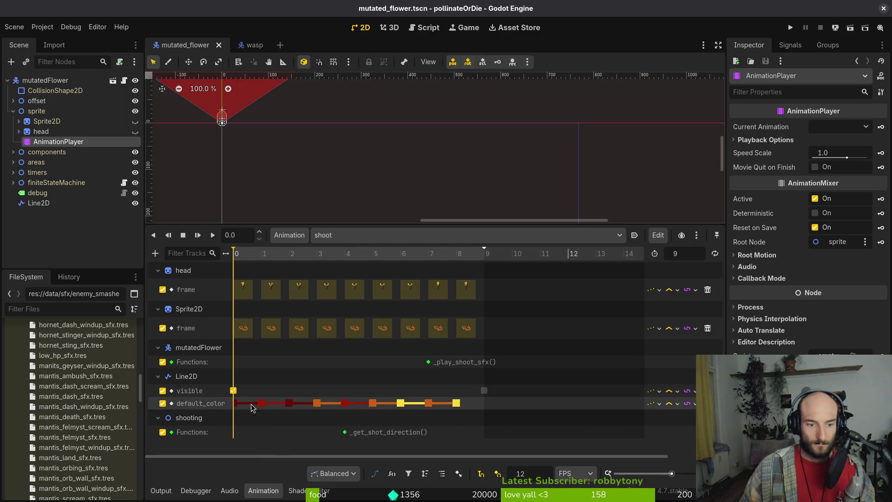
- Inspect the action menus for the flower's Line2D default_color track
{"action": "right_click", "coordinate": [533, 407]}
{"action": "key", "text": "Escape"}
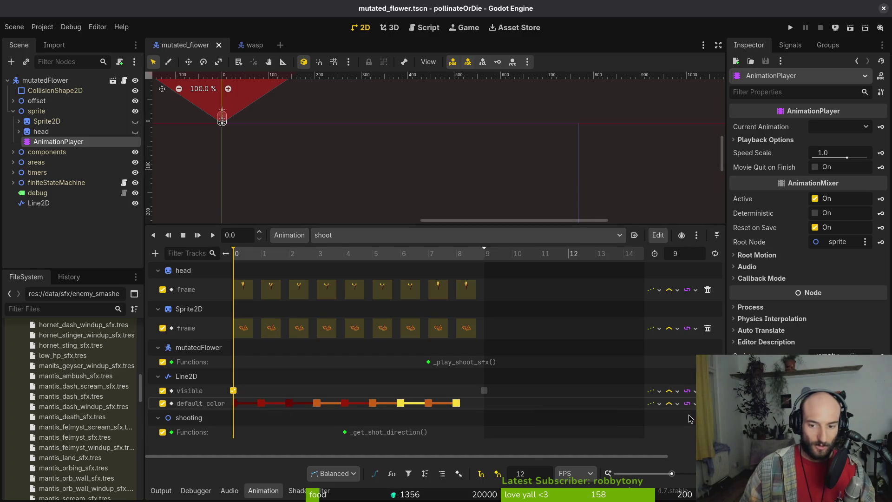
{"action": "left_click", "coordinate": [163, 407]}
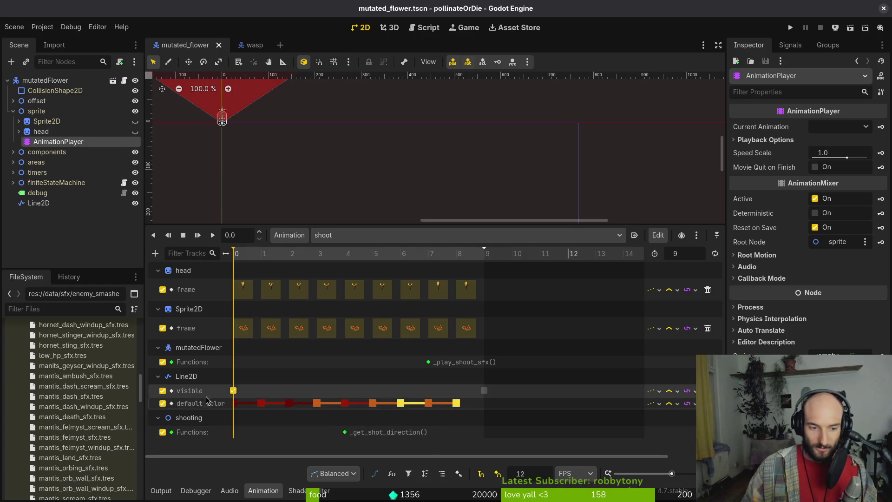
{"action": "right_click", "coordinate": [478, 403]}
{"action": "key", "text": "Escape"}
{"action": "right_click", "coordinate": [411, 393]}
- Select all the default_color keyframes starting from frame 0, then return to the wasp scene
{"action": "left_click", "coordinate": [261, 404]}
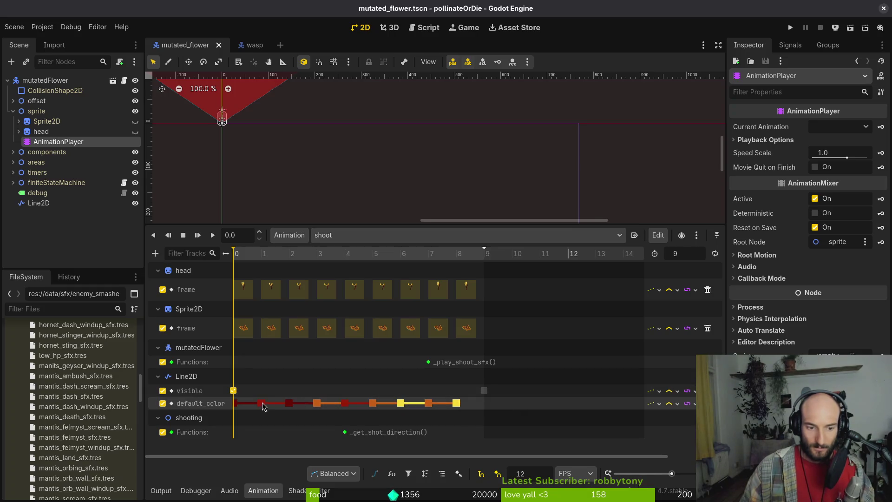
{"action": "left_click", "coordinate": [261, 403]}
{"action": "right_click", "coordinate": [262, 404]}
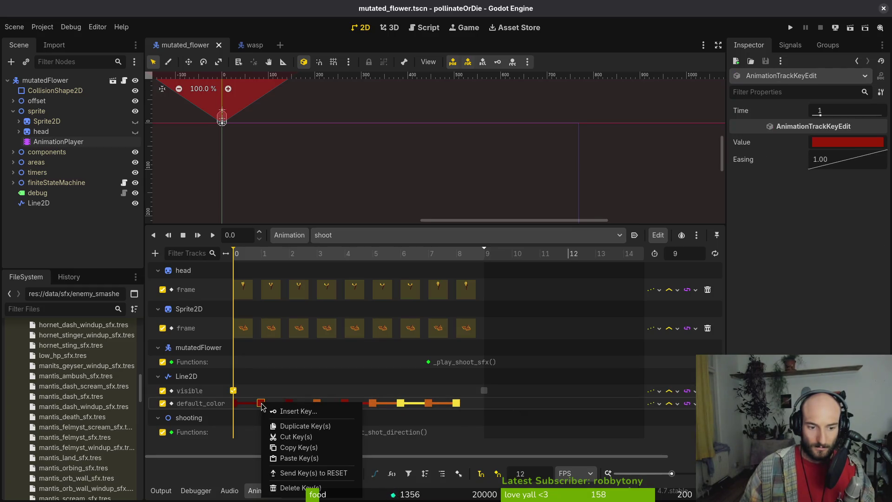
{"action": "key", "text": "Escape"}
{"action": "left_click", "coordinate": [235, 403]}
{"action": "left_click", "coordinate": [261, 403], "text": "shift"}
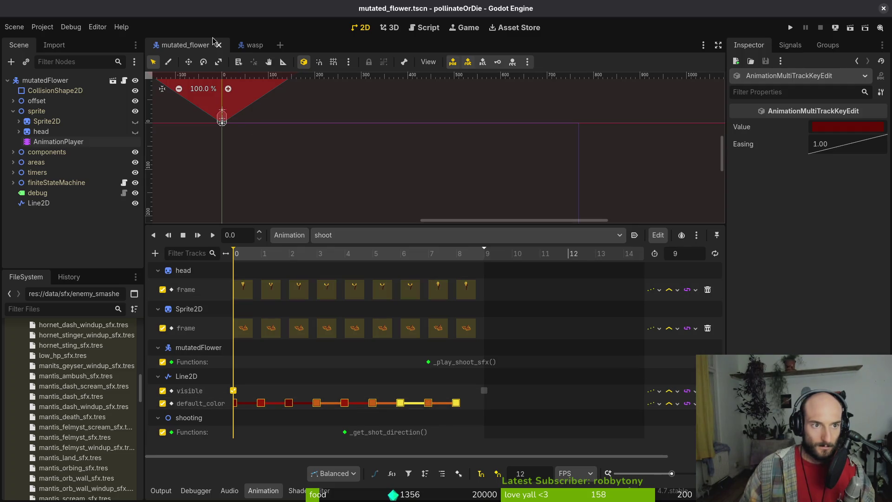
{"action": "left_click", "coordinate": [252, 45]}
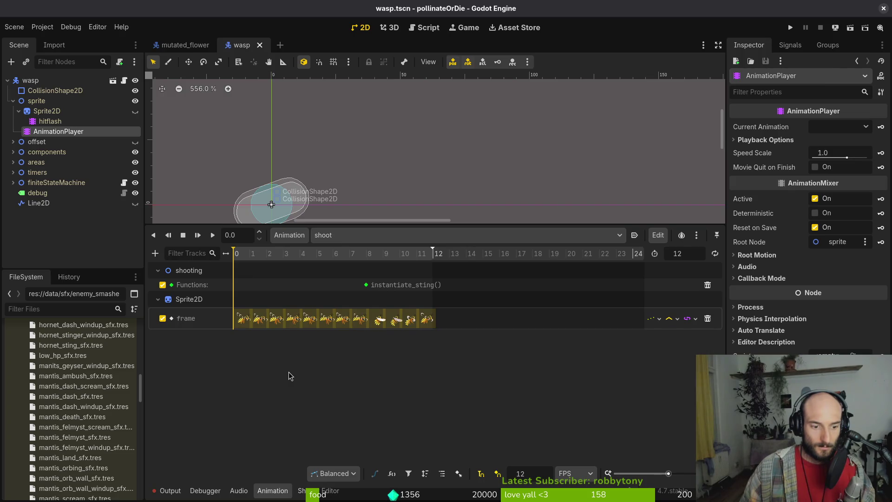
- Undo the pasted Line2D and select the wasp's existing Line2D aim-line node
{"action": "key", "text": "ctrl+z"}
{"action": "left_click", "coordinate": [169, 495]}
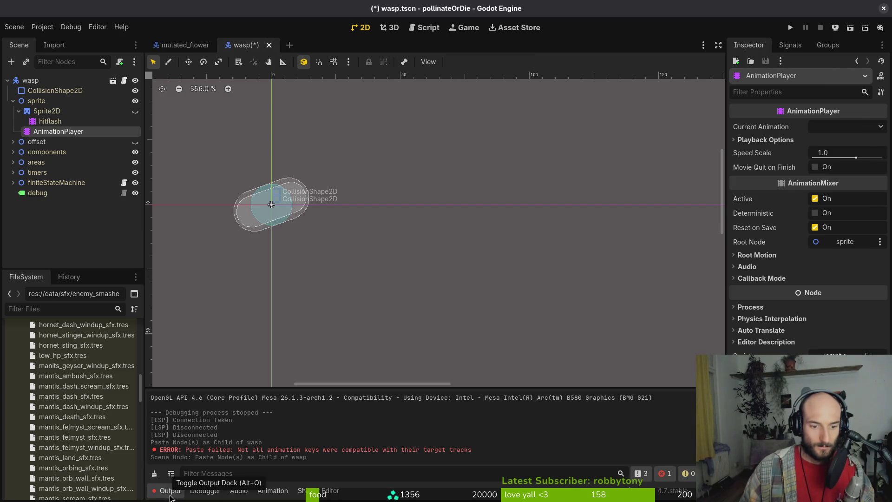
{"action": "left_click", "coordinate": [272, 490]}
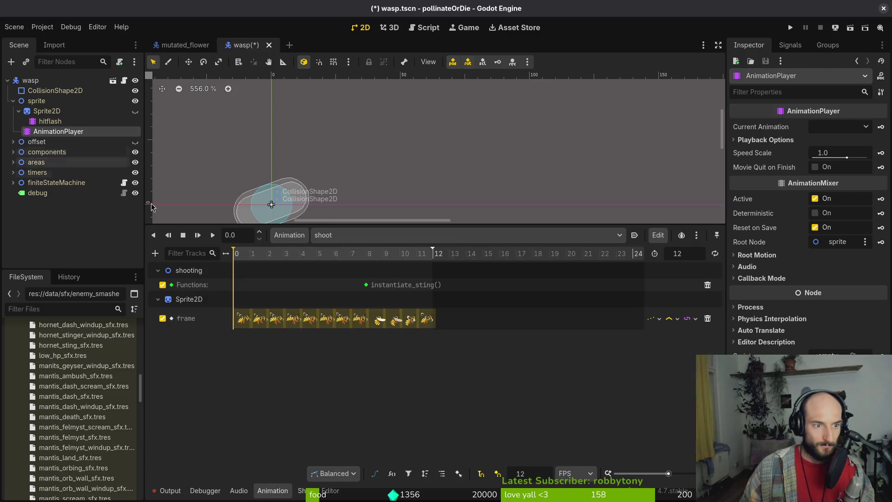
{"action": "left_click", "coordinate": [55, 241]}
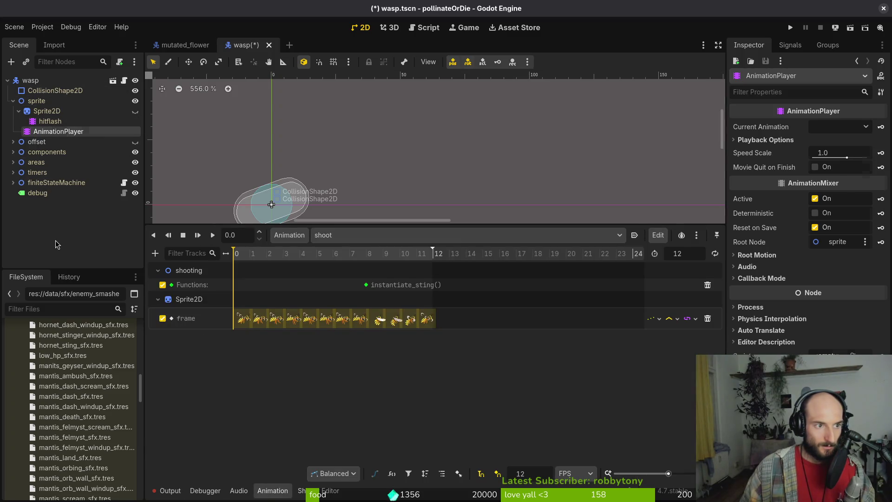
{"action": "key", "text": "ctrl+z"}
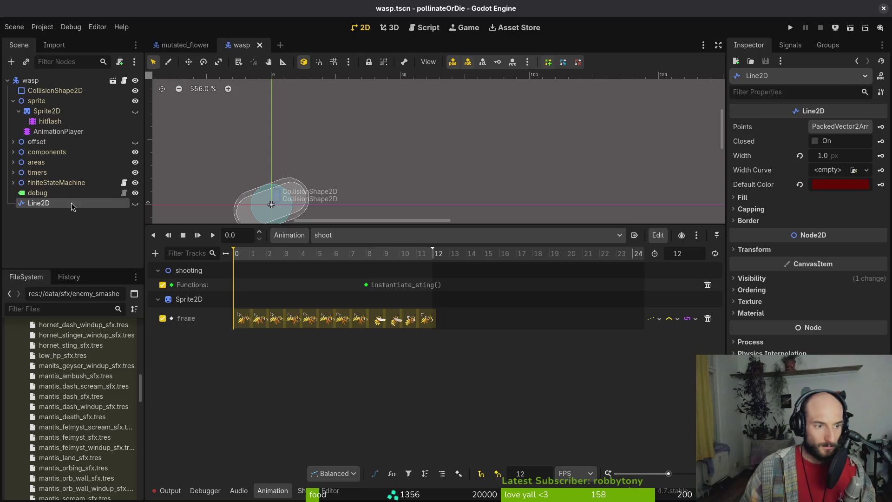
{"action": "left_click", "coordinate": [65, 232]}
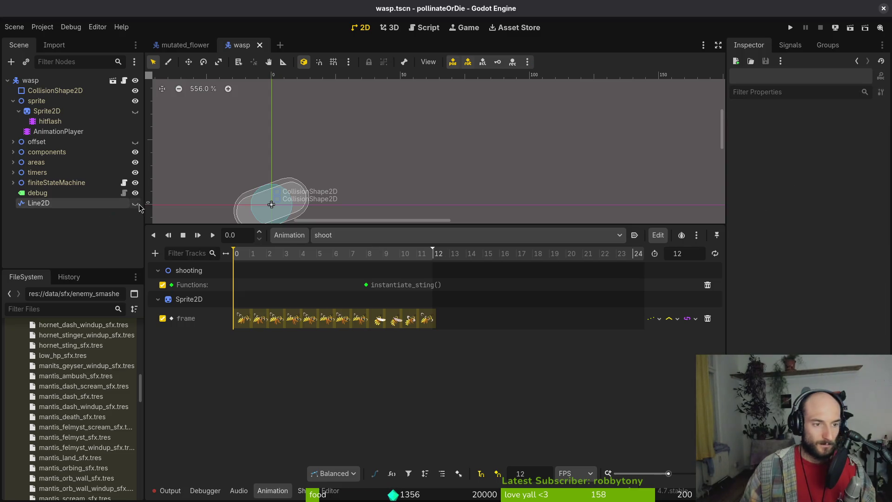
{"action": "left_click", "coordinate": [68, 204]}
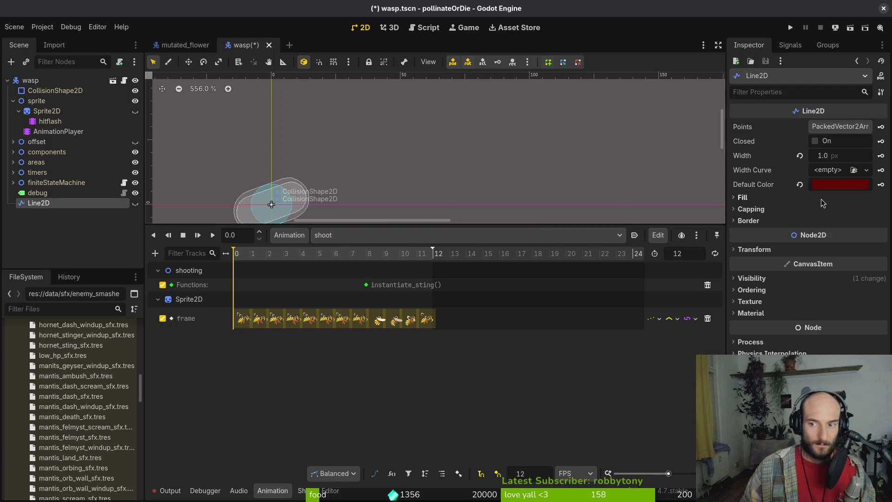
- Key Line2D default_color and visible tracks into the wasp shoot animation, save, then view the flower's shoot animation
{"action": "left_click", "coordinate": [880, 185]}
{"action": "left_click", "coordinate": [485, 279]}
{"action": "key", "text": "ctrl+s"}
{"action": "left_click", "coordinate": [798, 278]}
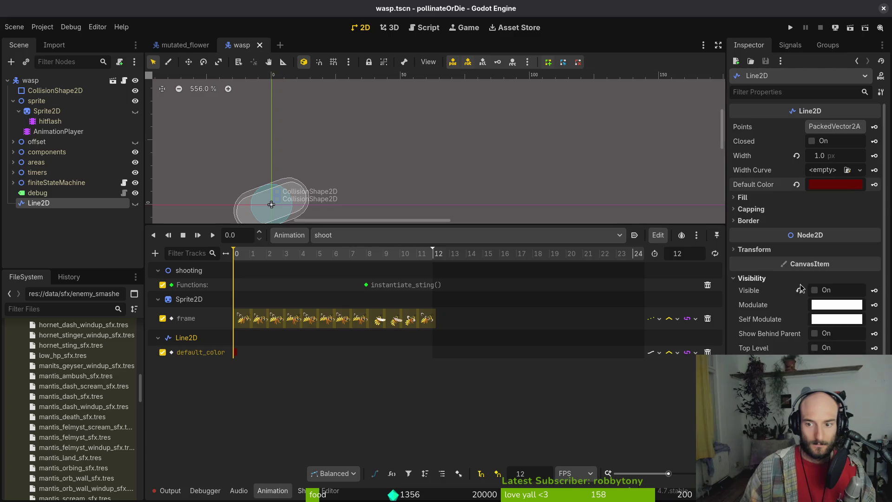
{"action": "left_click", "coordinate": [874, 291]}
{"action": "left_click", "coordinate": [484, 278]}
{"action": "key", "text": "ctrl+s"}
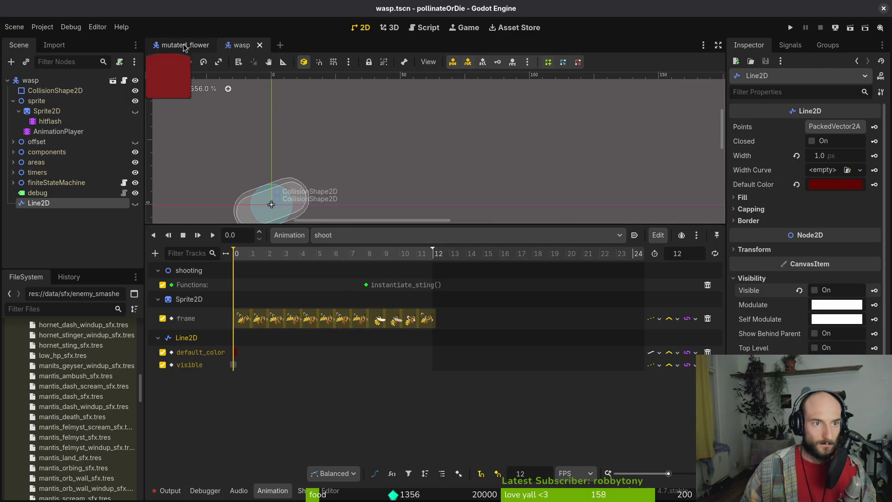
{"action": "left_click", "coordinate": [183, 45]}
{"action": "left_click", "coordinate": [58, 142]}
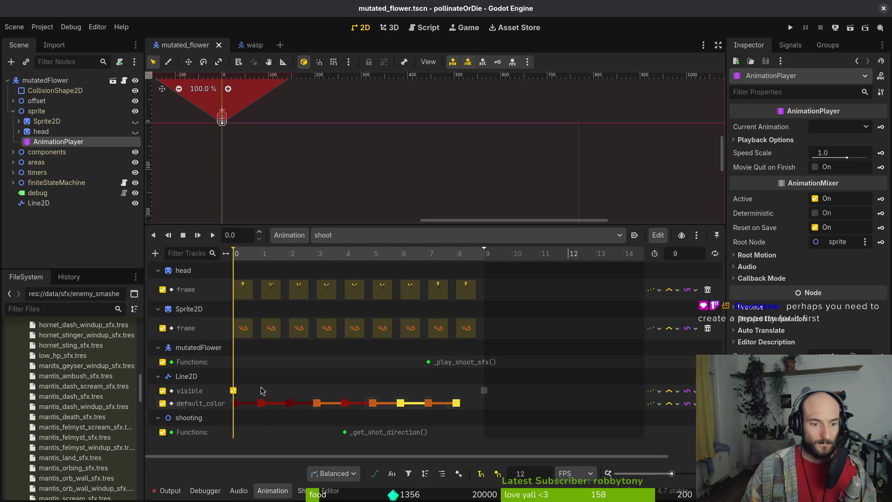
- Copy the hex colours of the flower's default_color keys at times 1, 3 and 6, then save
{"action": "left_click", "coordinate": [262, 403]}
{"action": "left_click", "coordinate": [845, 142]}
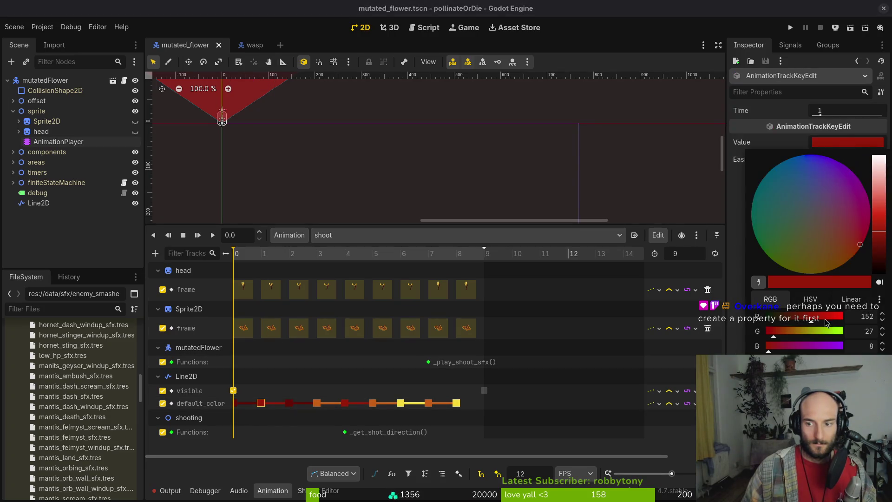
{"action": "key", "text": "Escape"}
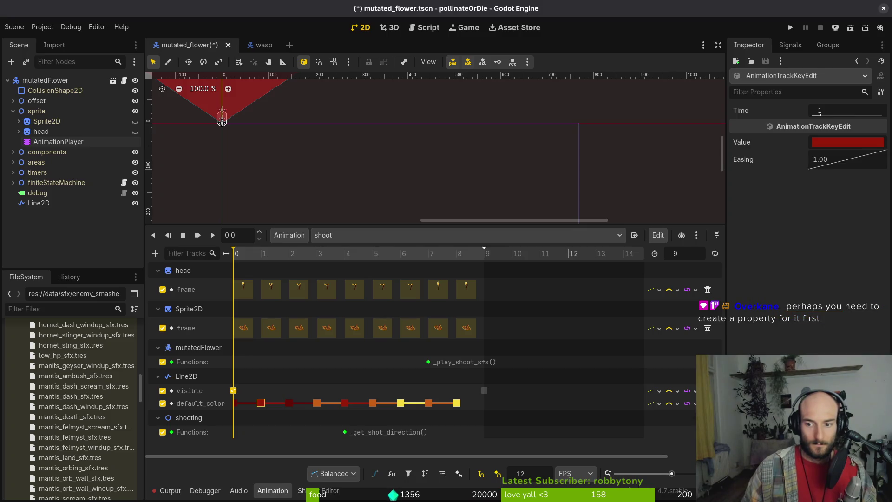
{"action": "left_click", "coordinate": [314, 407]}
{"action": "left_click", "coordinate": [313, 408]}
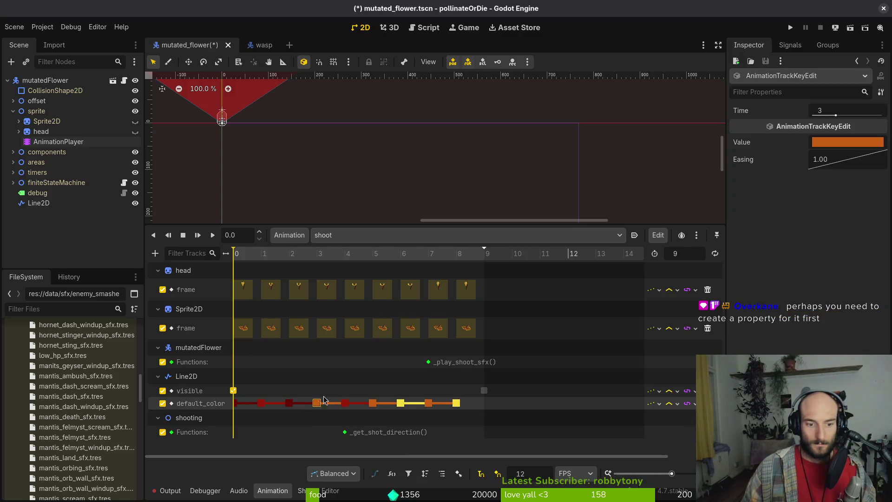
{"action": "left_click", "coordinate": [843, 138]}
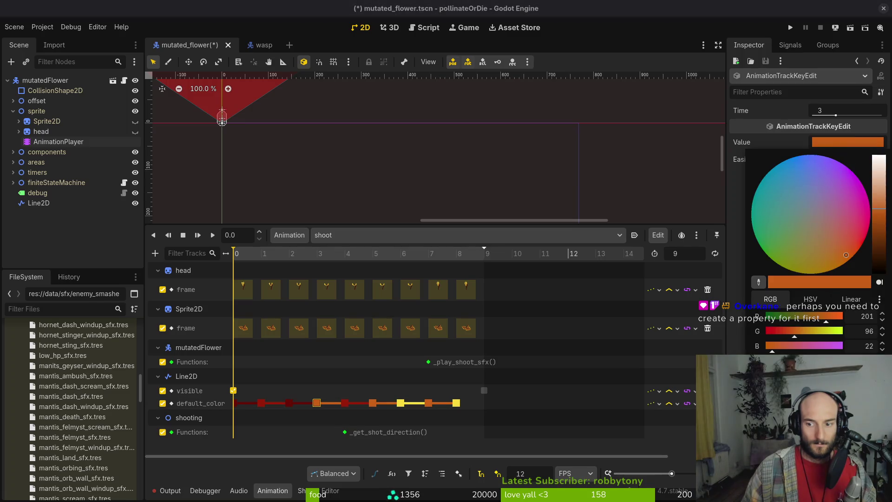
{"action": "key", "text": "Escape"}
{"action": "left_click", "coordinate": [400, 403]}
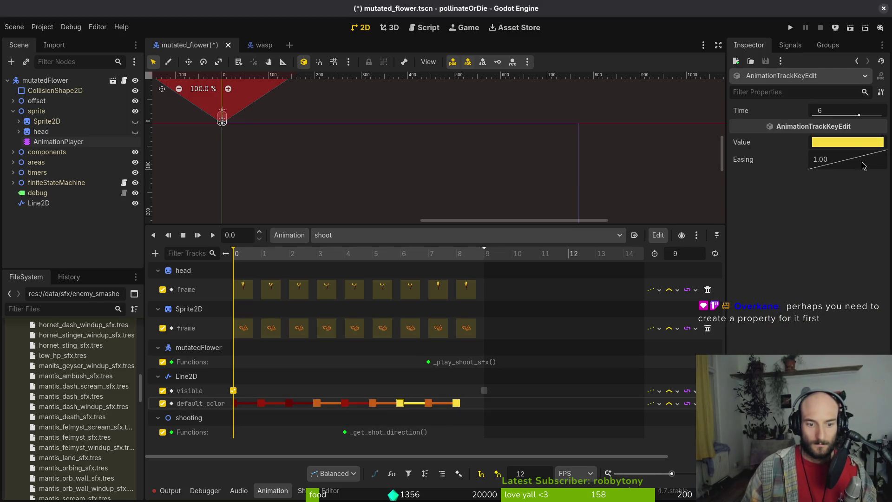
{"action": "left_click", "coordinate": [850, 142]}
{"action": "key", "text": "Escape"}
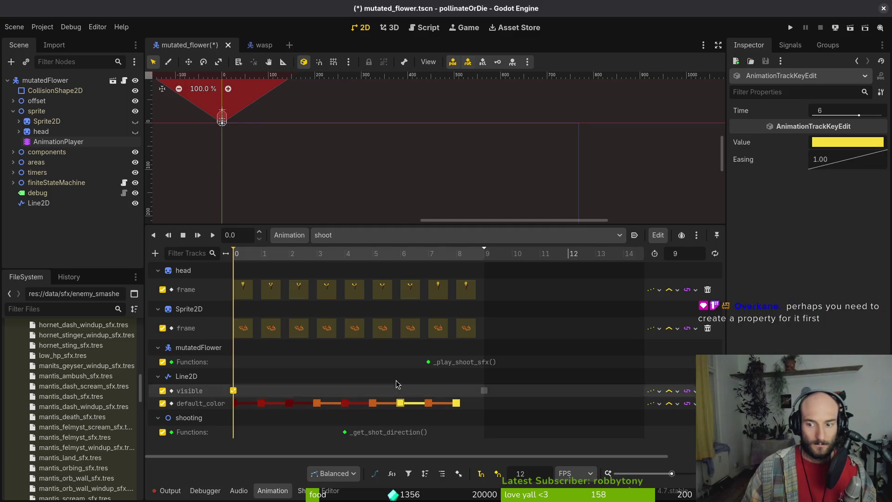
{"action": "key", "text": "ctrl+s"}
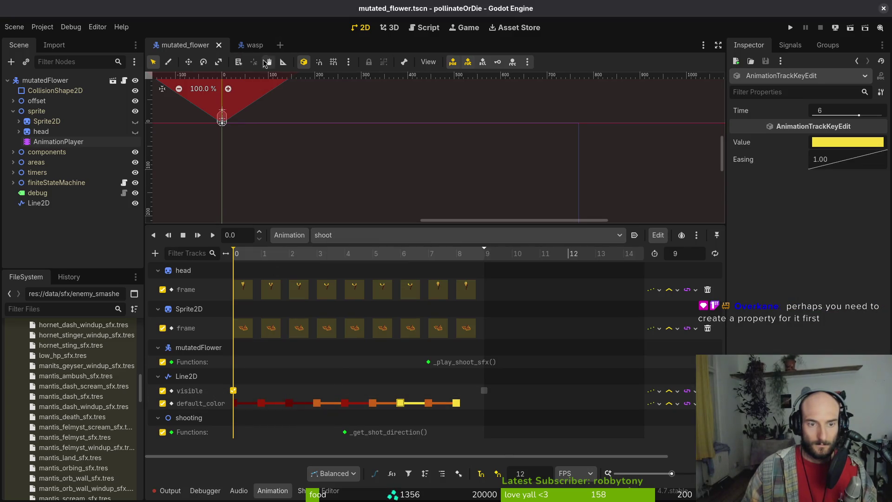
{"action": "left_click", "coordinate": [254, 45]}
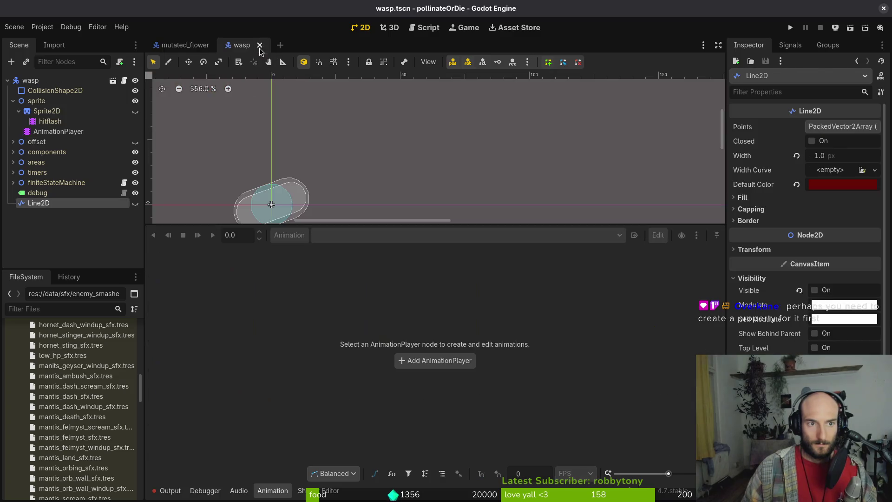
- Duplicate the wasp's default_color key across frames 1 to 7 of the shoot animation
{"action": "left_click", "coordinate": [51, 133]}
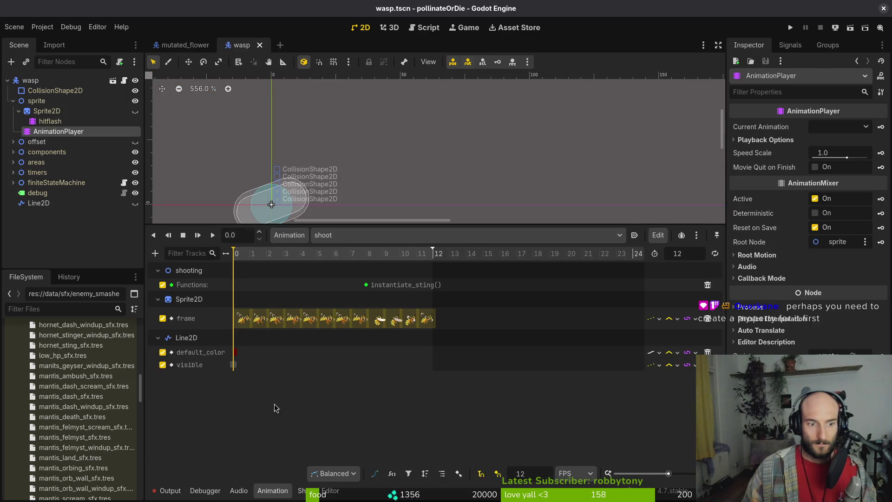
{"action": "double_click", "coordinate": [250, 352]}
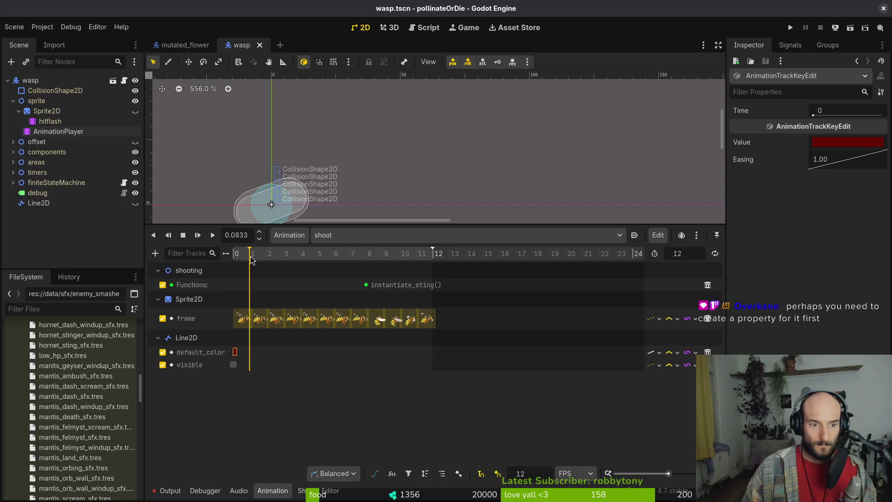
{"action": "left_click", "coordinate": [253, 254]}
{"action": "left_click", "coordinate": [267, 254]}
{"action": "key", "text": "ctrl+d"}
{"action": "left_click", "coordinate": [285, 254]}
{"action": "key", "text": "ctrl+d"}
{"action": "left_click", "coordinate": [332, 256]}
{"action": "key", "text": "ctrl+d"}
{"action": "left_click", "coordinate": [349, 255]}
{"action": "key", "text": "ctrl+d"}
{"action": "key", "text": "ctrl+d"}
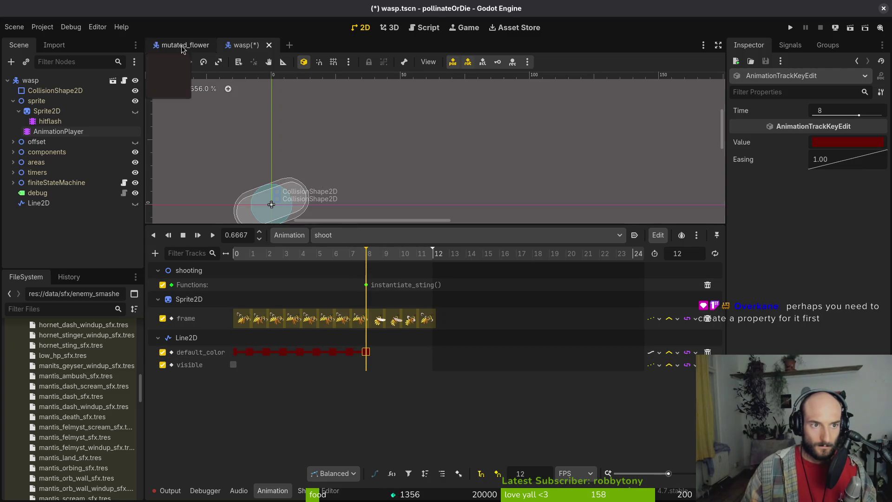
- Make the frame 6 and frame 8 colour keys yellow and set the colour track to discrete updates
{"action": "left_click", "coordinate": [181, 46]}
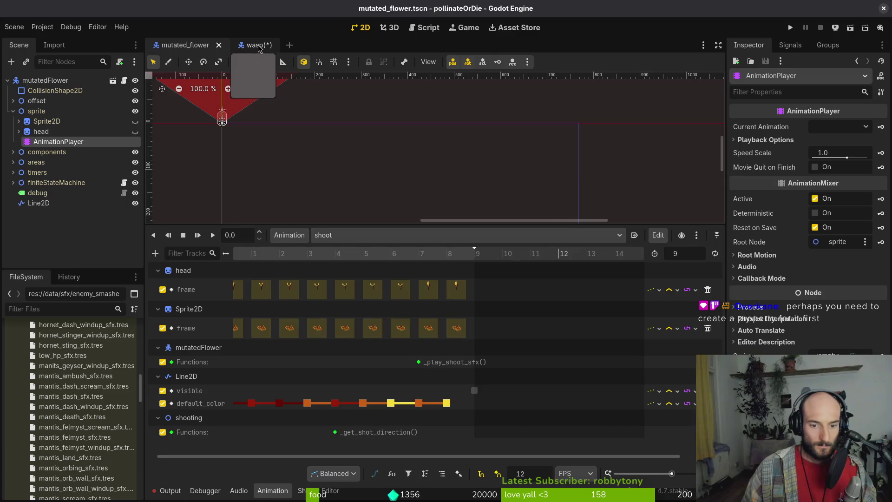
{"action": "left_click", "coordinate": [254, 46]}
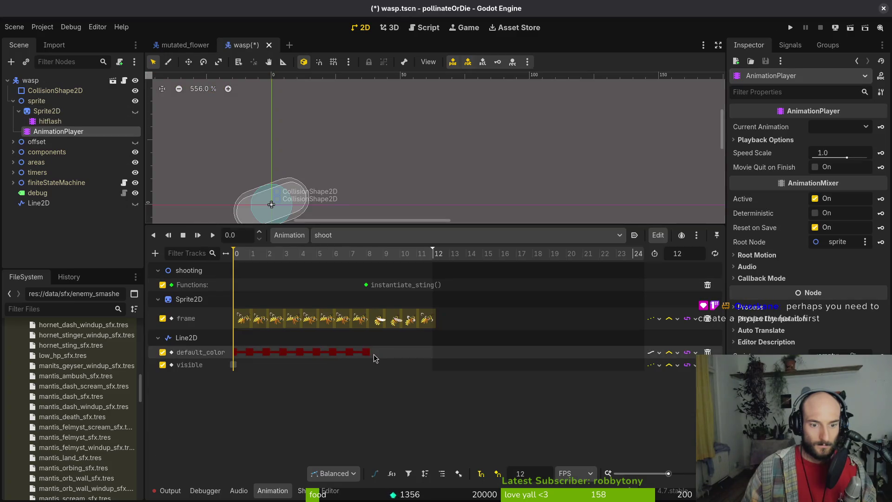
{"action": "left_click", "coordinate": [366, 352]}
{"action": "left_click", "coordinate": [841, 142]}
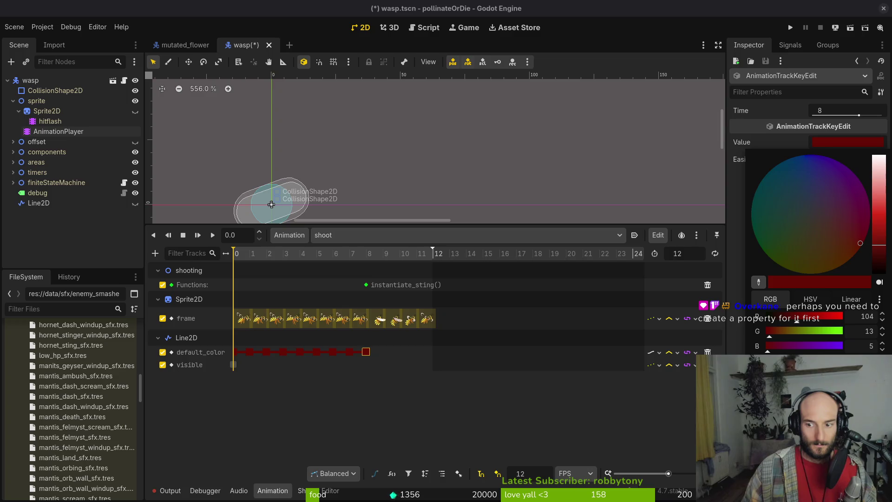
{"action": "left_click", "coordinate": [427, 318]}
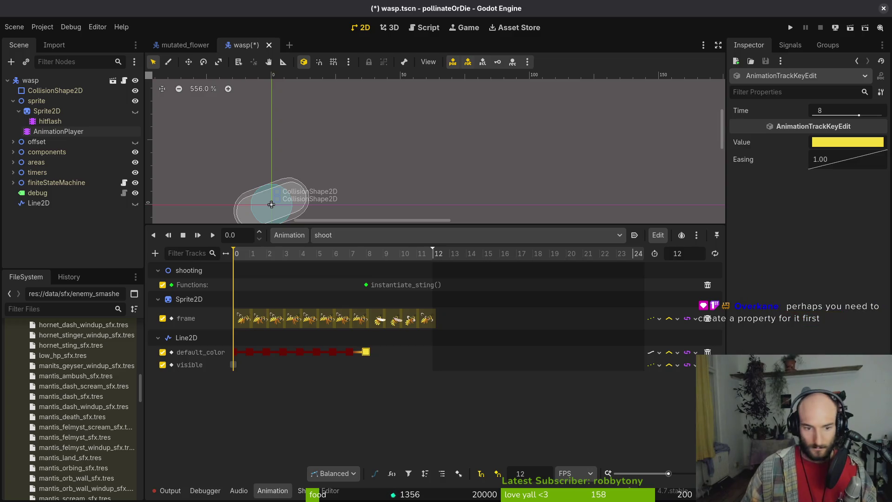
{"action": "left_click", "coordinate": [332, 351]}
{"action": "left_click", "coordinate": [847, 143]}
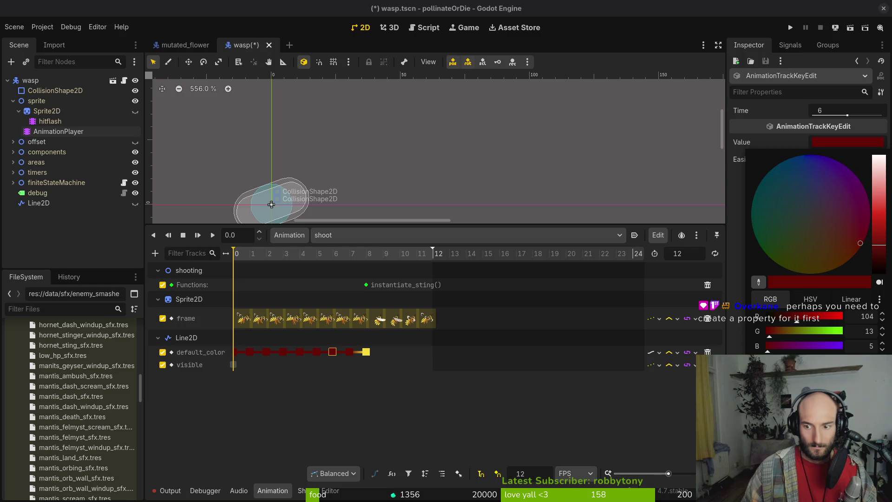
{"action": "left_click", "coordinate": [366, 351]}
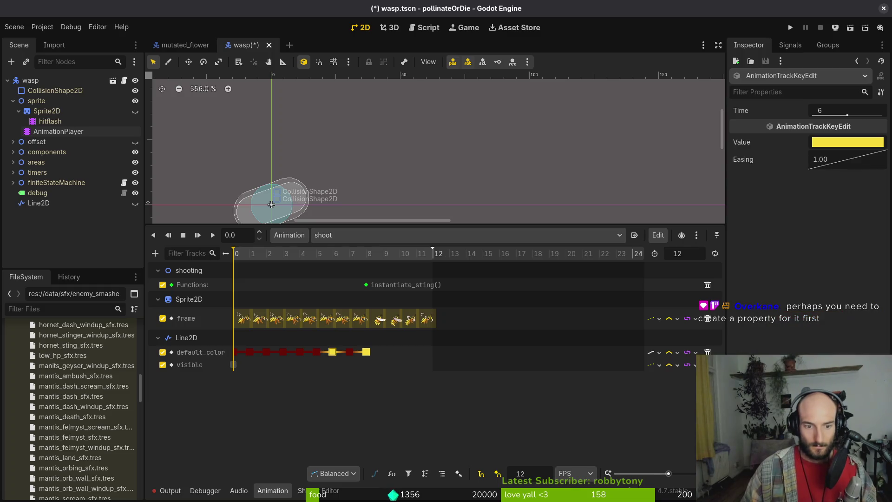
{"action": "left_click", "coordinate": [655, 352]}
{"action": "left_click", "coordinate": [671, 378]}
{"action": "key", "text": "ctrl+s"}
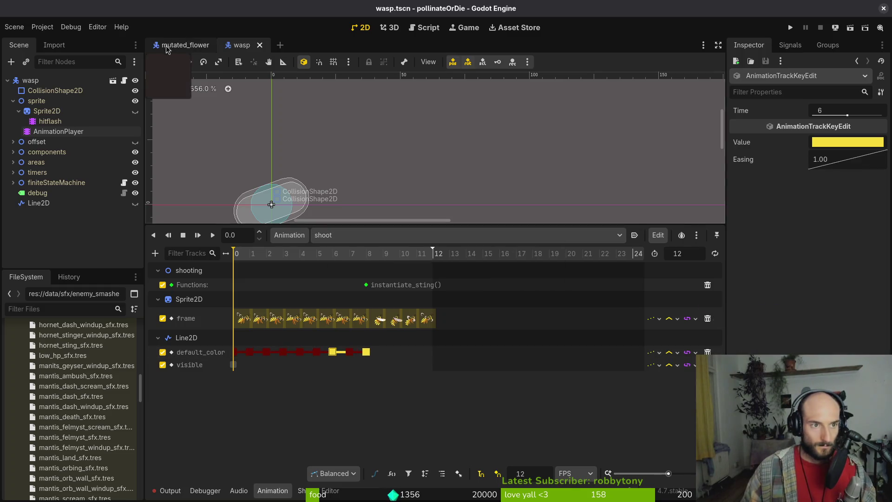
- Paste the orange colour from clipboard history into the frame 7 key and check the frame 5 key
{"action": "key", "text": "ctrl+shift+v"}
{"action": "key", "text": "Up"}
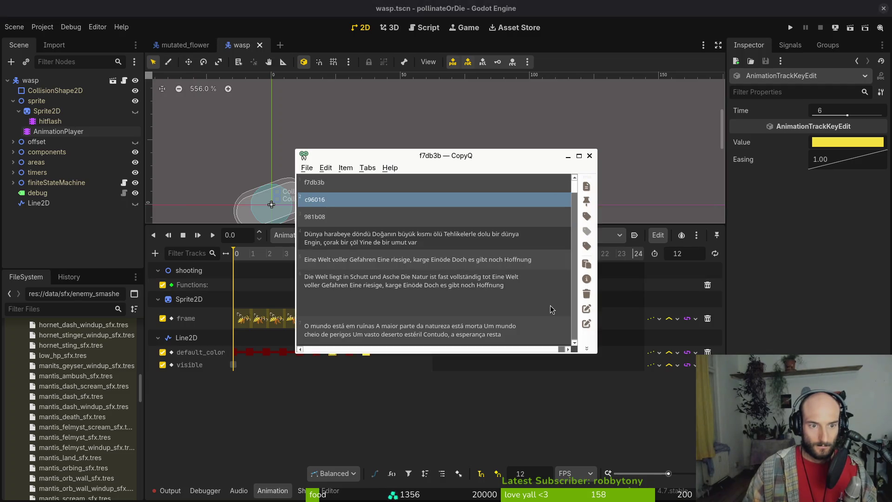
{"action": "key", "text": "Return"}
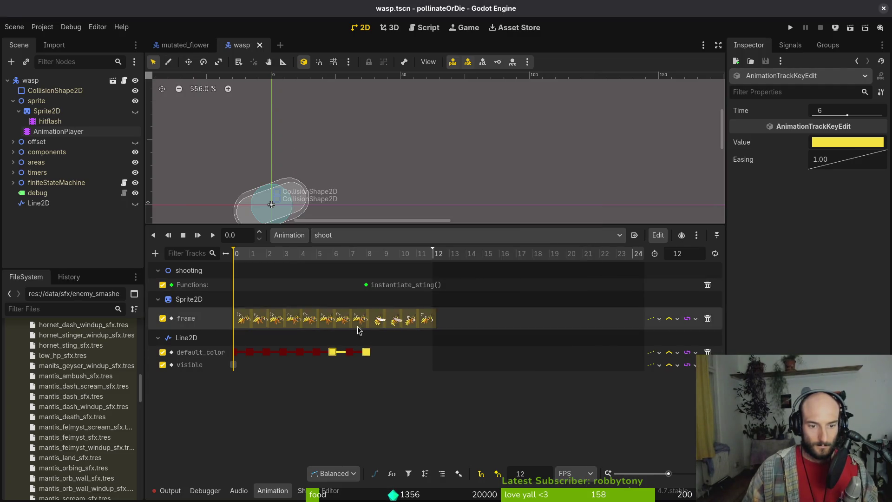
{"action": "left_click", "coordinate": [352, 353]}
{"action": "left_click", "coordinate": [846, 140]}
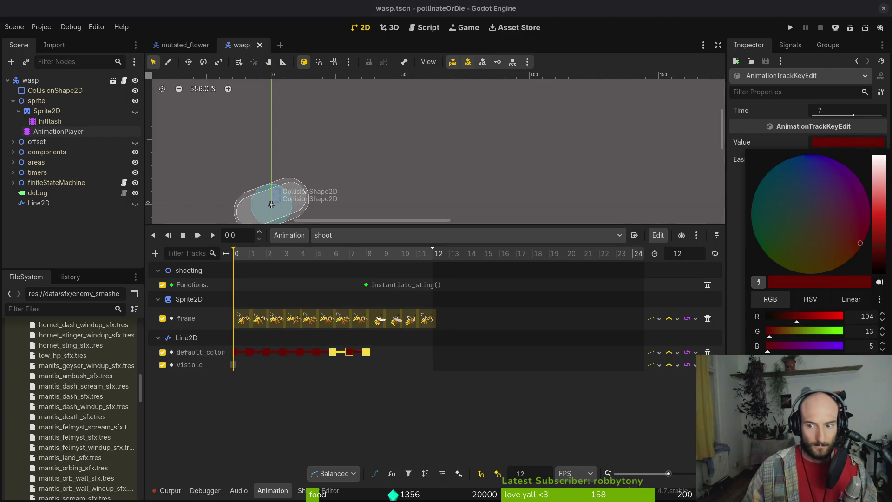
{"action": "key", "text": "Escape"}
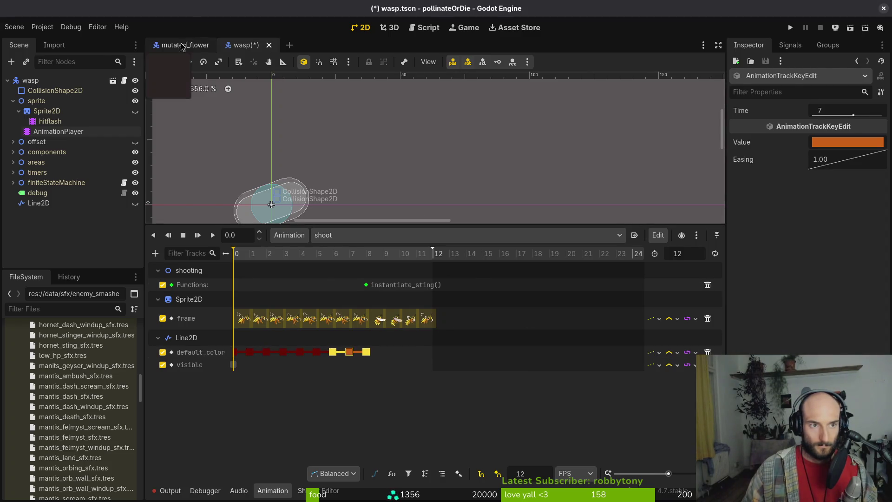
{"action": "left_click", "coordinate": [185, 45]}
{"action": "left_click", "coordinate": [242, 45]}
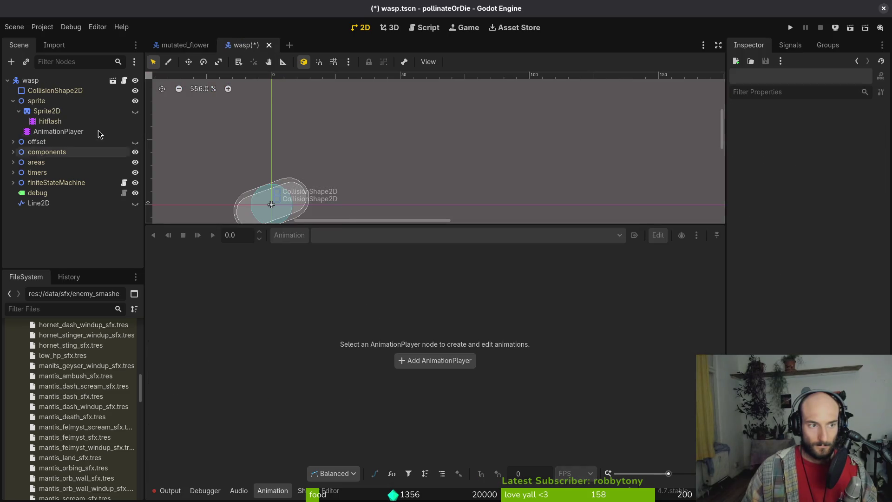
{"action": "left_click", "coordinate": [315, 353]}
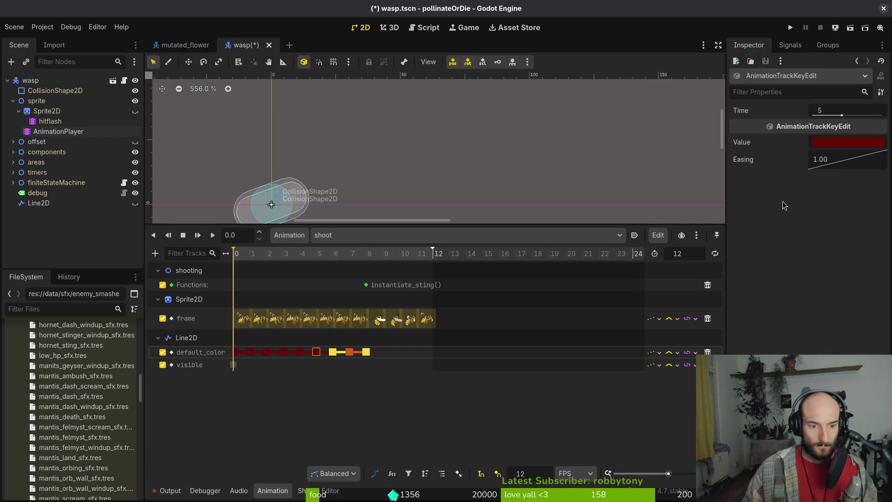
{"action": "left_click", "coordinate": [836, 143]}
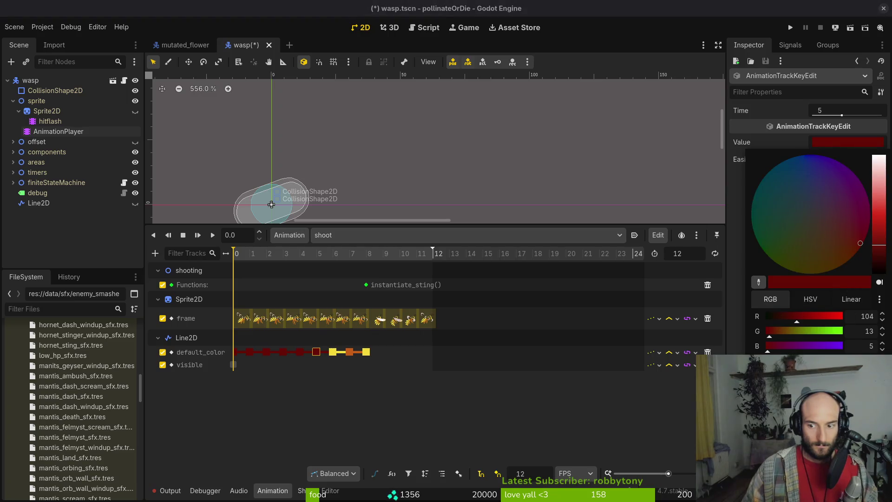
{"action": "key", "text": "Escape"}
- Set the frame 3 key to orange, frame 4 from clipboard history, and frame 2 to brighter red
{"action": "left_click", "coordinate": [282, 352]}
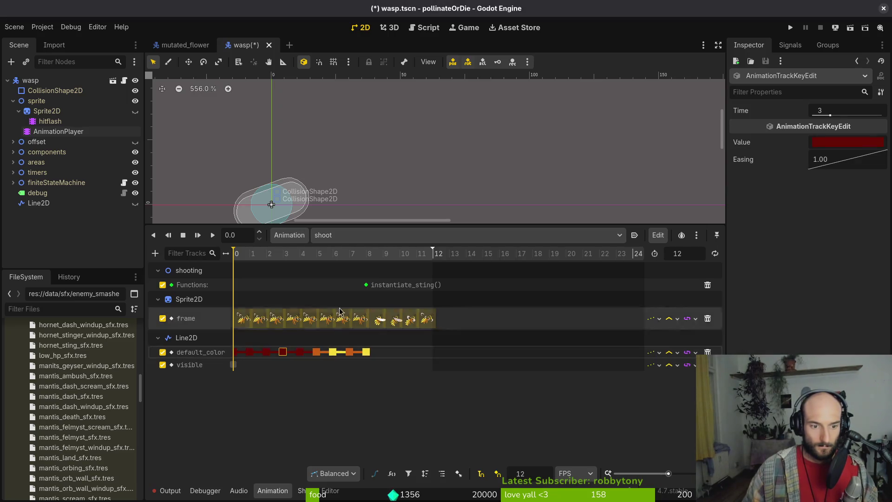
{"action": "left_click", "coordinate": [845, 144]}
{"action": "key", "text": "Escape"}
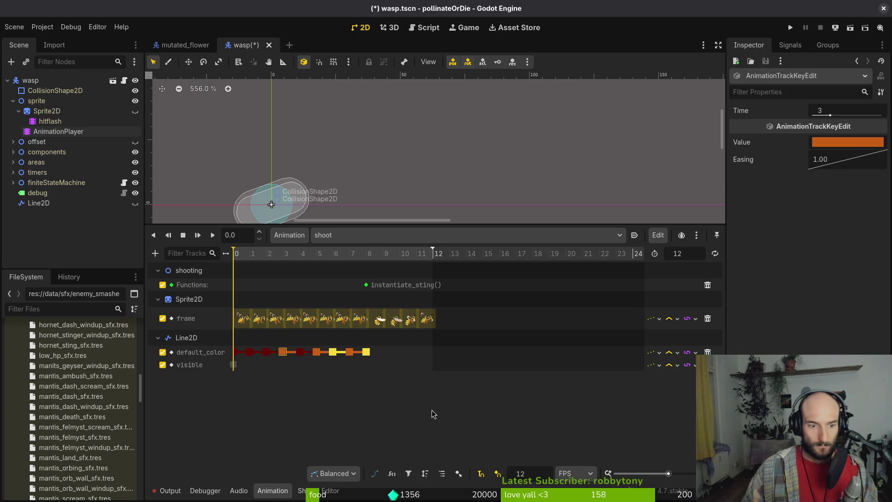
{"action": "key", "text": "super+v"}
{"action": "key", "text": "Down"}
{"action": "key", "text": "Down"}
{"action": "key", "text": "Return"}
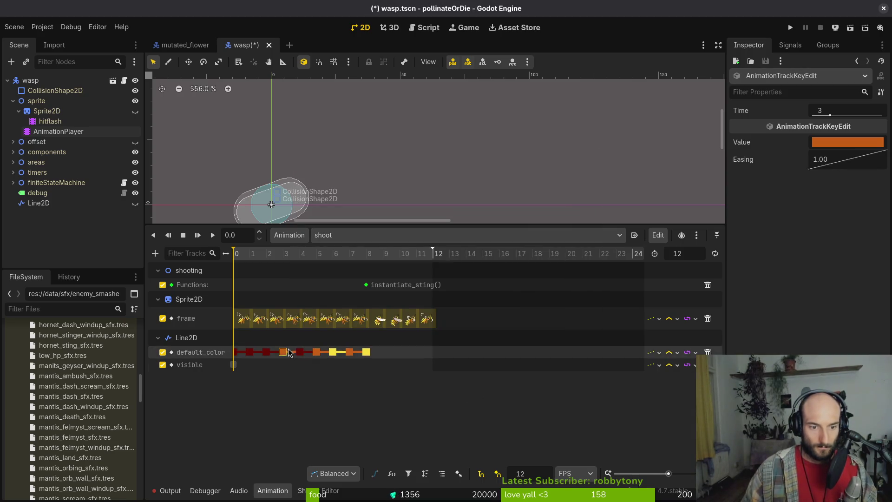
{"action": "left_click", "coordinate": [300, 351]}
{"action": "left_click", "coordinate": [842, 140]}
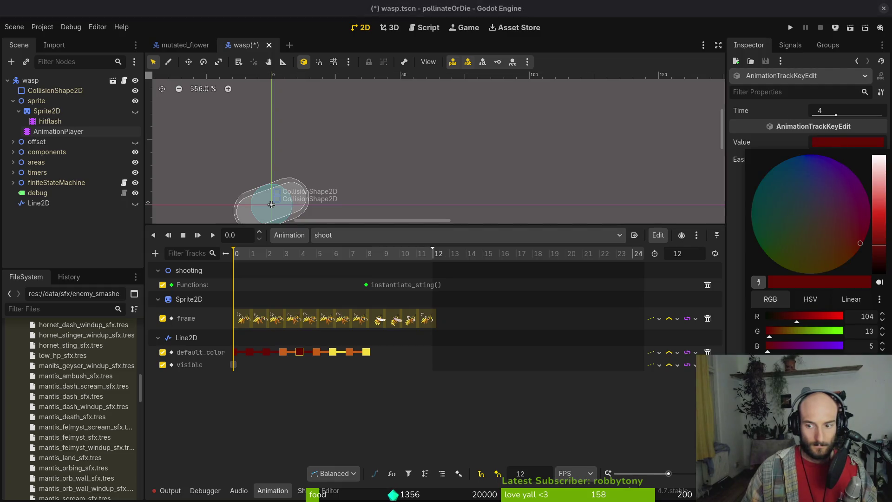
{"action": "key", "text": "Escape"}
{"action": "left_click", "coordinate": [265, 352]}
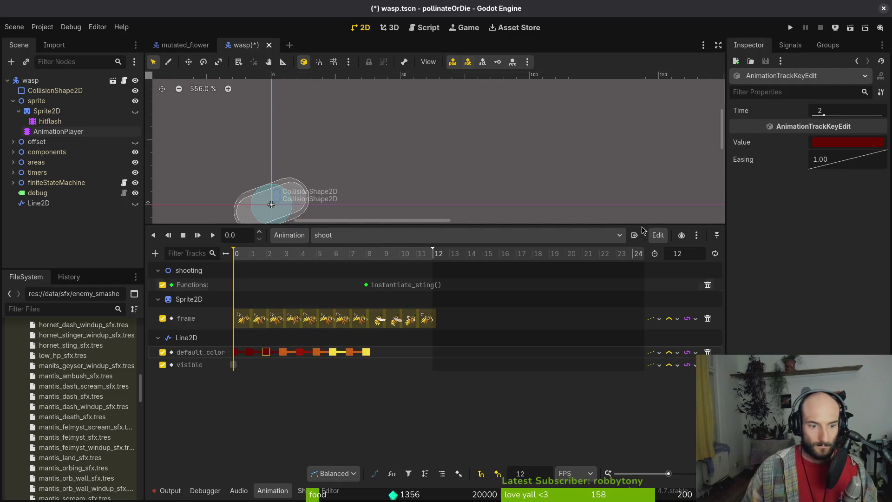
{"action": "left_click", "coordinate": [824, 144]}
{"action": "key", "text": "Escape"}
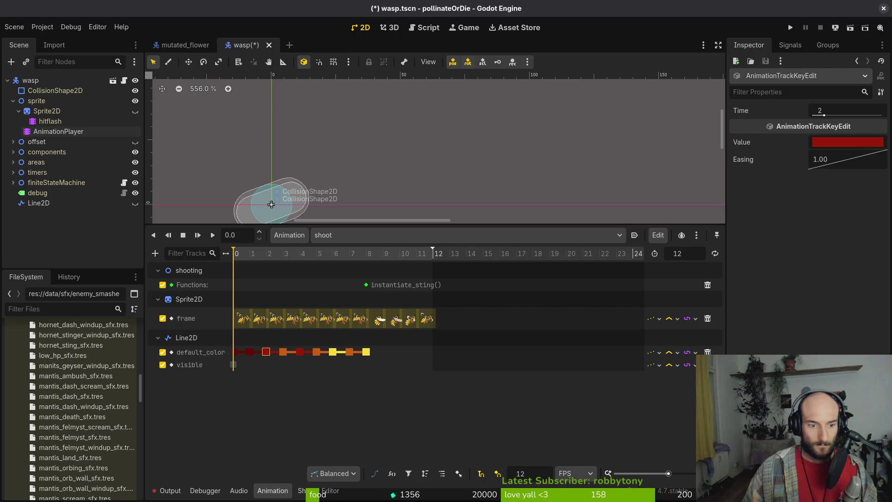
{"action": "left_click", "coordinate": [184, 45]}
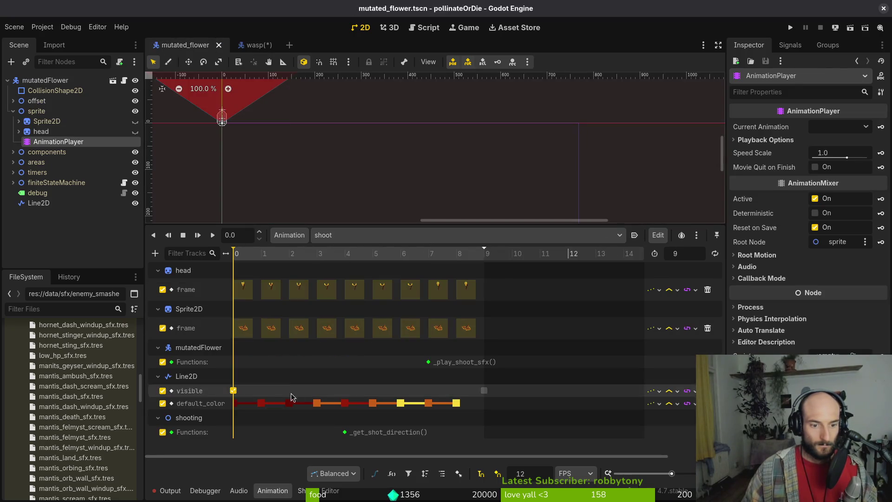
- Drag the stray default_color key from frame 12 back to frame 2 and save the wasp scene
{"action": "left_click", "coordinate": [251, 45]}
{"action": "left_click", "coordinate": [58, 132]}
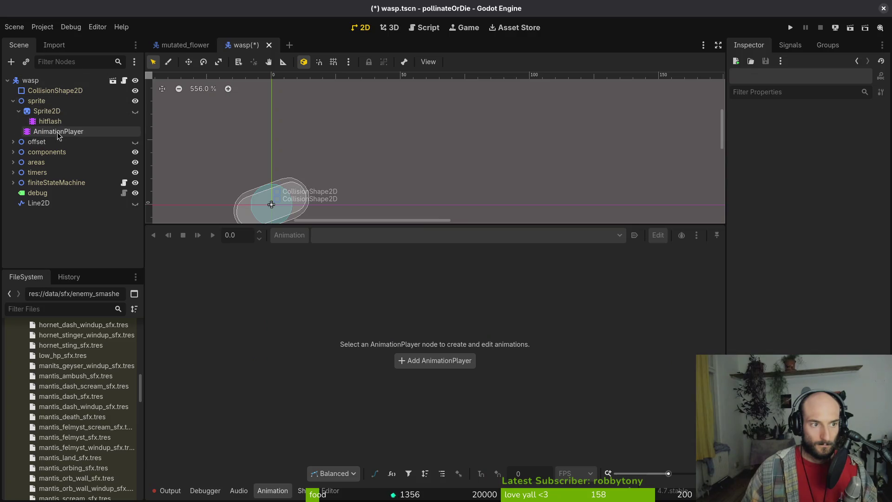
{"action": "left_click", "coordinate": [250, 351]}
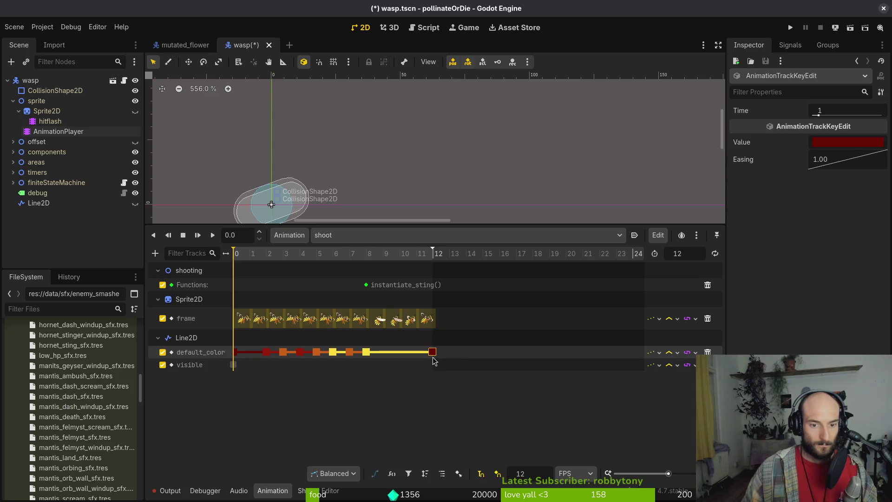
{"action": "left_click", "coordinate": [250, 351]}
{"action": "left_click_drag", "start_coordinate": [434, 356], "coordinate": [266, 352]}
{"action": "key", "text": "ctrl+s"}
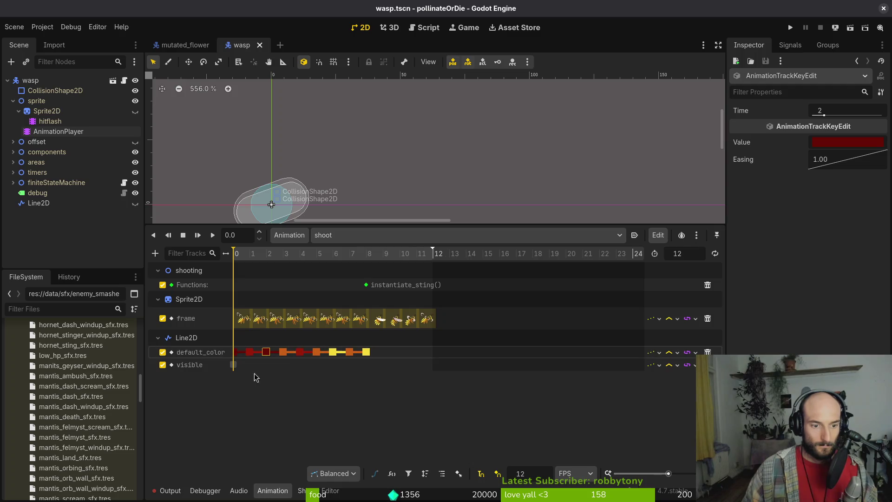
- Compare with the mutated_flower shoot animation, inspecting its visibility key at time 0
{"action": "left_click", "coordinate": [184, 44]}
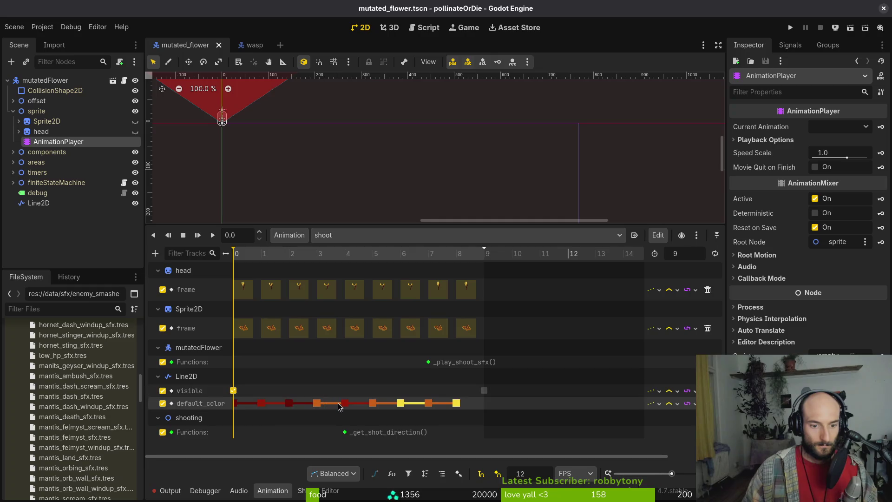
{"action": "left_click", "coordinate": [253, 45]}
{"action": "left_click", "coordinate": [58, 131]}
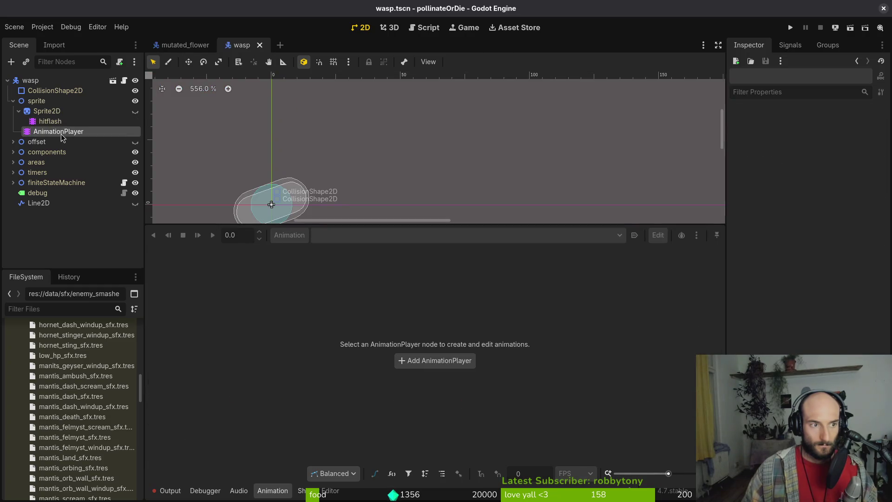
{"action": "left_click", "coordinate": [177, 49]}
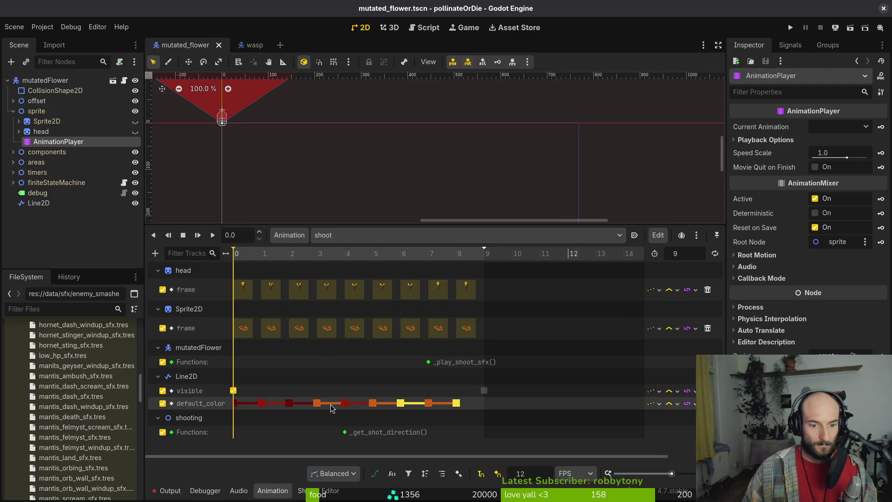
{"action": "left_click", "coordinate": [233, 390]}
{"action": "left_click", "coordinate": [246, 45]}
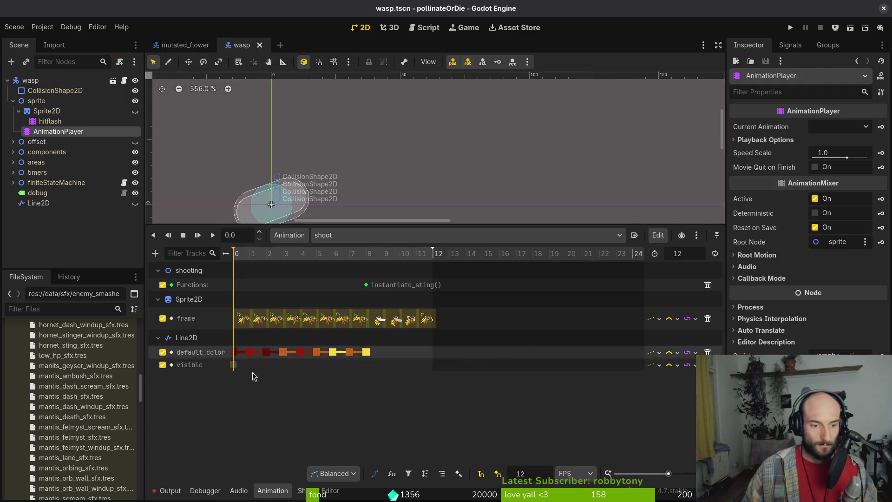
- Insert an off key on the Line2D visible track at frame 9 and save
{"action": "left_click", "coordinate": [234, 365]}
{"action": "left_click", "coordinate": [382, 253]}
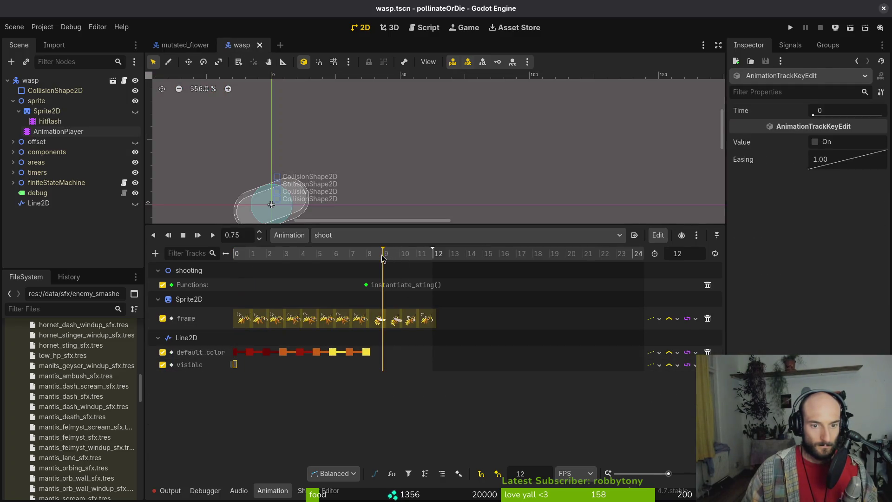
{"action": "key", "text": "ctrl+d"}
{"action": "left_click", "coordinate": [233, 364]}
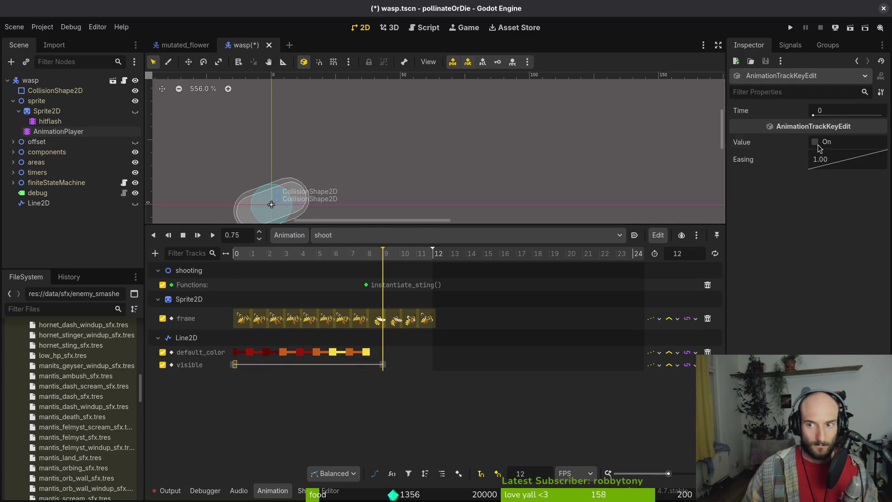
{"action": "key", "text": "ctrl+s"}
- Compare with the flower's shoot animation, preview the wasp's shoot animation, and save
{"action": "key", "text": "ctrl+Tab"}
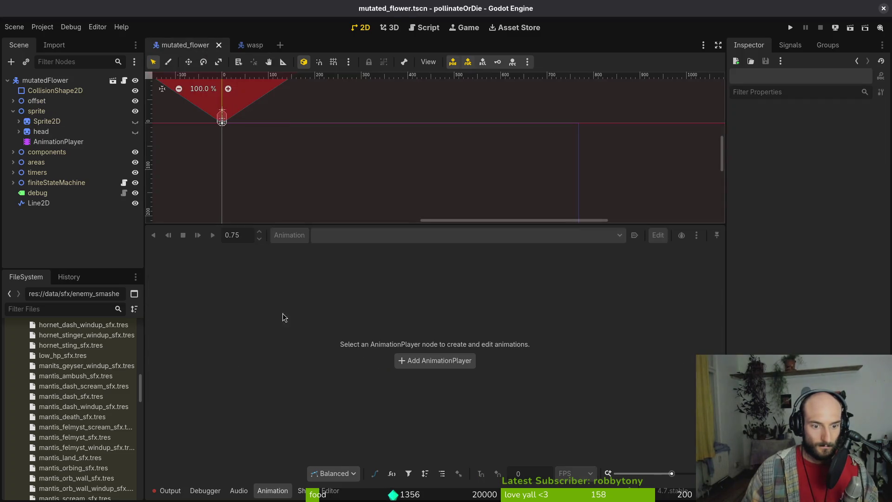
{"action": "left_click", "coordinate": [57, 141]}
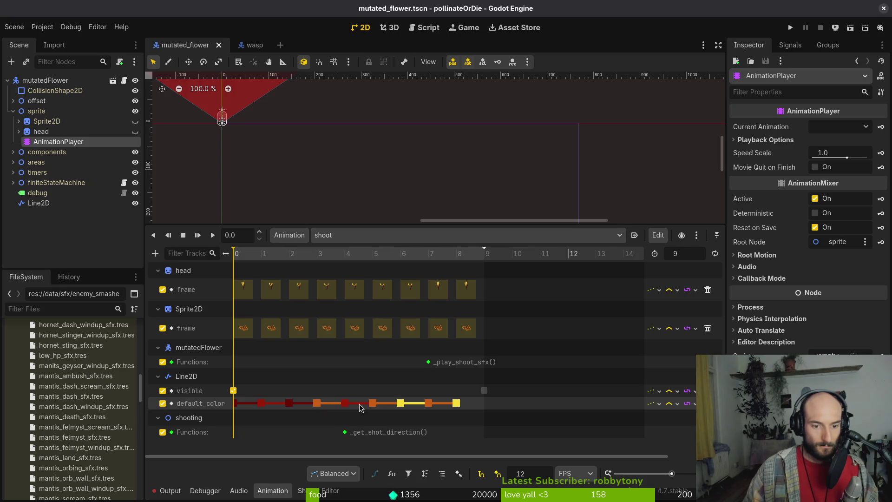
{"action": "left_click", "coordinate": [252, 42]}
{"action": "left_click", "coordinate": [55, 131]}
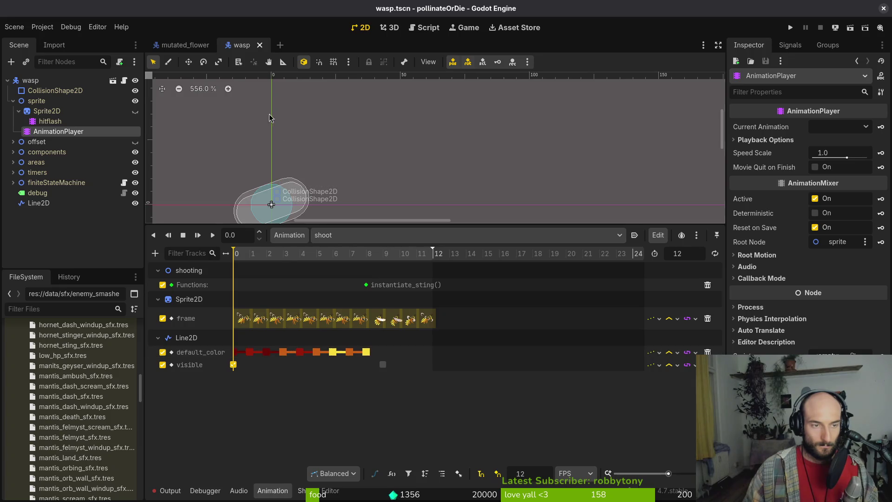
{"action": "left_click", "coordinate": [182, 45]}
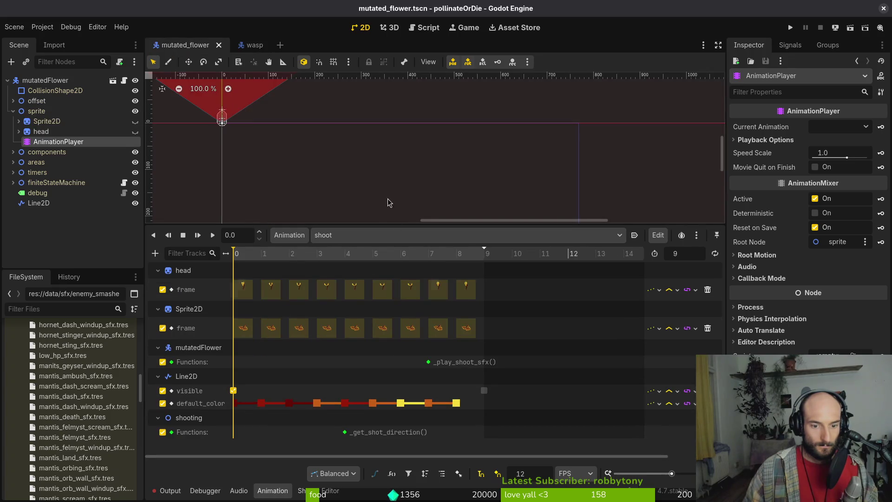
{"action": "left_click", "coordinate": [248, 45]}
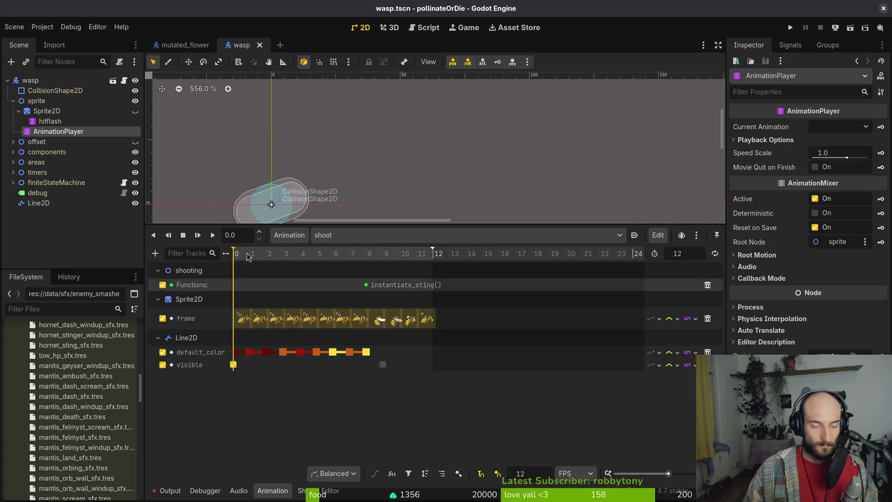
{"action": "left_click", "coordinate": [207, 236]}
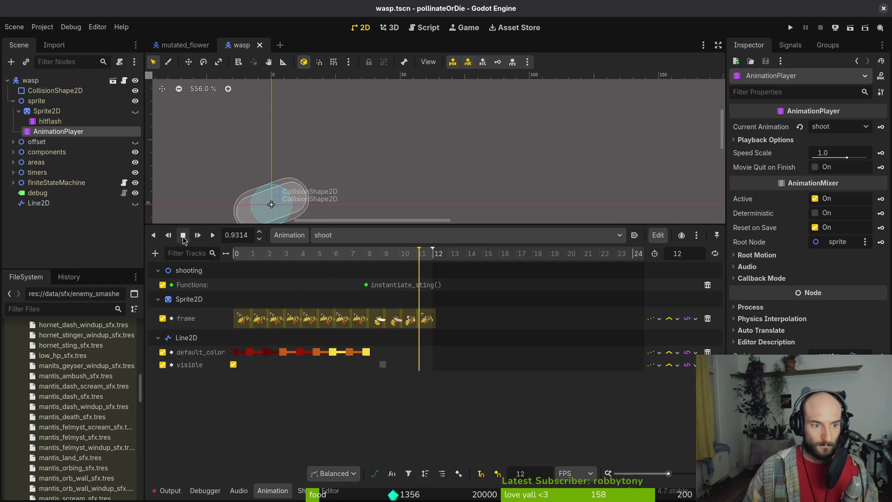
{"action": "key", "text": "ctrl+s"}
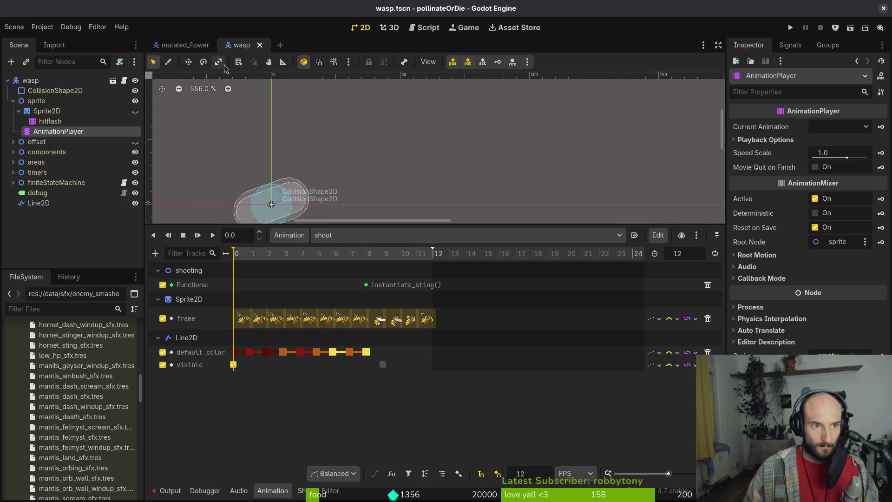
{"action": "left_click", "coordinate": [185, 45]}
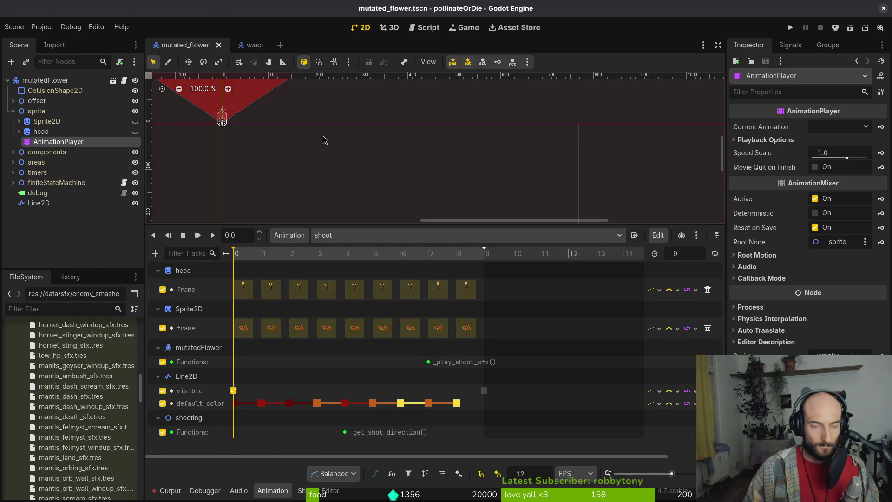
{"action": "key", "text": "alt+Tab"}
- Launch vim and open the mutated flower's shooting script via the file finder
{"action": "type", "text": "vim"}
{"action": "key", "text": "Return"}
{"action": "type", "text": "shooting"}
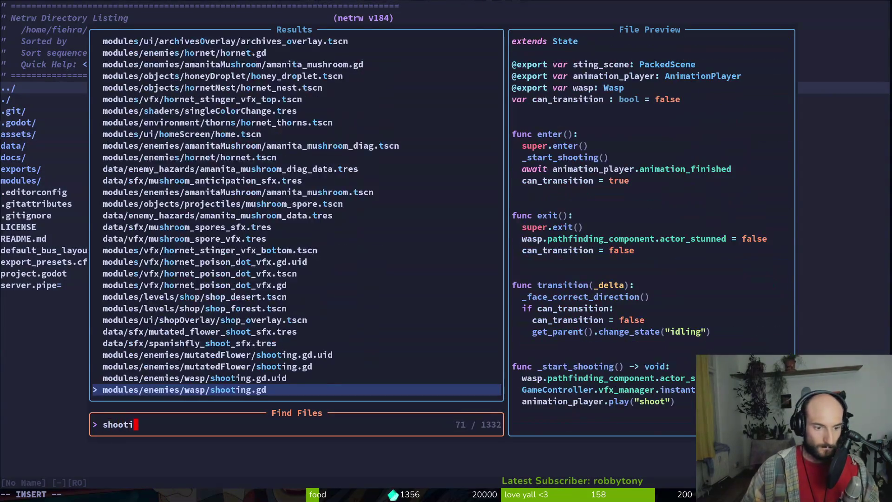
{"action": "key", "text": "Up"}
{"action": "key", "text": "Up"}
{"action": "key", "text": "Return"}
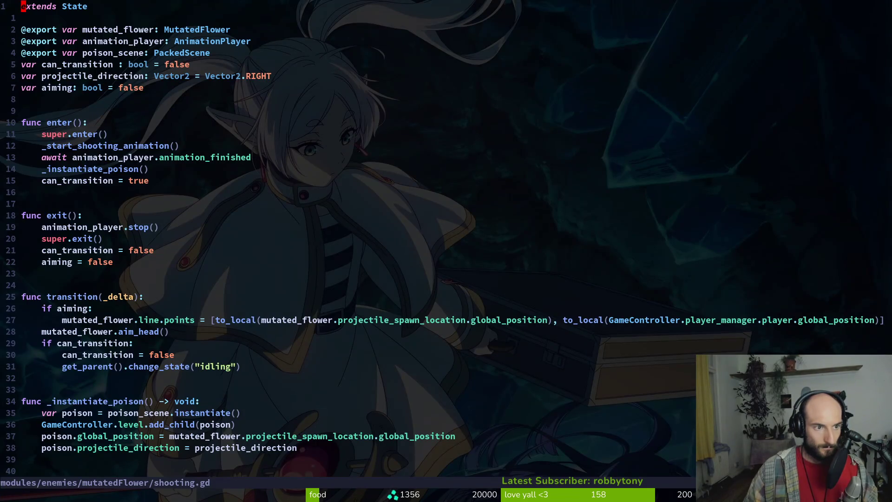
{"action": "key", "text": "j"}
{"action": "key", "text": "j"}
{"action": "key", "text": "j"}
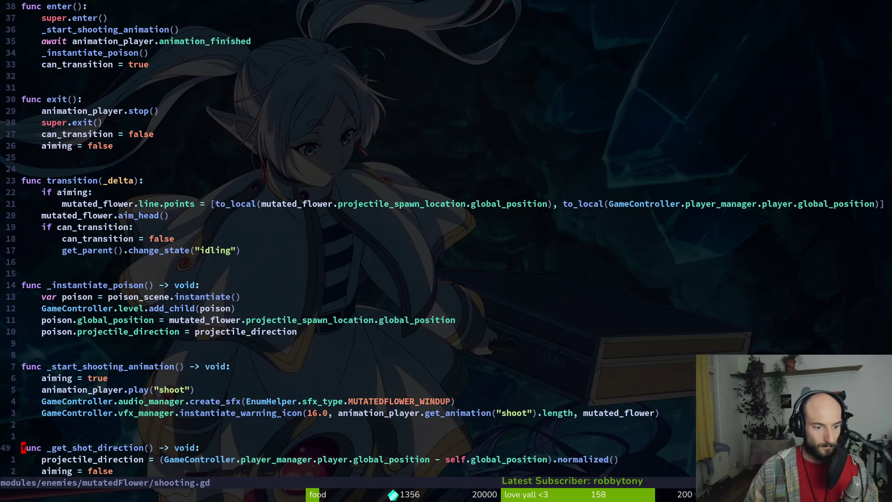
- Open mutated_flower.gd with the file finder and scroll through it
{"action": "key", "text": "space"}
{"action": "key", "text": "f"}
{"action": "key", "text": "f"}
{"action": "type", "text": "flowerflower"}
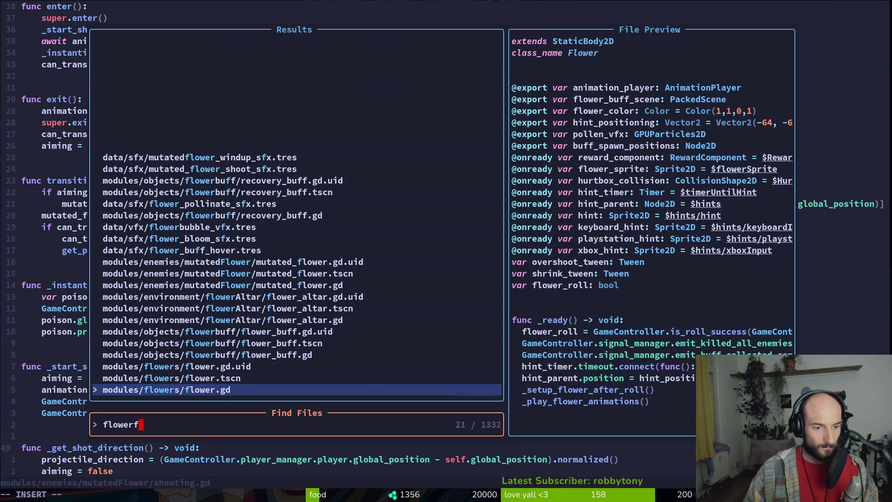
{"action": "key", "text": "Up"}
{"action": "key", "text": "Up"}
{"action": "key", "text": "Up"}
{"action": "key", "text": "Return"}
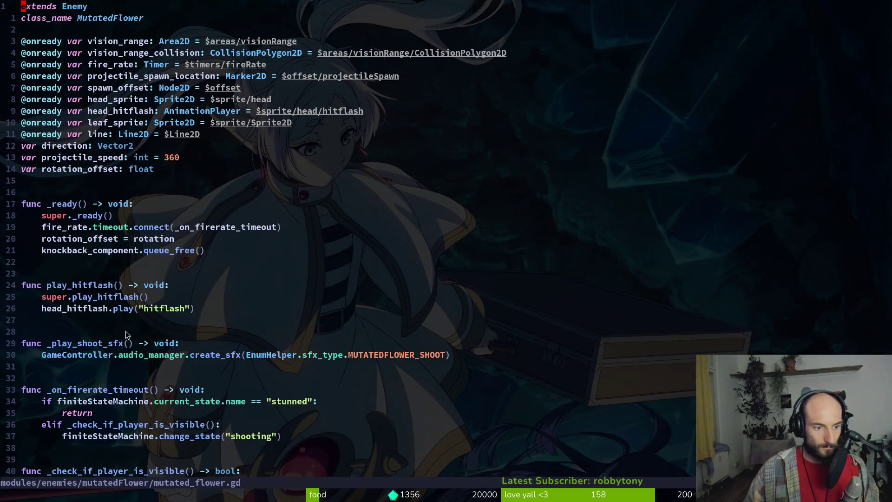
{"action": "scroll", "coordinate": [111, 316], "scroll_direction": "down", "scroll_amount": 3}
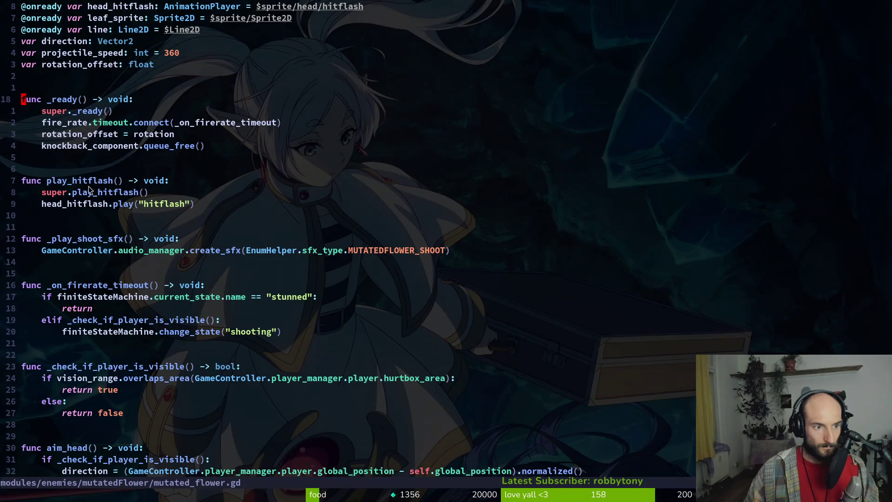
{"action": "scroll", "coordinate": [155, 327], "scroll_direction": "down", "scroll_amount": 3}
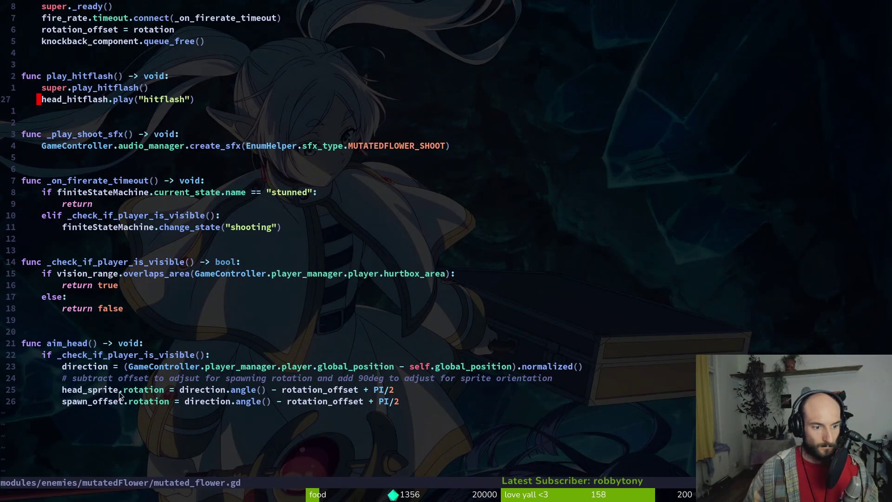
{"action": "key", "text": "ctrl+o"}
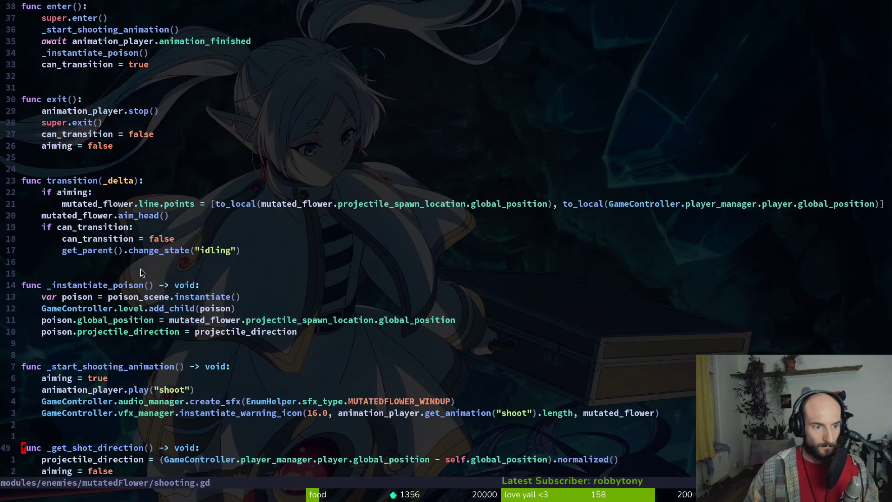
{"action": "scroll", "coordinate": [161, 308], "scroll_direction": "up", "scroll_amount": 3}
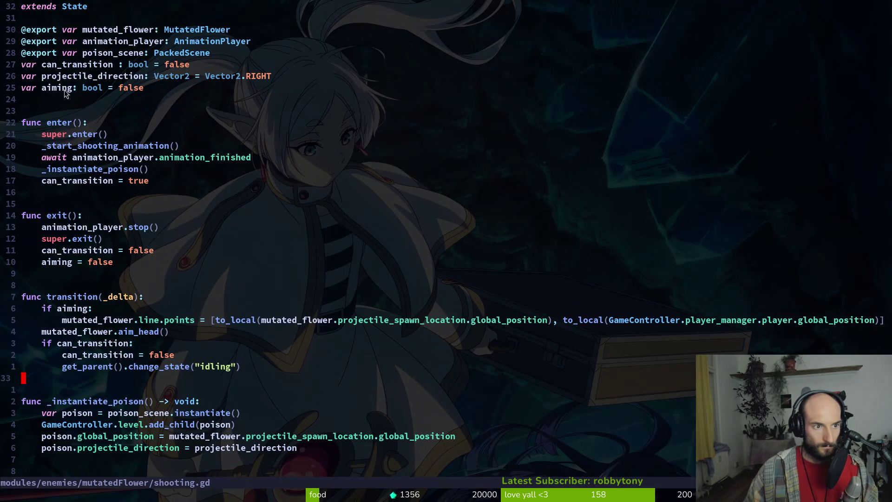
{"action": "key", "text": "ctrl+p"}
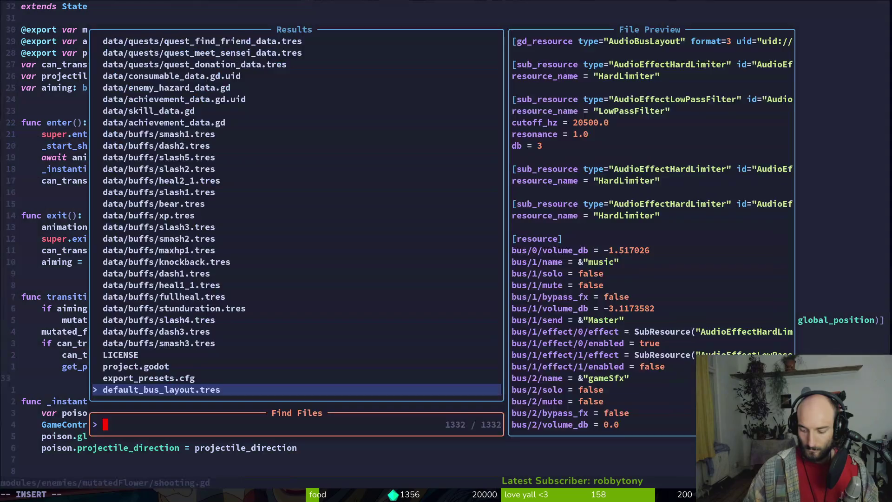
{"action": "type", "text": "mutflower"}
{"action": "key", "text": "Return"}
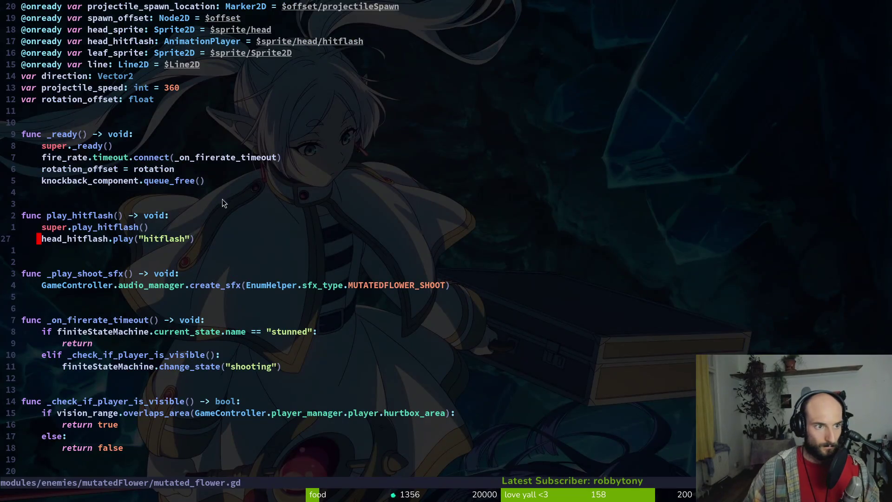
{"action": "scroll", "coordinate": [167, 154], "scroll_direction": "up", "scroll_amount": 2}
{"action": "left_click", "coordinate": [105, 134]}
{"action": "type", "text": "/line"}
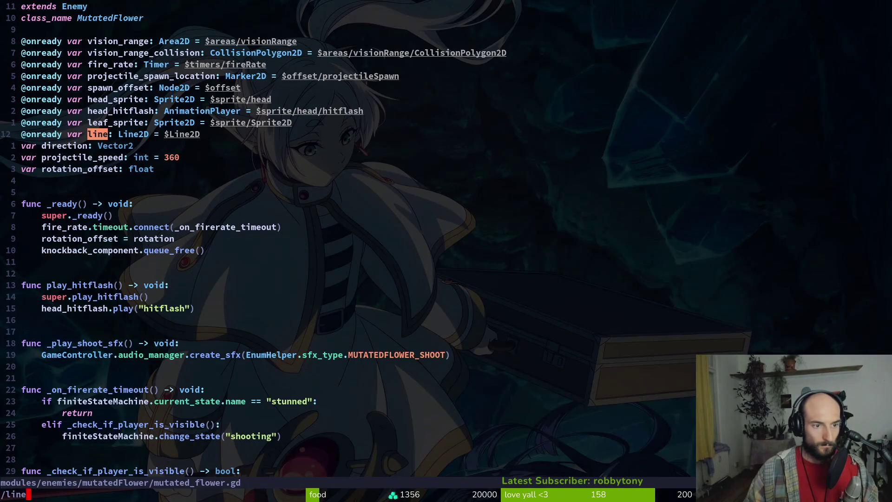
- Jump back to the line variable declaration and put the cursor at the start of 'line'
{"action": "key", "text": "Escape"}
{"action": "type", "text": "line\""}
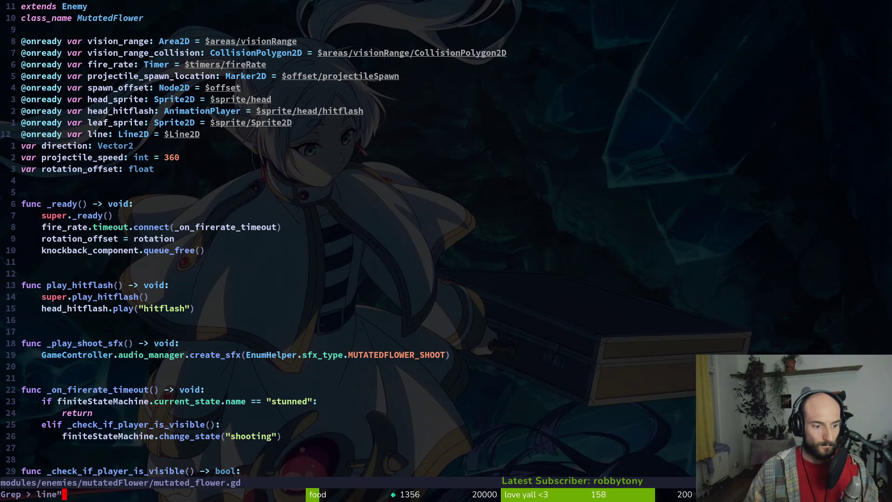
{"action": "key", "text": "Return"}
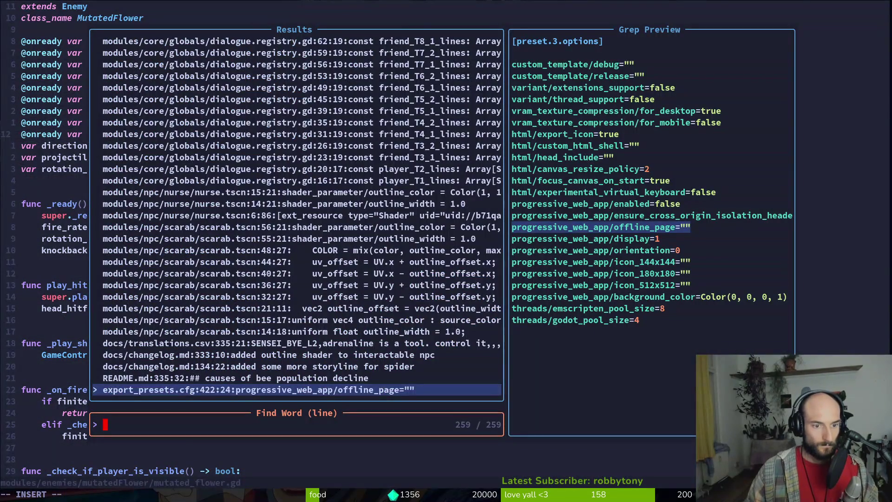
{"action": "key", "text": "Escape"}
{"action": "key", "text": "ctrl+o"}
{"action": "key", "text": "ctrl+o"}
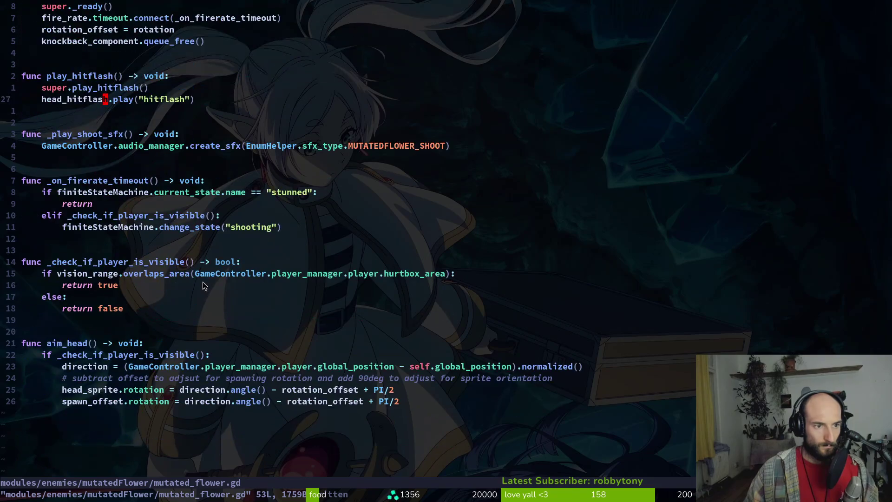
{"action": "key", "text": "ctrl+o"}
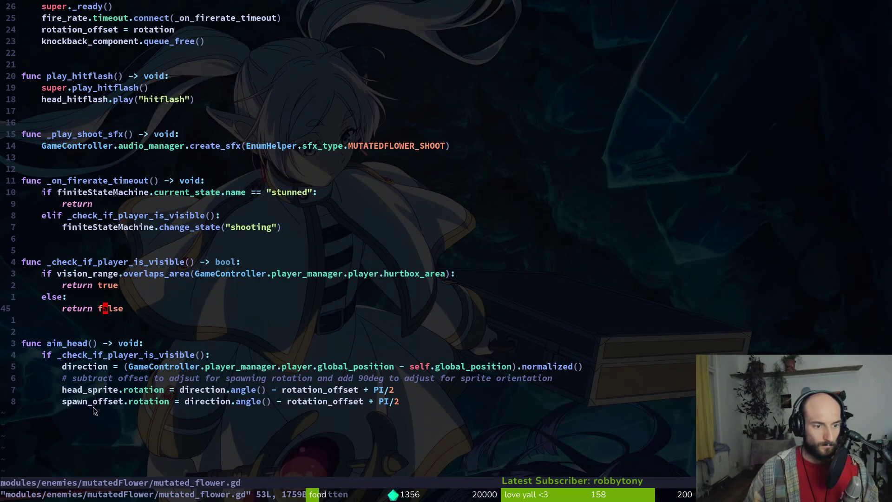
{"action": "scroll", "coordinate": [133, 163], "scroll_direction": "up", "scroll_amount": 6}
{"action": "left_click", "coordinate": [102, 133]}
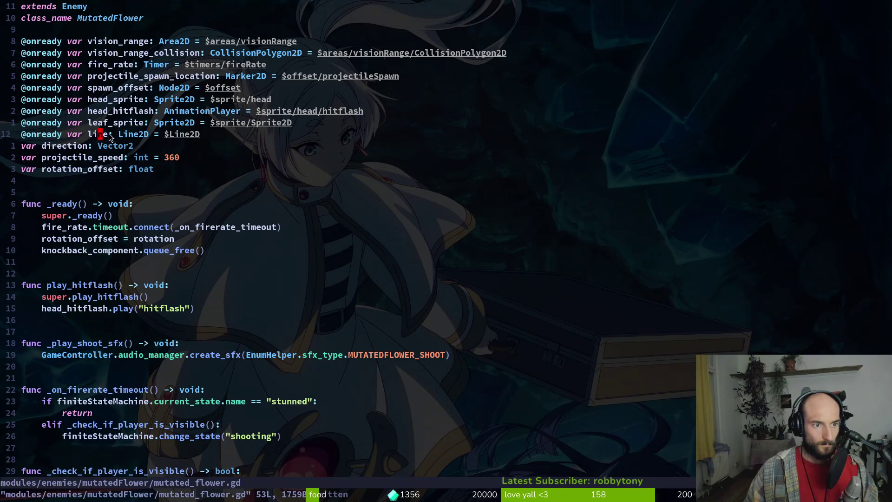
{"action": "key", "text": "b"}
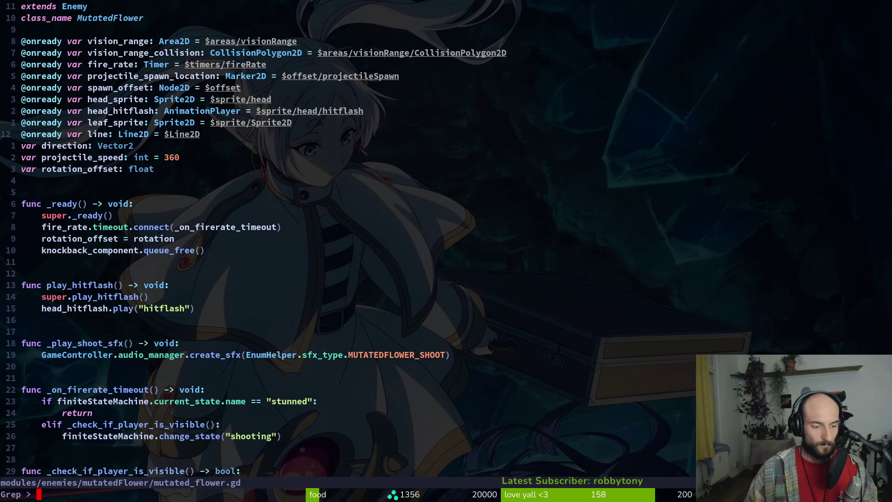
{"action": "type", "text": "line"}
- Grep the project for 'line' and open mutatedFlower/shooting.gd:28, selecting the line.points assignment
{"action": "key", "text": "Return"}
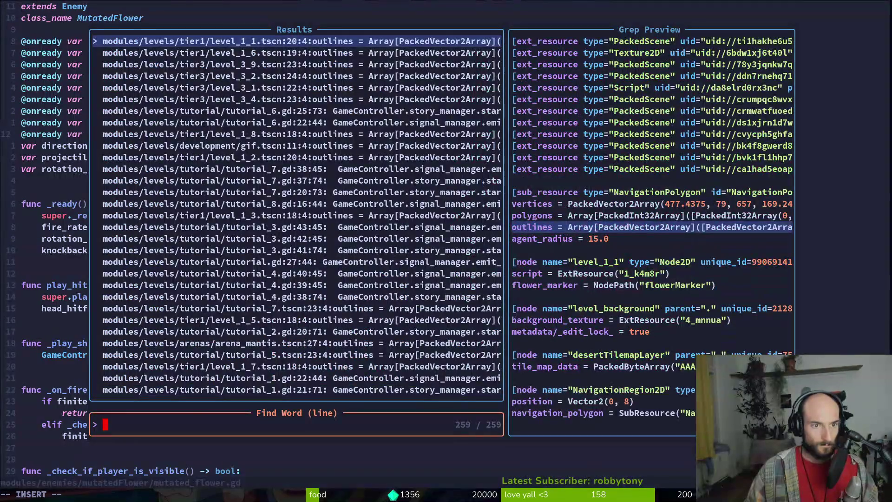
{"action": "key", "text": "Down"}
{"action": "key", "text": "Down"}
{"action": "key", "text": "Down"}
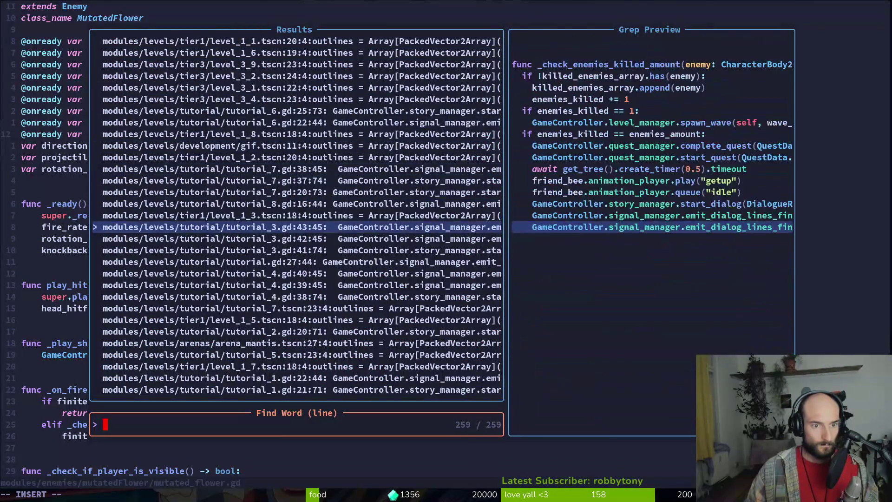
{"action": "key", "text": "Down"}
{"action": "key", "text": "Down"}
{"action": "key", "text": "Down"}
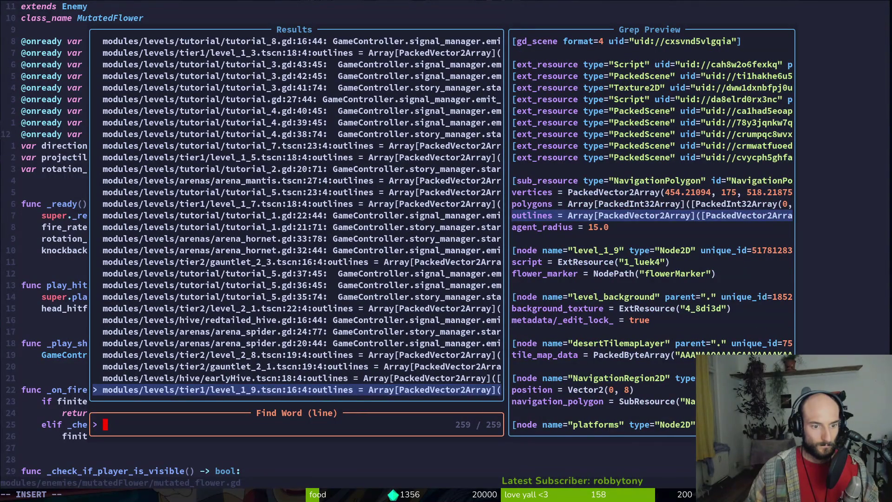
{"action": "key", "text": "Down"}
{"action": "key", "text": "Down"}
{"action": "key", "text": "Down"}
{"action": "key", "text": "Down"}
{"action": "key", "text": "Down"}
{"action": "key", "text": "Down"}
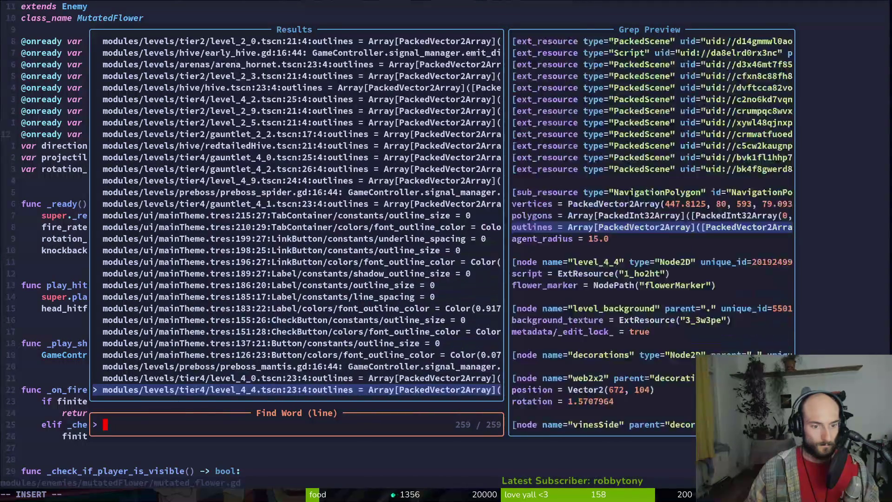
{"action": "key", "text": "Down"}
{"action": "key", "text": "Down"}
{"action": "key", "text": "Down"}
{"action": "key", "text": "Down"}
{"action": "key", "text": "Down"}
{"action": "key", "text": "Down"}
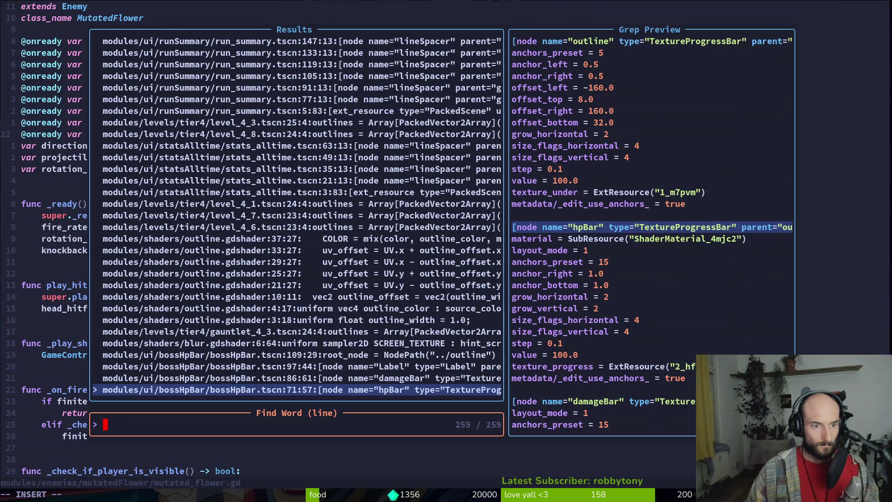
{"action": "key", "text": "Down"}
{"action": "key", "text": "Down"}
{"action": "key", "text": "Down"}
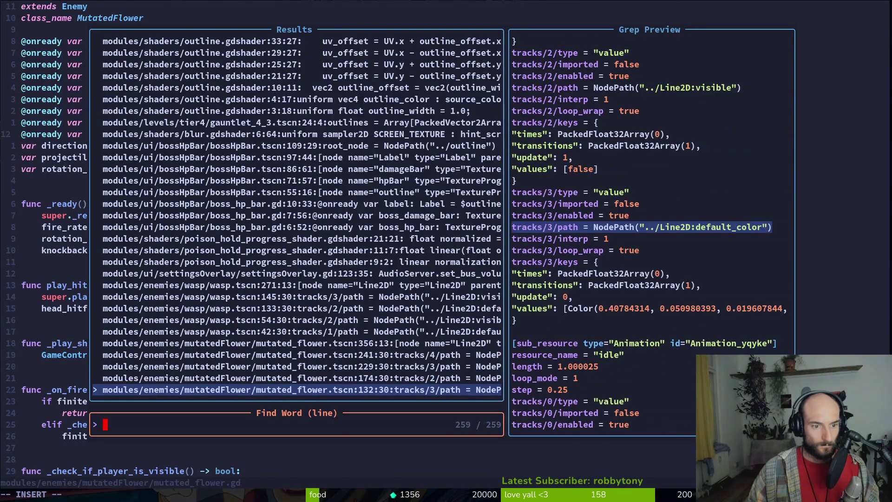
{"action": "key", "text": "Up"}
{"action": "key", "text": "Up"}
{"action": "key", "text": "Up"}
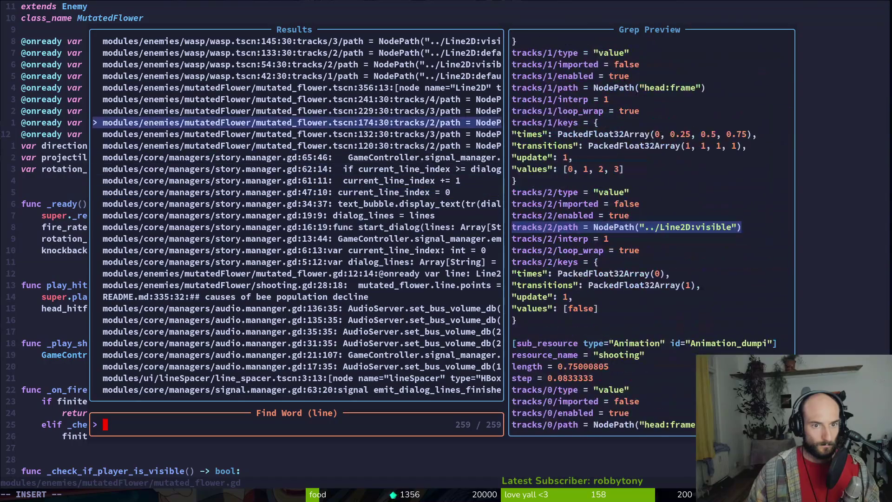
{"action": "key", "text": "Down"}
{"action": "key", "text": "Down"}
{"action": "key", "text": "Down"}
{"action": "key", "text": "Down"}
{"action": "key", "text": "Down"}
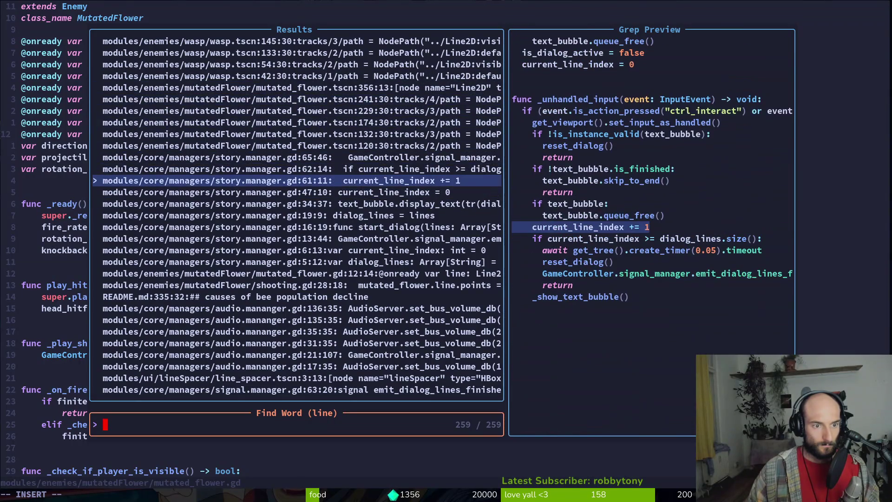
{"action": "key", "text": "Return"}
{"action": "key", "text": "shift+v"}
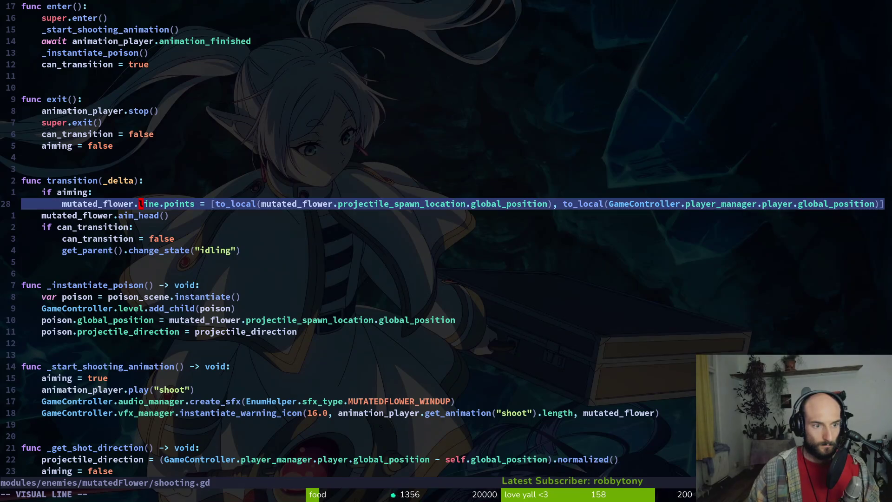
- Copy the flower's if aiming block and open wasp/shooting.gd in a vertical split beside it
{"action": "key", "text": "k"}
{"action": "key", "text": "Escape"}
{"action": "key", "text": "space"}
{"action": "key", "text": "f"}
{"action": "key", "text": "f"}
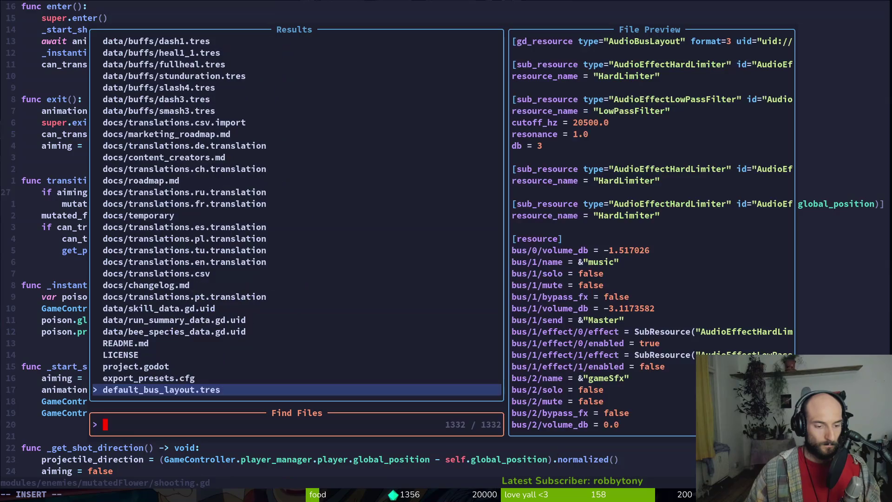
{"action": "type", "text": "waspshoo"}
{"action": "key", "text": "ctrl+v"}
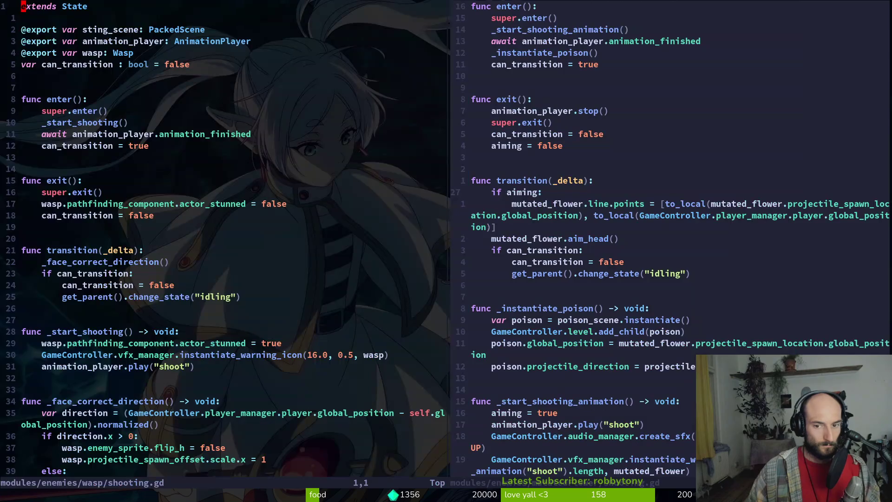
{"action": "key", "text": "j"}
{"action": "key", "text": "j"}
{"action": "key", "text": "j"}
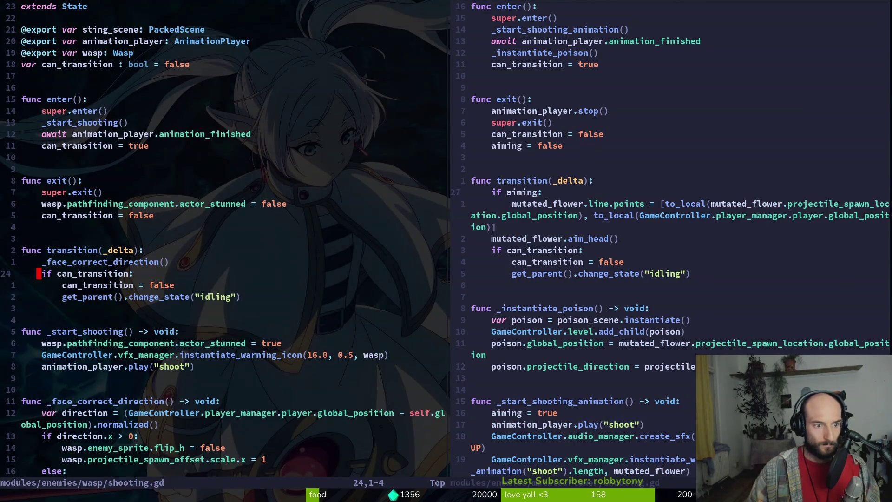
{"action": "key", "text": "j"}
{"action": "key", "text": "j"}
{"action": "key", "text": "j"}
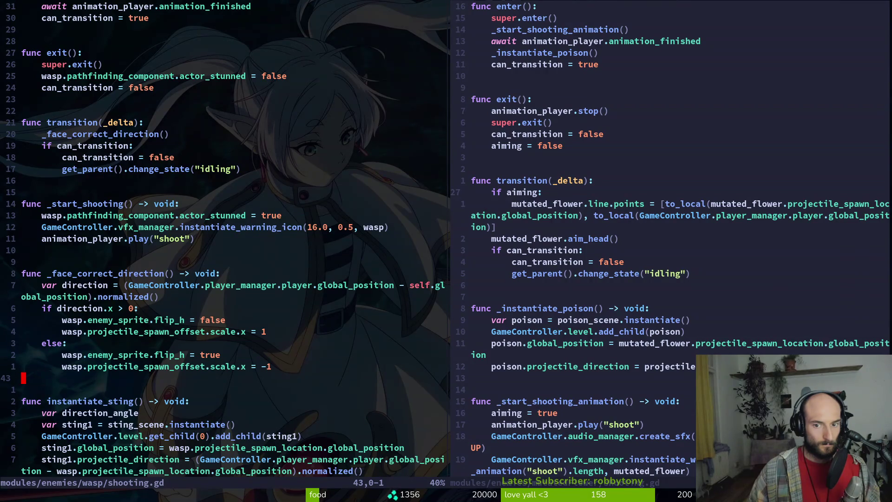
- Paste the copied aiming block into the wasp's transition code
{"action": "key", "text": "k"}
{"action": "key", "text": "k"}
{"action": "key", "text": "k"}
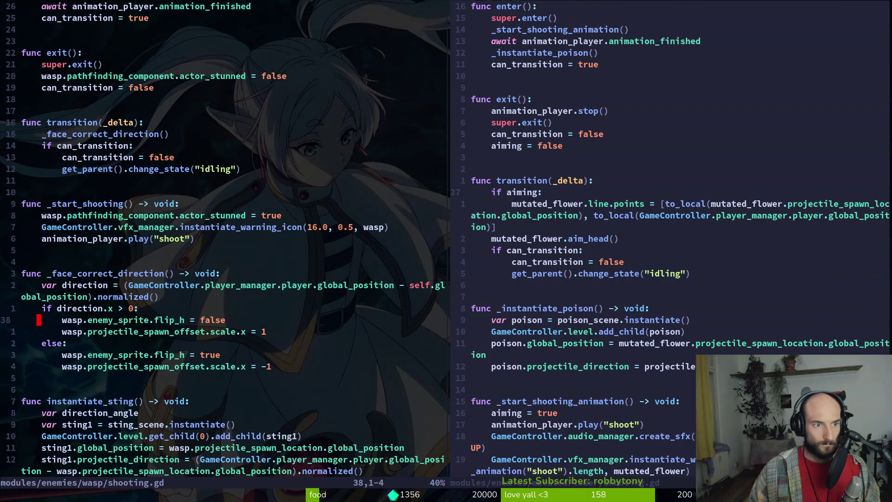
{"action": "key", "text": "p"}
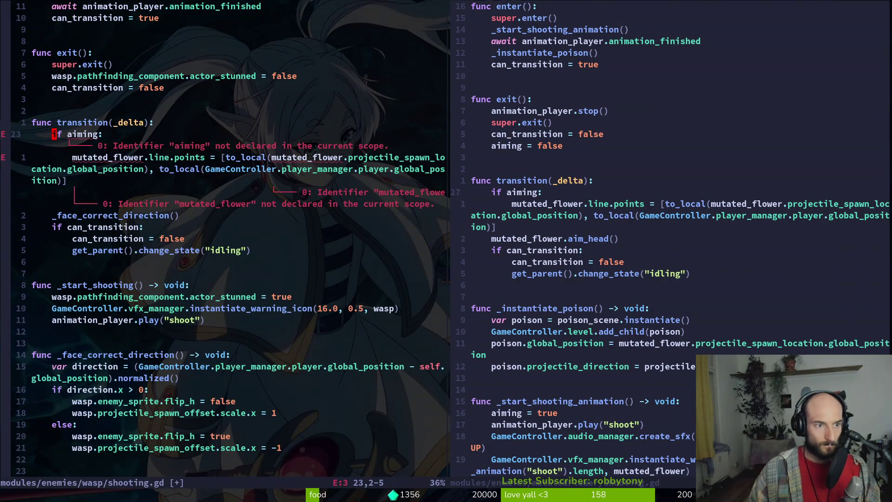
{"action": "key", "text": "ctrl+w"}
{"action": "key", "text": "l"}
{"action": "key", "text": "ctrl+u"}
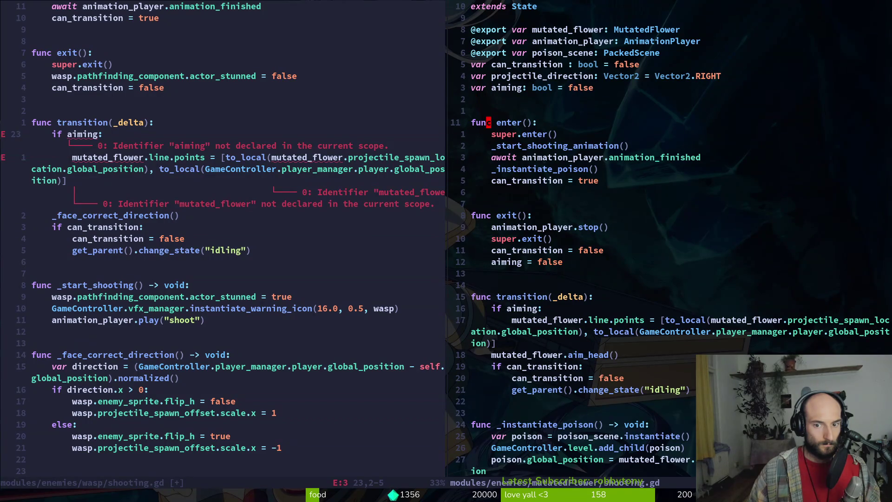
{"action": "key", "text": "j"}
{"action": "key", "text": "j"}
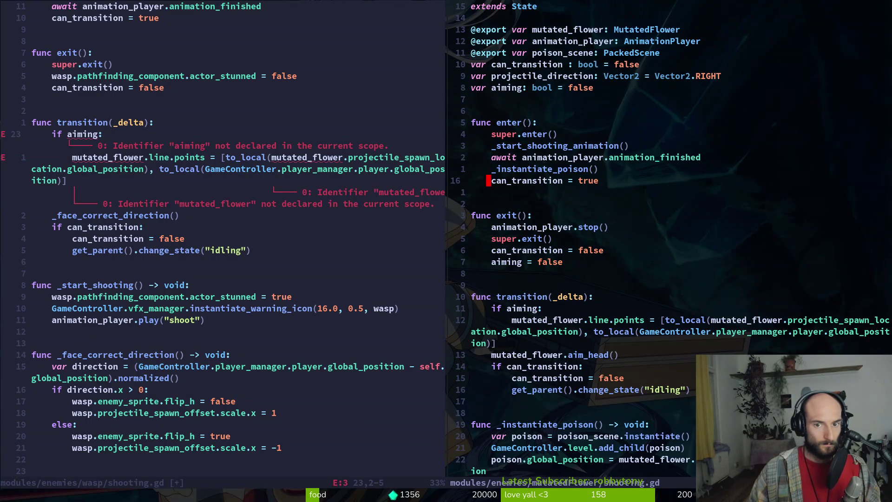
{"action": "key", "text": "ctrl+w"}
{"action": "key", "text": "h"}
- Copy the var aiming declaration into the wasp script below can_transition and save
{"action": "key", "text": "ctrl+w"}
{"action": "key", "text": "l"}
{"action": "key", "text": "k"}
{"action": "key", "text": "k"}
{"action": "key", "text": "k"}
{"action": "key", "text": "k"}
{"action": "key", "text": "k"}
{"action": "key", "text": "k"}
{"action": "key", "text": "k"}
{"action": "key", "text": "k"}
{"action": "key", "text": "V"}
{"action": "key", "text": "y"}
{"action": "key", "text": "ctrl+w"}
{"action": "key", "text": "h"}
{"action": "key", "text": "k"}
{"action": "key", "text": "k"}
{"action": "key", "text": "g"}
{"action": "key", "text": "g"}
{"action": "key", "text": "j"}
{"action": "key", "text": "j"}
{"action": "key", "text": "j"}
- Copy the aiming = false line into the wasp's exit() and save
{"action": "key", "text": "j"}
{"action": "key", "text": "j"}
{"action": "type", "text": "p"}
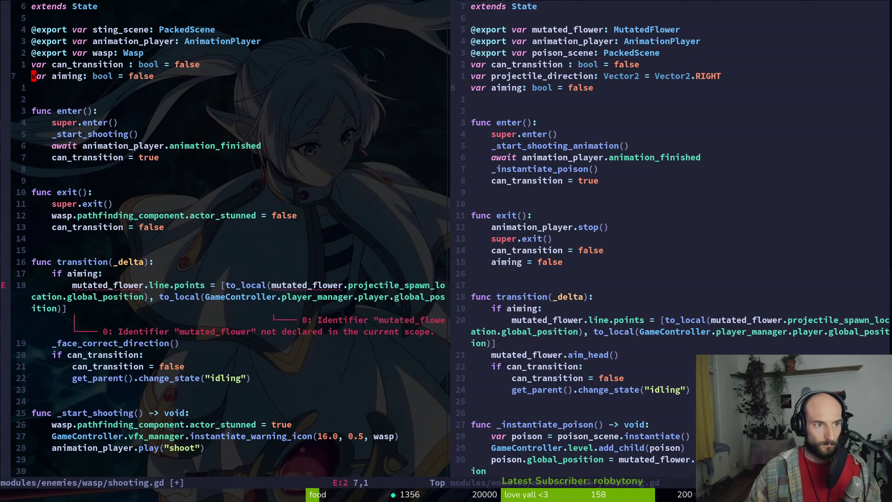
{"action": "type", "text": ":w"}
{"action": "key", "text": "Return"}
{"action": "key", "text": "ctrl+w"}
{"action": "key", "text": "l"}
{"action": "key", "text": "j"}
{"action": "key", "text": "j"}
{"action": "key", "text": "j"}
{"action": "key", "text": "j"}
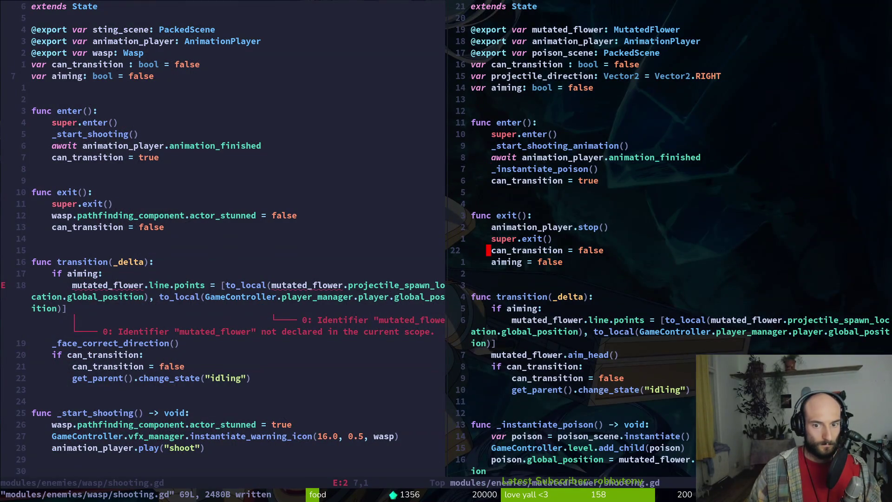
{"action": "key", "text": "j"}
{"action": "key", "text": "V"}
{"action": "key", "text": "y"}
{"action": "key", "text": "ctrl+w"}
{"action": "key", "text": "h"}
{"action": "key", "text": "j"}
{"action": "key", "text": "j"}
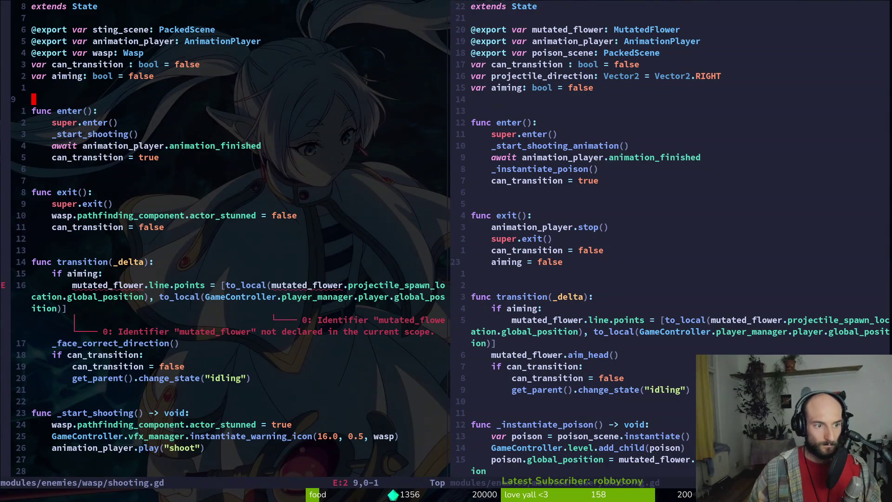
{"action": "key", "text": "j"}
{"action": "key", "text": "j"}
{"action": "key", "text": "j"}
{"action": "type", "text": "p:w"}
{"action": "key", "text": "Return"}
- Add aiming = true at the start of the wasp's _start_shooting
{"action": "key", "text": "ctrl+w"}
{"action": "key", "text": "l"}
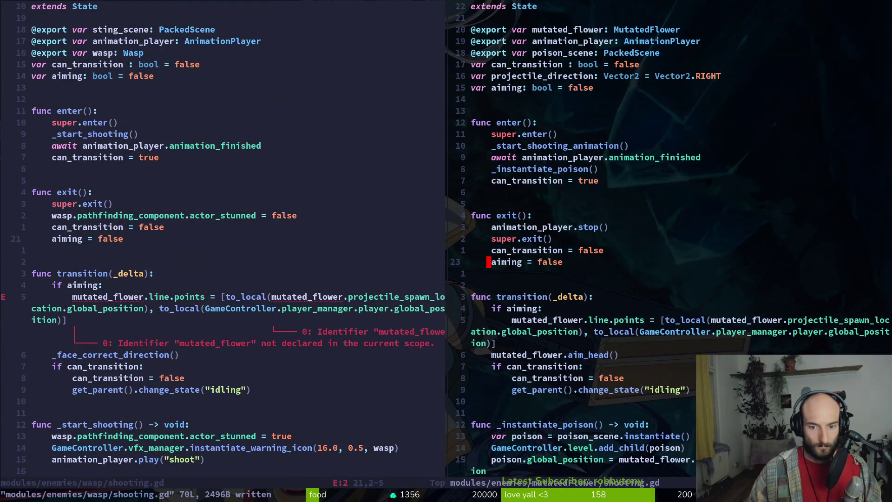
{"action": "key", "text": "j"}
{"action": "key", "text": "j"}
{"action": "key", "text": "j"}
{"action": "key", "text": "j"}
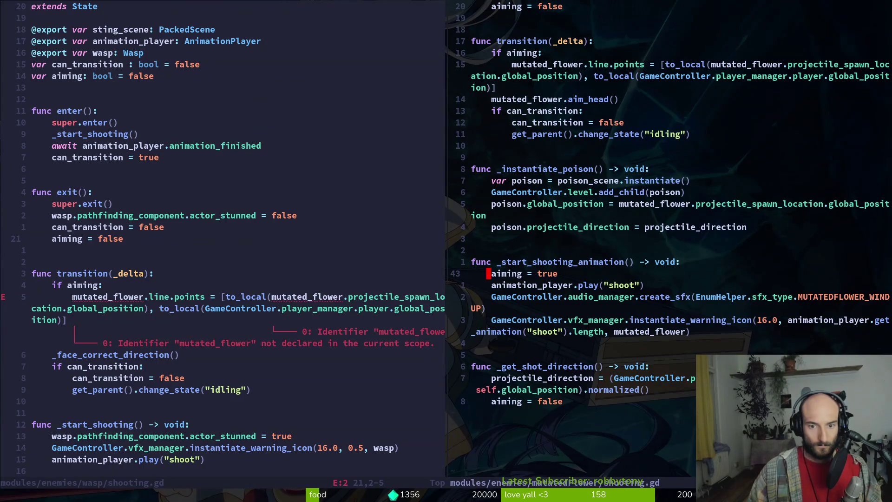
{"action": "key", "text": "ctrl+w"}
{"action": "key", "text": "h"}
{"action": "key", "text": "G"}
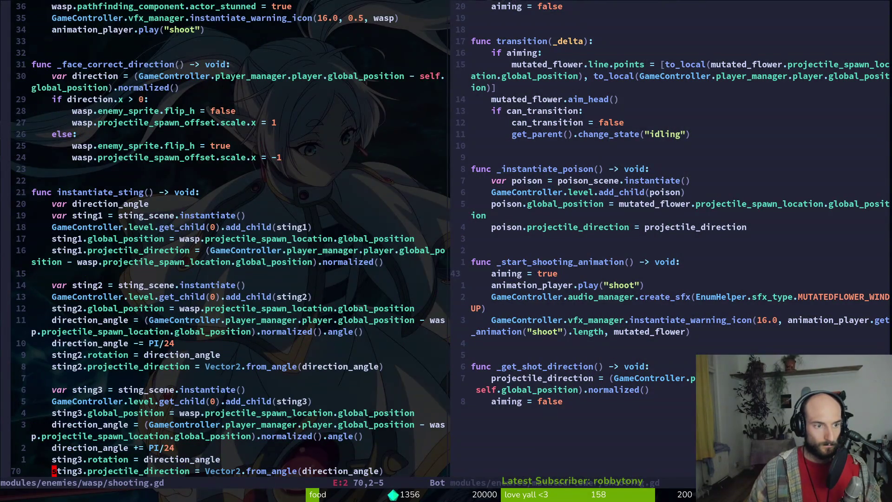
{"action": "key", "text": "2"}
{"action": "key", "text": "5"}
{"action": "key", "text": "k"}
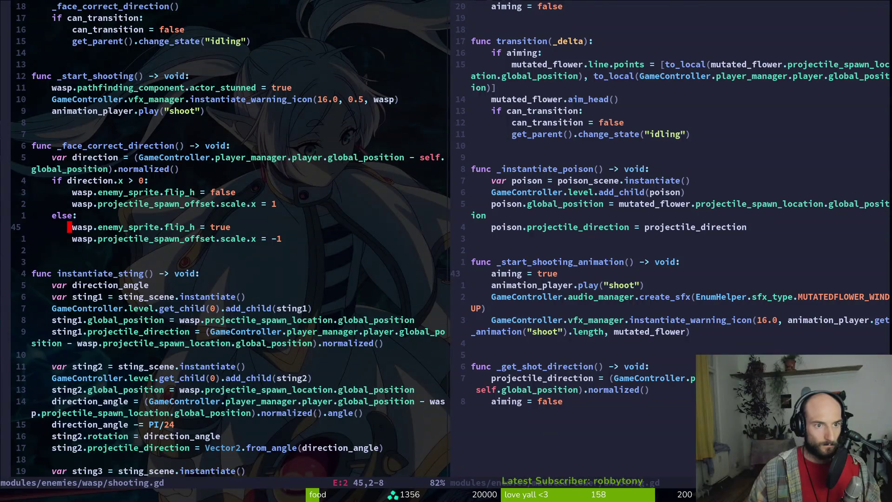
{"action": "key", "text": "1"}
{"action": "key", "text": "2"}
{"action": "key", "text": "k"}
{"action": "key", "text": "p"}
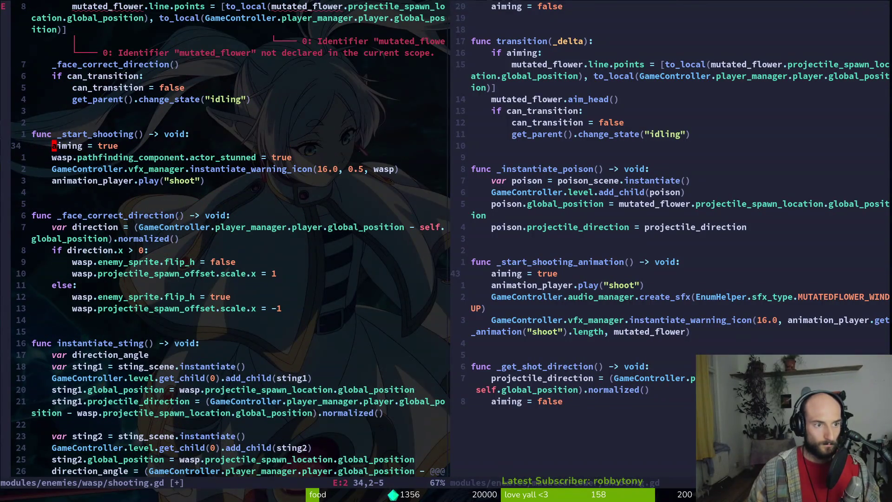
- Replace mutated_flower with wasp in the aim line code and save the script
{"action": "key", "text": "alt+Tab"}
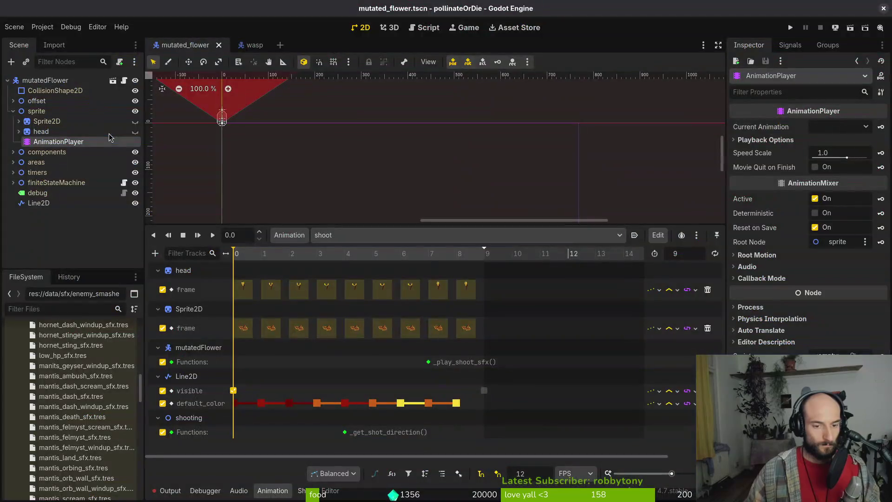
{"action": "key", "text": "alt+Tab"}
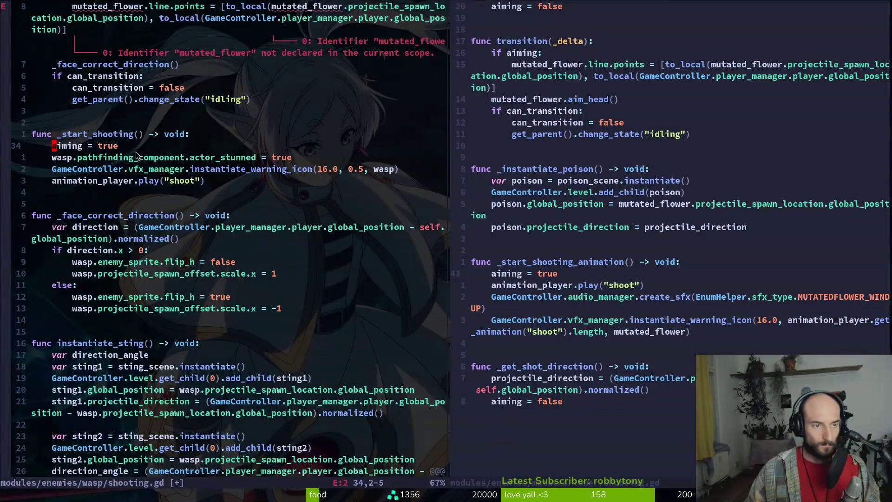
{"action": "scroll", "coordinate": [133, 141], "scroll_direction": "up", "scroll_amount": 9}
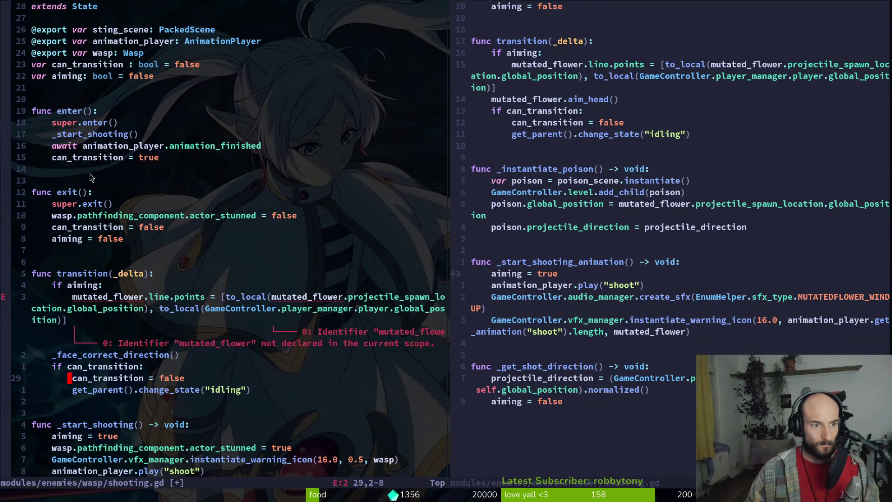
{"action": "left_click", "coordinate": [120, 308]}
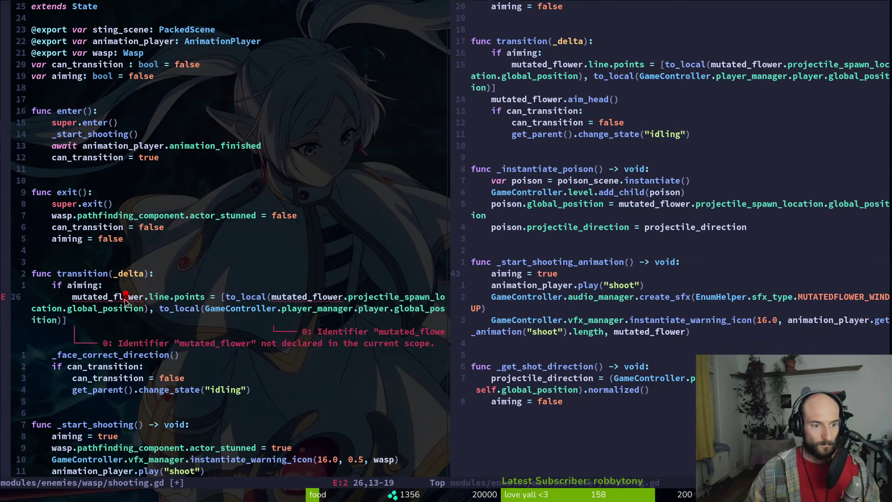
{"action": "type", "text": "ciwwasp"}
{"action": "key", "text": "Escape"}
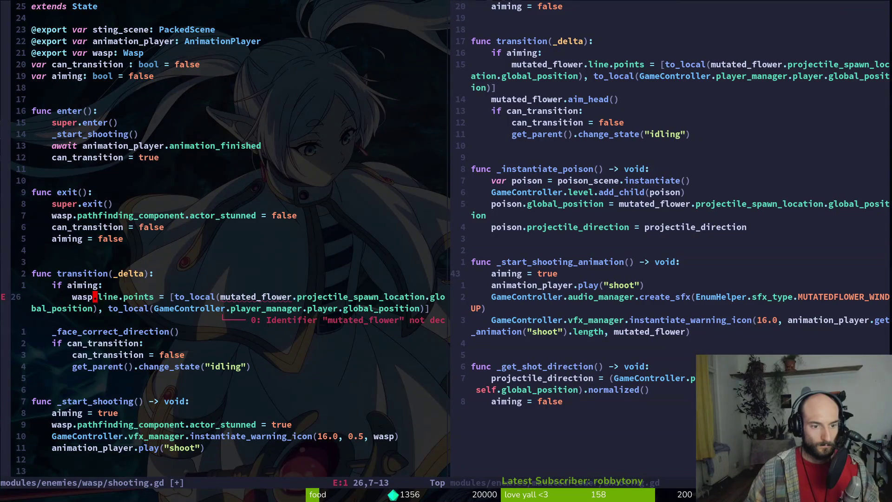
{"action": "type", "text": "ciwwasp"}
{"action": "key", "text": "Escape"}
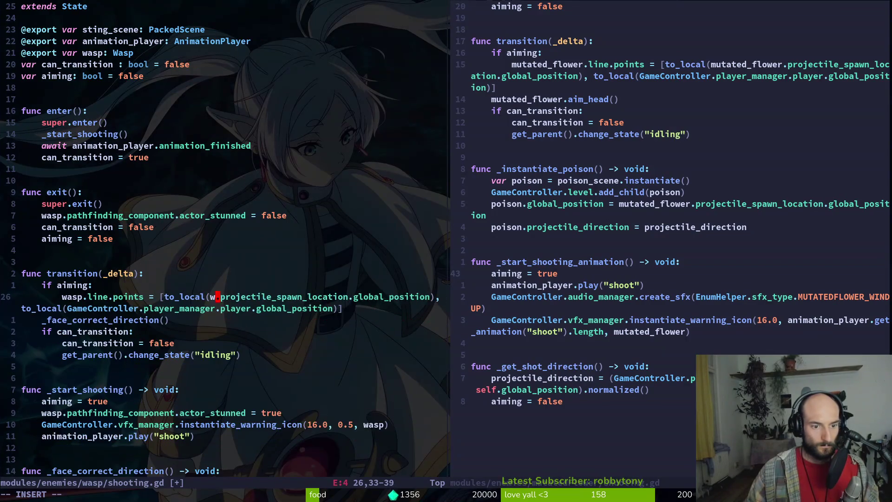
{"action": "type", "text": ":w"}
{"action": "key", "text": "Return"}
{"action": "key", "text": "ctrl+w"}
{"action": "key", "text": "l"}
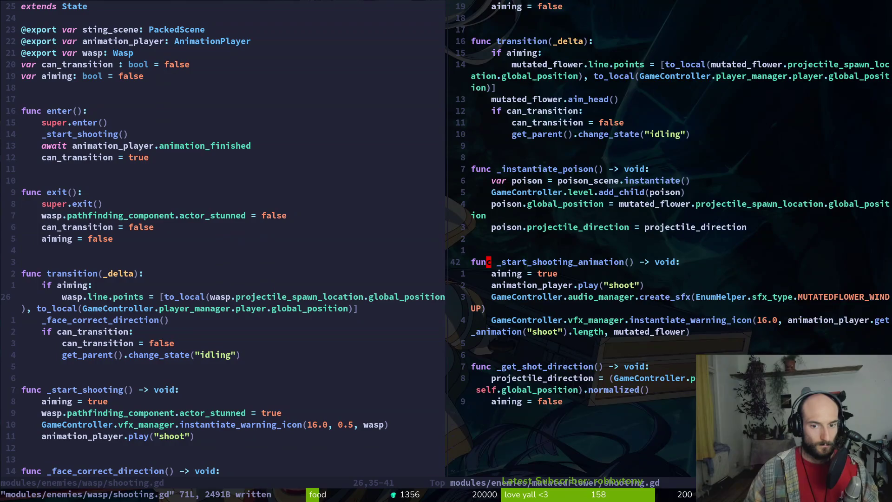
- Open wasp.gd in the right pane with the project file finder
{"action": "key", "text": "ctrl+w"}
{"action": "key", "text": "h"}
{"action": "key", "text": "space"}
{"action": "key", "text": "f"}
{"action": "key", "text": "f"}
{"action": "type", "text": "wasp"}
{"action": "key", "text": "Return"}
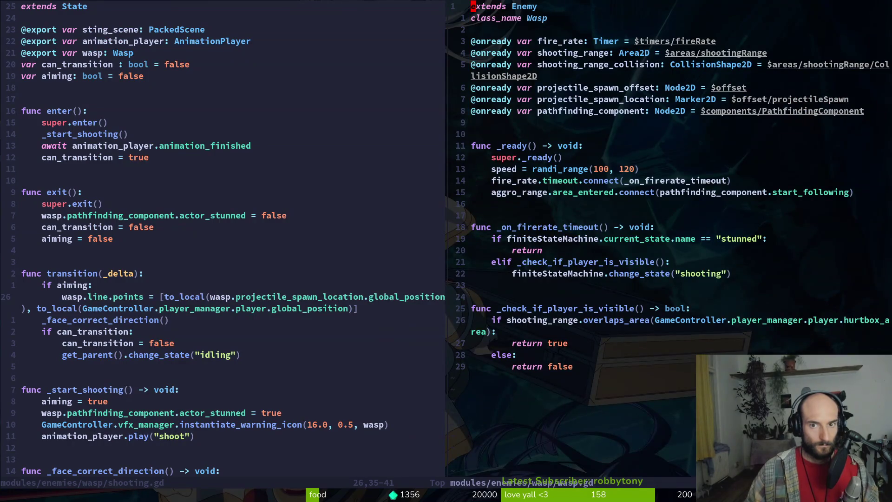
{"action": "key", "text": "ctrl+w"}
{"action": "key", "text": "h"}
{"action": "key", "text": "space"}
{"action": "key", "text": "f"}
{"action": "key", "text": "f"}
{"action": "type", "text": "mutflowe"}
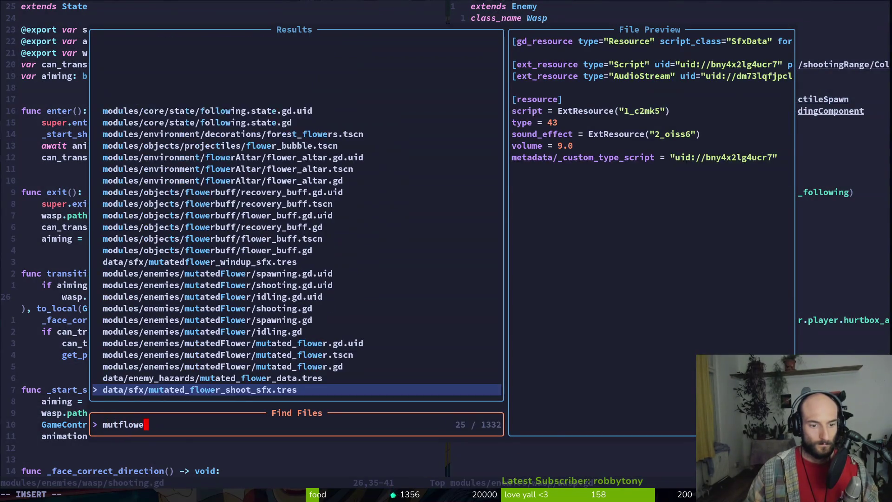
{"action": "type", "text": "r"}
{"action": "key", "text": "Up"}
{"action": "key", "text": "Up"}
{"action": "key", "text": "Return"}
{"action": "key", "text": "ctrl+w"}
{"action": "key", "text": "l"}
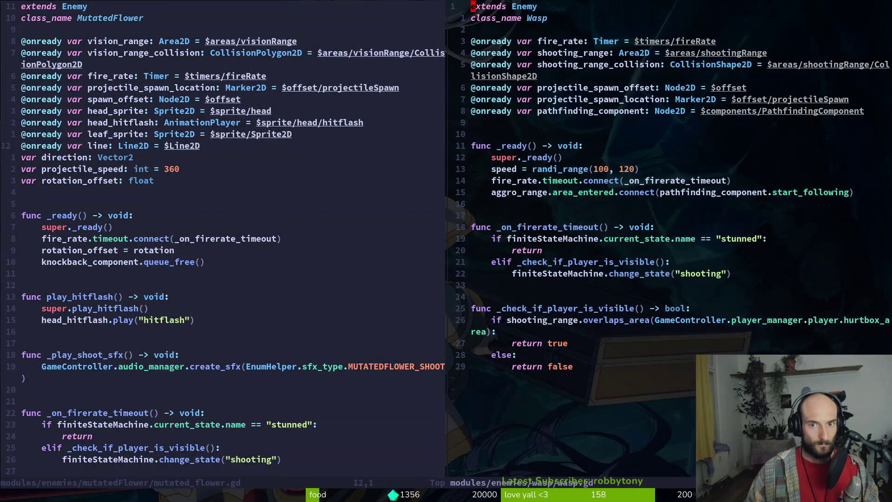
{"action": "type", "text": "5jp:w"}
{"action": "key", "text": "Return"}
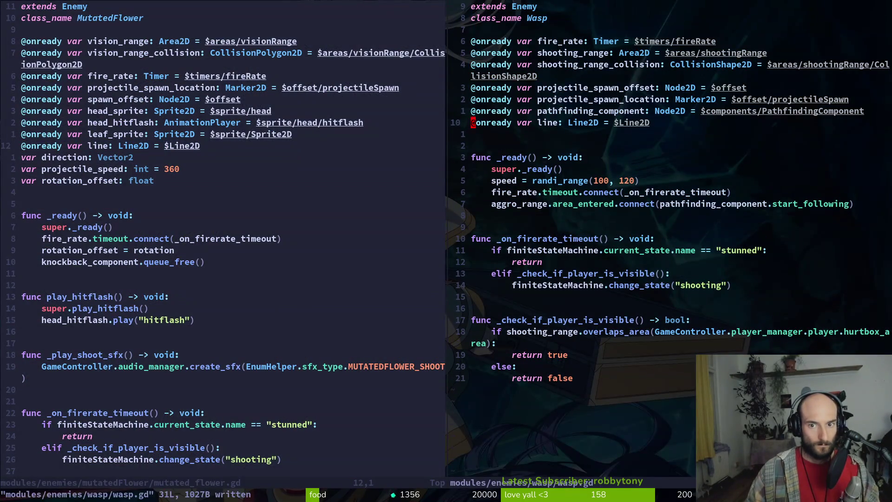
- Open the wasp scene in Godot and run the project
{"action": "key", "text": "alt+Tab"}
{"action": "left_click", "coordinate": [51, 82]}
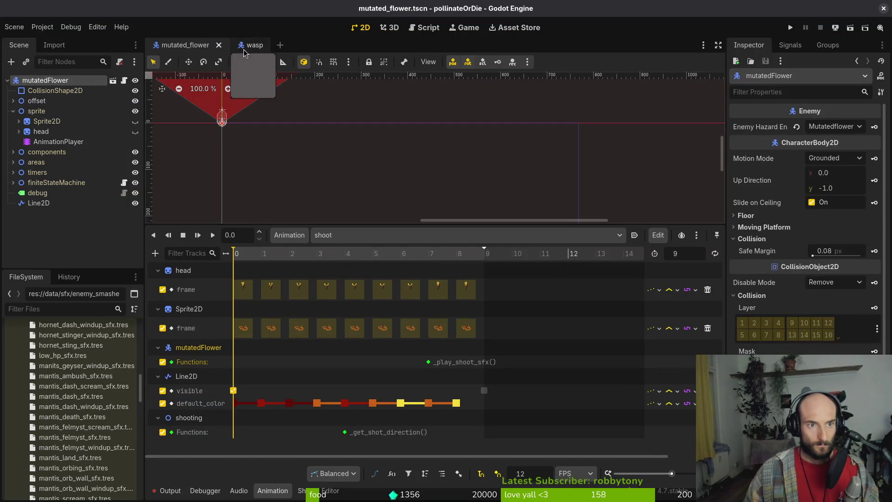
{"action": "left_click", "coordinate": [244, 45]}
{"action": "left_click", "coordinate": [790, 28]}
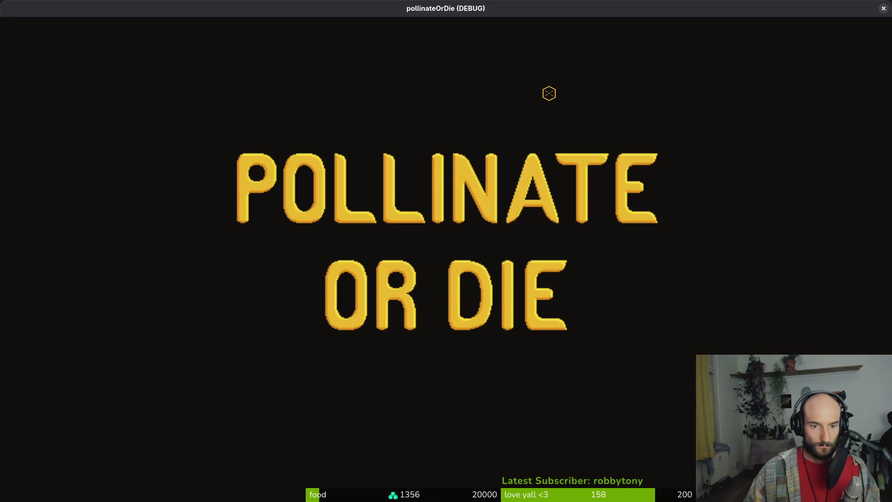
- Continue into the game briefly, then close it and save the mutated flower script
{"action": "key", "text": "Return"}
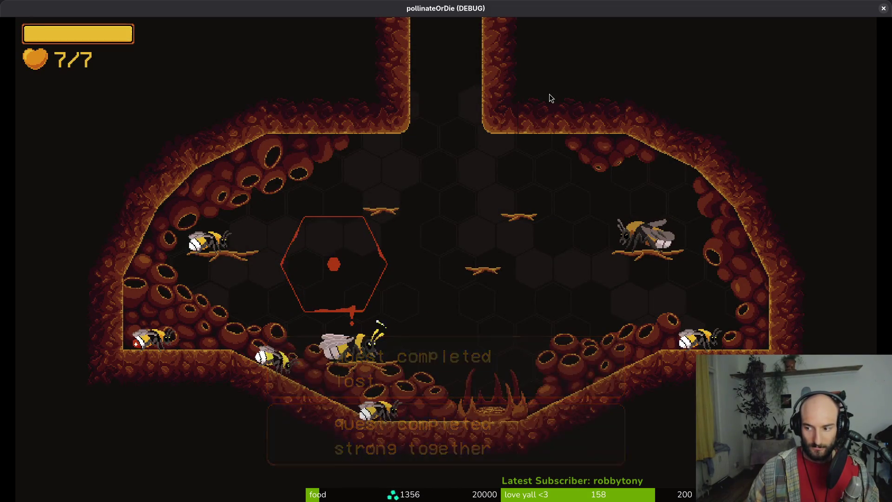
{"action": "key", "text": "Escape"}
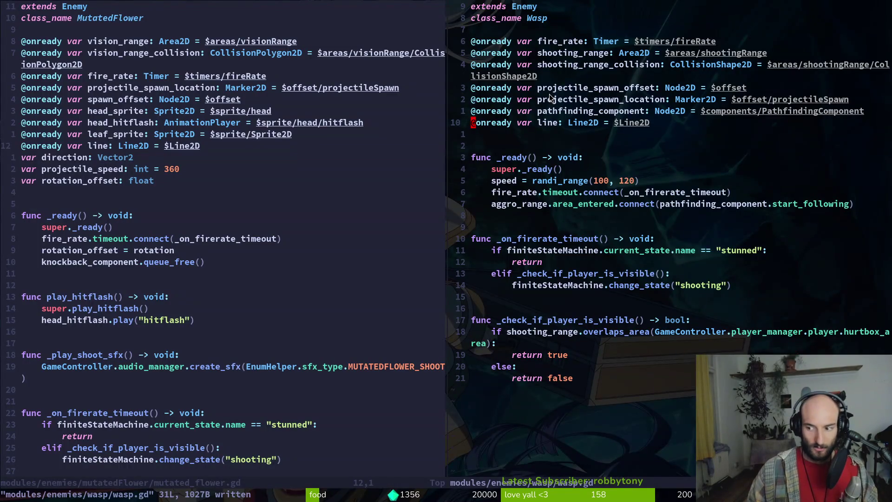
{"action": "left_click", "coordinate": [622, 158]}
{"action": "key", "text": "ctrl+s"}
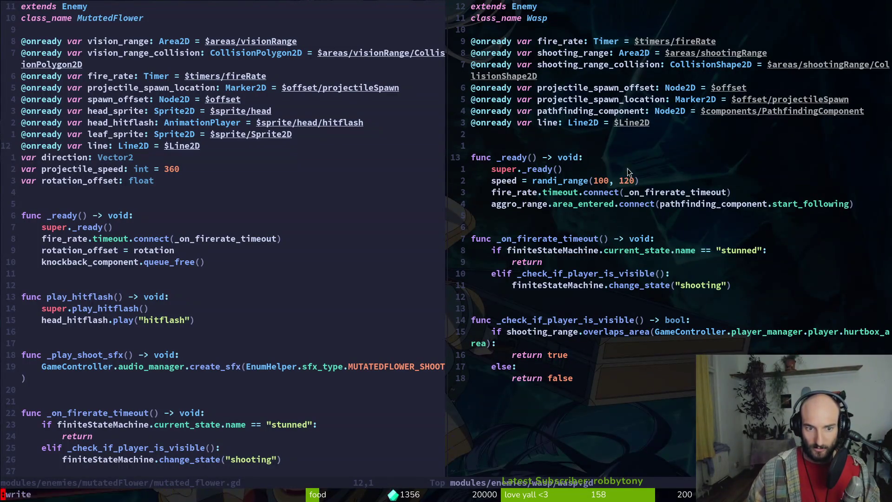
{"action": "key", "text": "Return"}
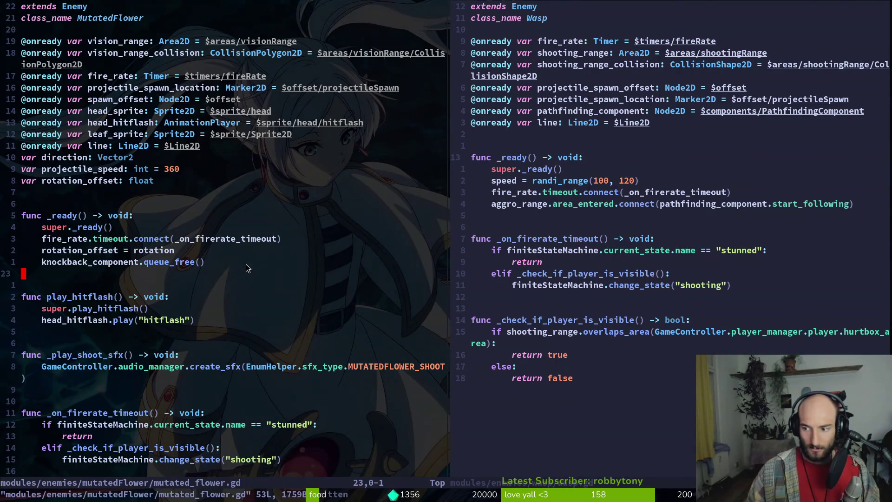
- Relaunch the game and load level 2-5 from the debug level list
{"action": "key", "text": "F5"}
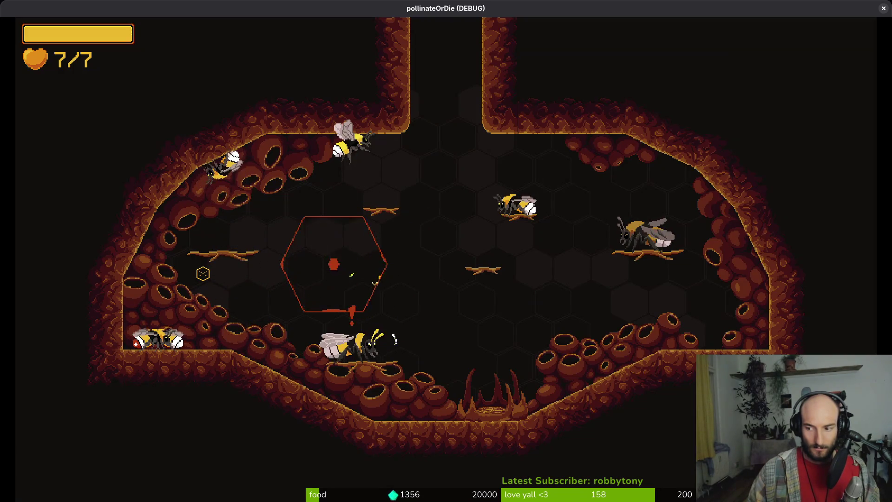
{"action": "key", "text": "Escape"}
{"action": "key", "text": "Up"}
{"action": "key", "text": "Left"}
{"action": "key", "text": "Left"}
{"action": "key", "text": "Left"}
{"action": "key", "text": "Up"}
{"action": "key", "text": "Down"}
{"action": "key", "text": "Down"}
{"action": "key", "text": "Return"}
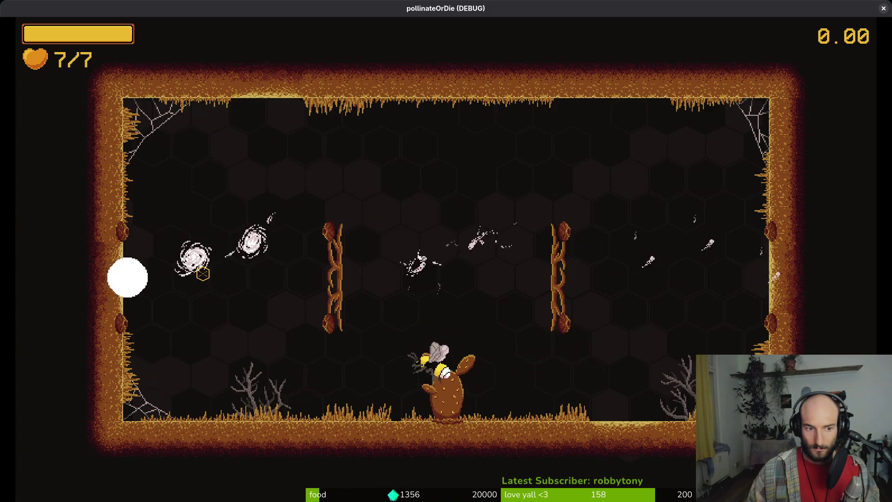
{"action": "key", "text": "Escape"}
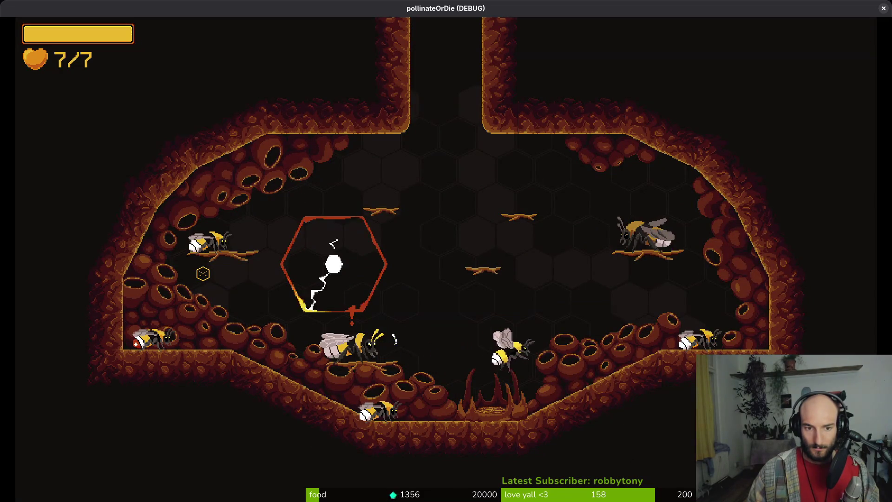
- Load level 2-7 to watch the wasp aim and shoot, then close the game and return to wasp.gd
{"action": "key", "text": "Escape"}
{"action": "key", "text": "Down"}
{"action": "key", "text": "Down"}
{"action": "key", "text": "Return"}
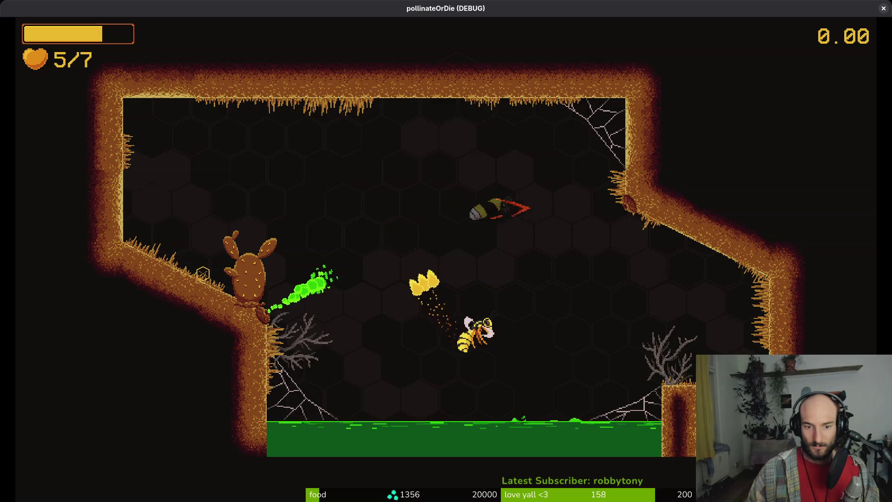
{"action": "key", "text": "Escape"}
{"action": "key", "text": "alt+Tab"}
{"action": "key", "text": "Escape"}
{"action": "key", "text": "alt+Tab"}
{"action": "key", "text": "ctrl+w"}
{"action": "key", "text": "l"}
{"action": "key", "text": "Return"}
- Save and close wasp.gd with :wq and open modules/enemies/wasp/shooting.gd full-width
{"action": "type", "text": ":w"}
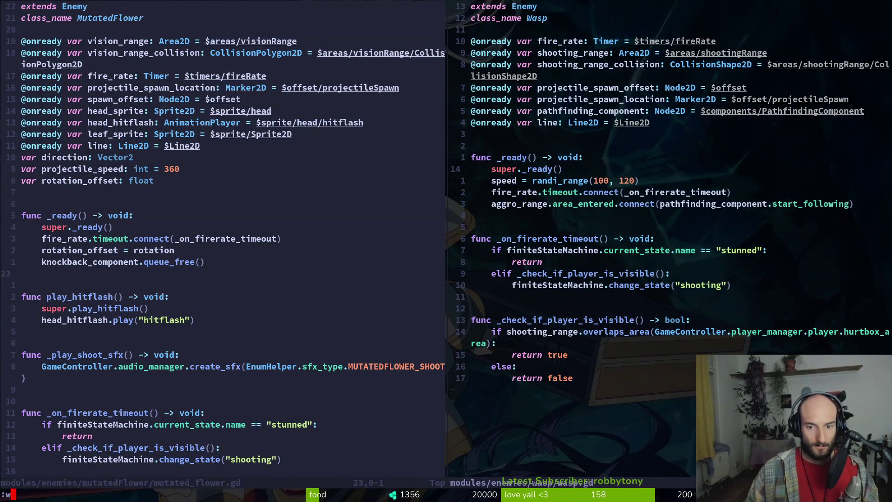
{"action": "type", "text": "q"}
{"action": "key", "text": "Return"}
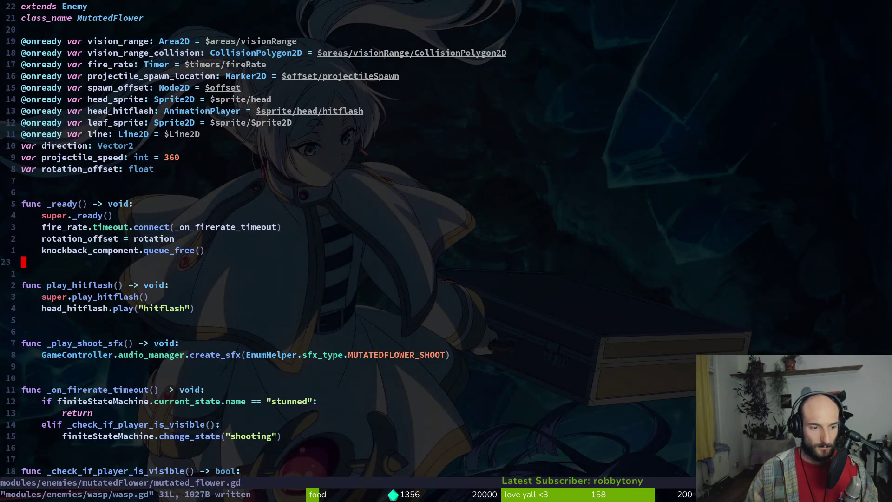
{"action": "key", "text": "space"}
{"action": "key", "text": "f"}
{"action": "key", "text": "f"}
{"action": "type", "text": "shoot"}
{"action": "key", "text": "Down"}
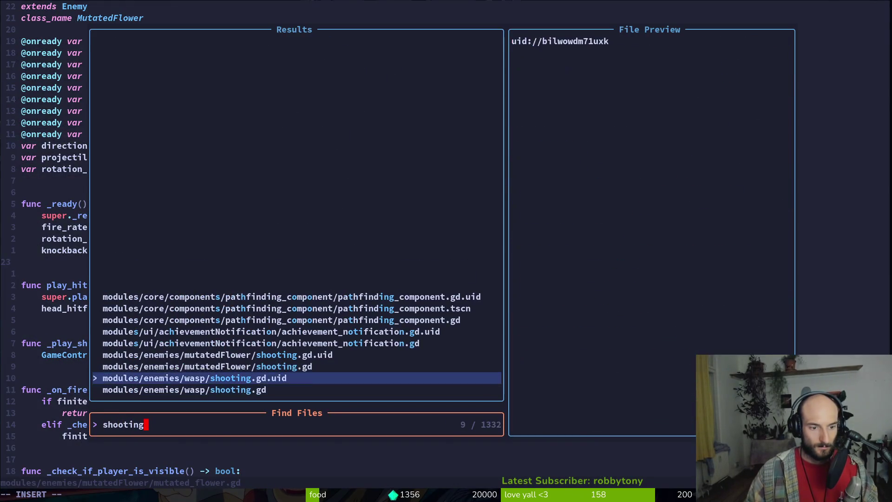
{"action": "key", "text": "Return"}
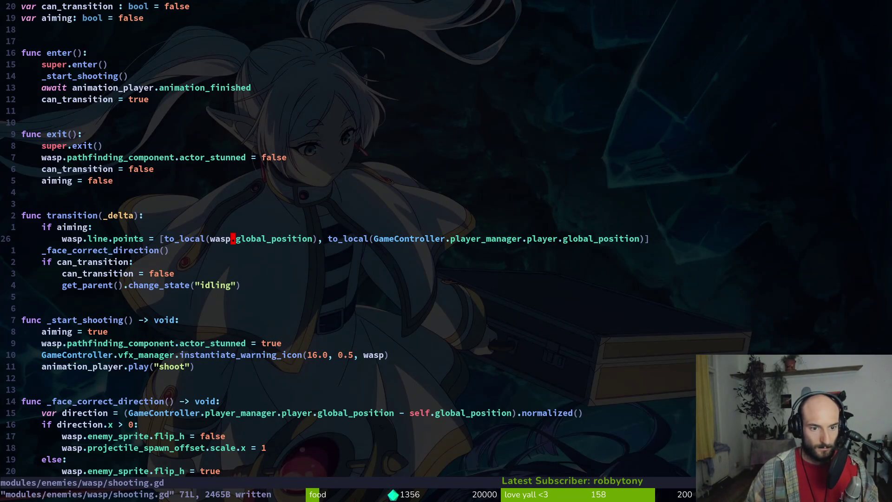
{"action": "key", "text": "alt+Tab"}
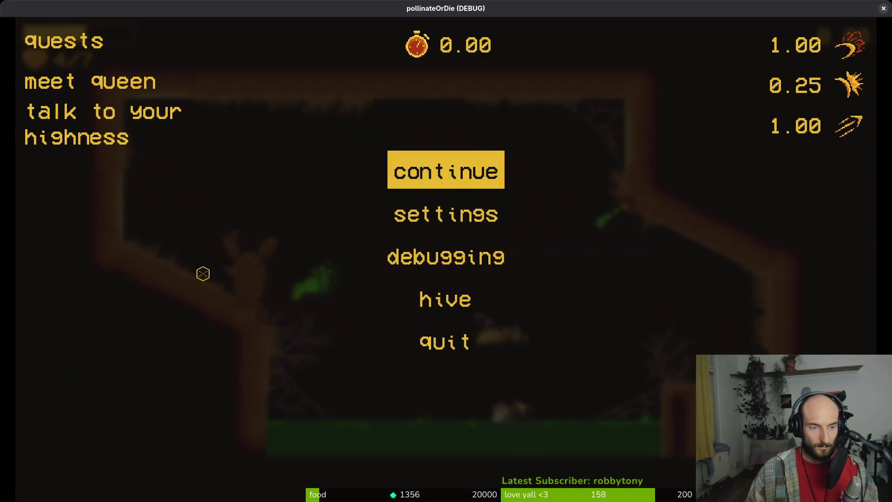
- Relaunch the game, continue into the hive and load level 2-7 from the debug list
{"action": "key", "text": "F5"}
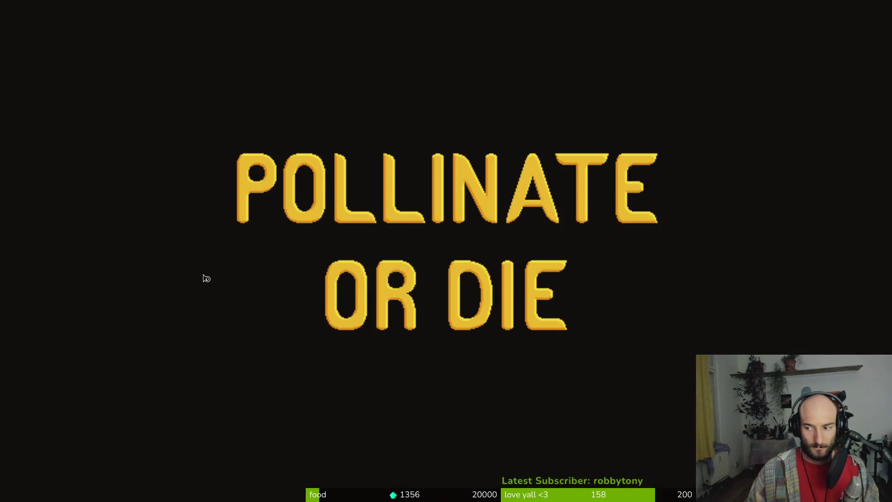
{"action": "key", "text": "Return"}
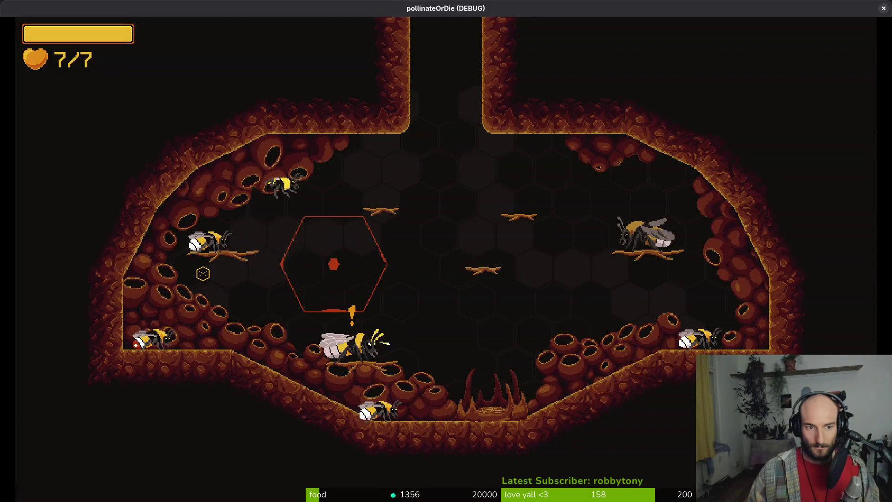
{"action": "key", "text": "F1"}
{"action": "key", "text": "Up"}
{"action": "key", "text": "Left"}
{"action": "key", "text": "Left"}
{"action": "key", "text": "Down"}
{"action": "key", "text": "Down"}
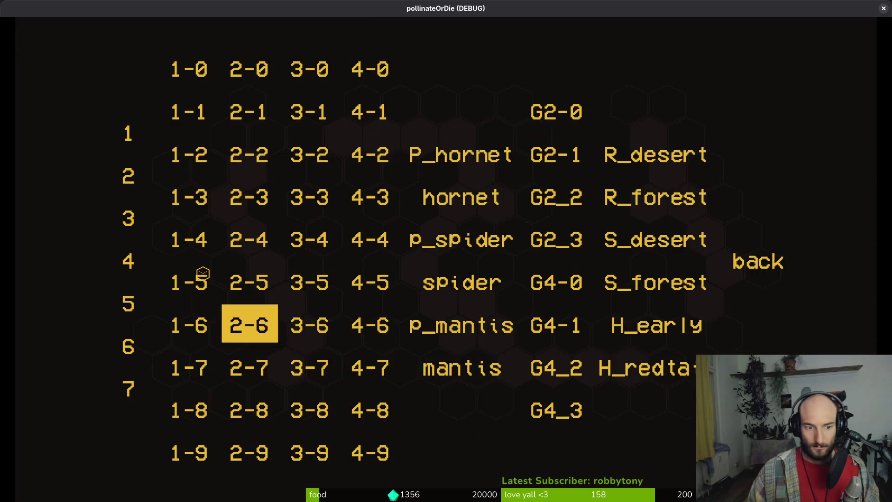
{"action": "key", "text": "Down"}
{"action": "key", "text": "Return"}
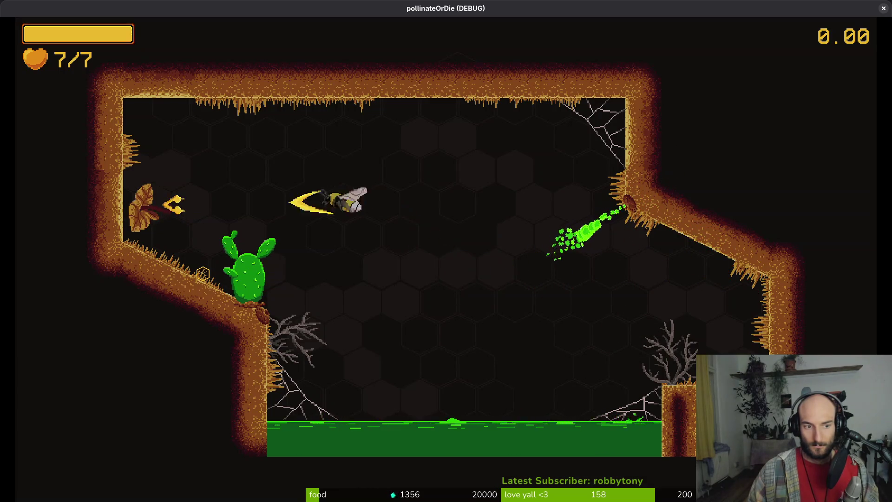
- Pause the game and bring up the level_2_7 scene in the Godot editor
{"action": "key", "text": "Escape"}
{"action": "key", "text": "alt+Tab"}
{"action": "key", "text": "shift+alt+o"}
{"action": "key", "text": "Escape"}
{"action": "key", "text": "ctrl+Tab"}
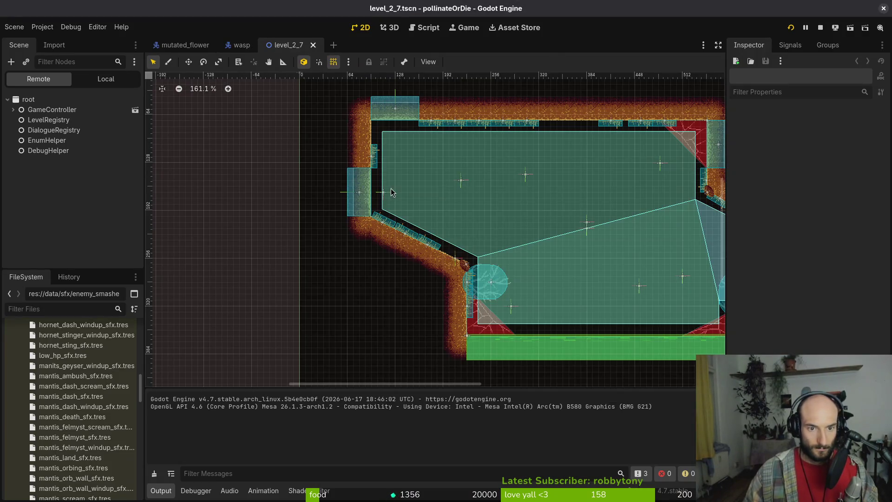
- Select enemySpawnMarker32 in level 2-7, move it to (104, 168) and relaunch the game with F5
{"action": "left_click", "coordinate": [384, 192]}
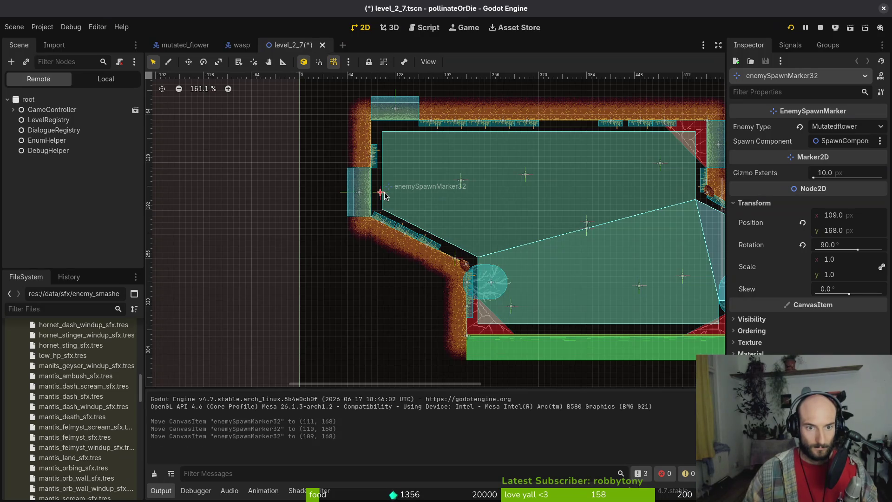
{"action": "key", "text": "alt+Tab"}
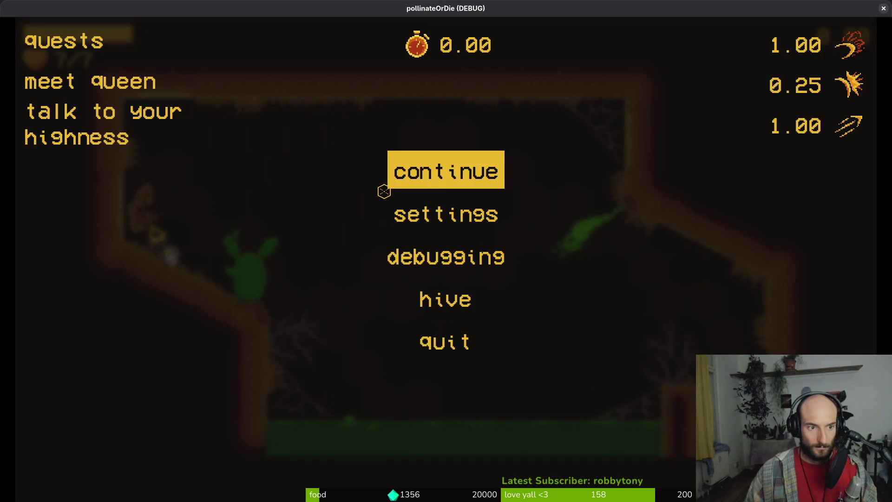
{"action": "left_click", "coordinate": [413, 178]}
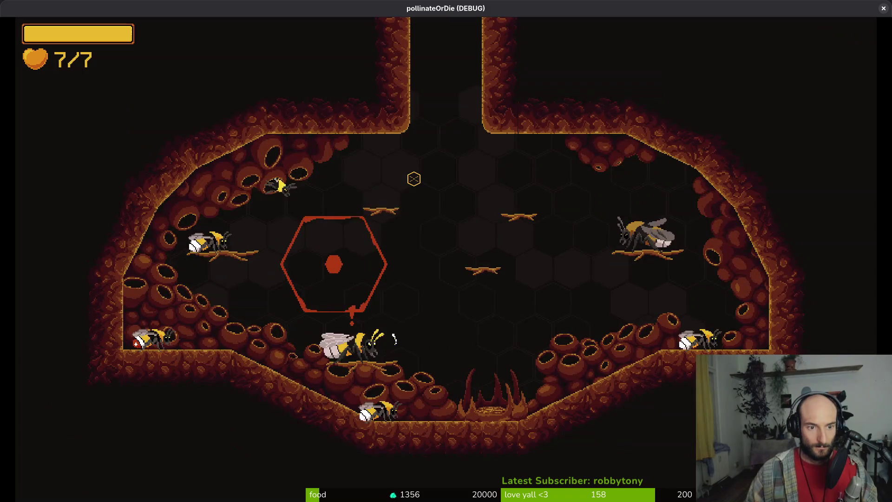
{"action": "key", "text": "alt+Tab"}
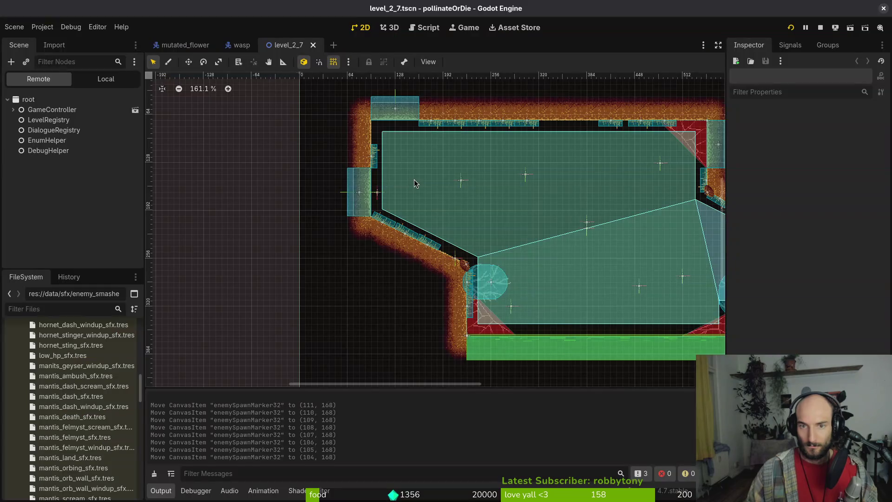
{"action": "key", "text": "F5"}
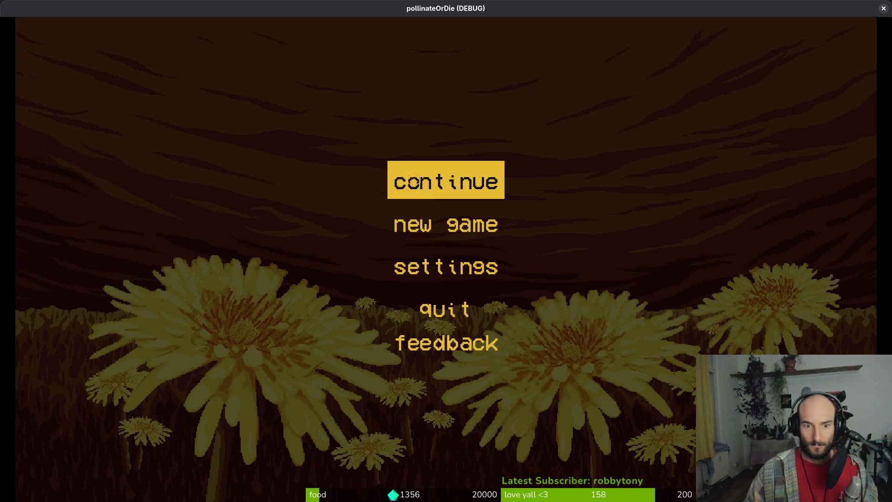
- Continue the saved game and load level 2-7 from the debug level select
{"action": "left_click", "coordinate": [414, 179]}
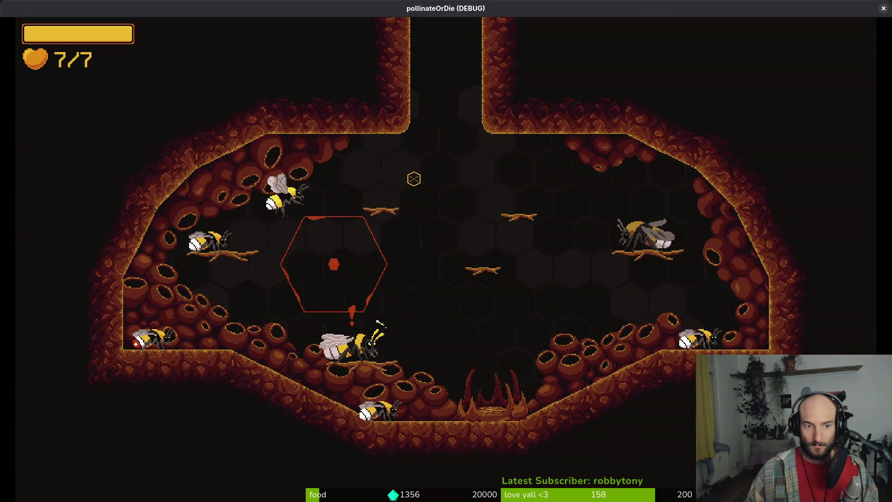
{"action": "key", "text": "Escape"}
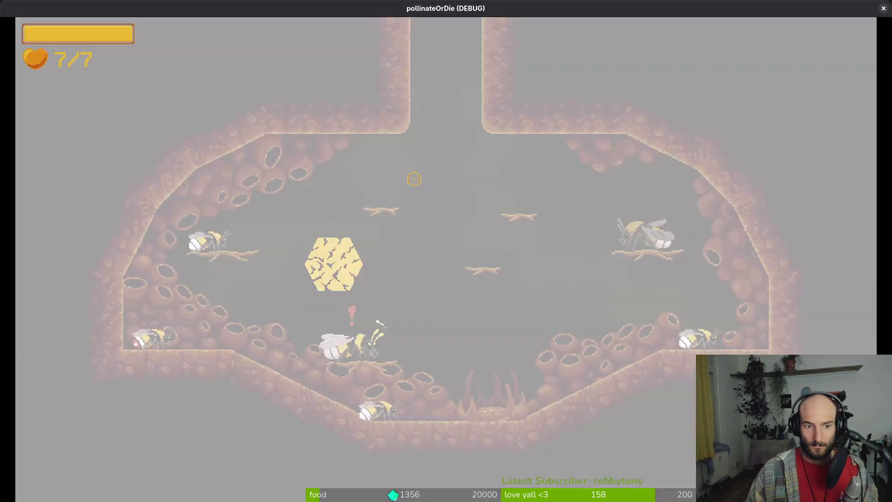
{"action": "key", "text": "Up"}
{"action": "key", "text": "Left"}
{"action": "key", "text": "Left"}
{"action": "key", "text": "Left"}
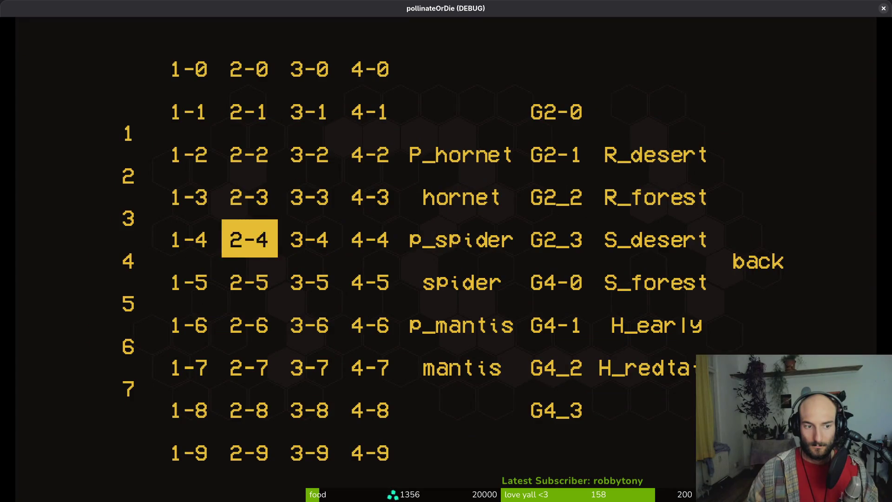
{"action": "key", "text": "Down"}
{"action": "key", "text": "Return"}
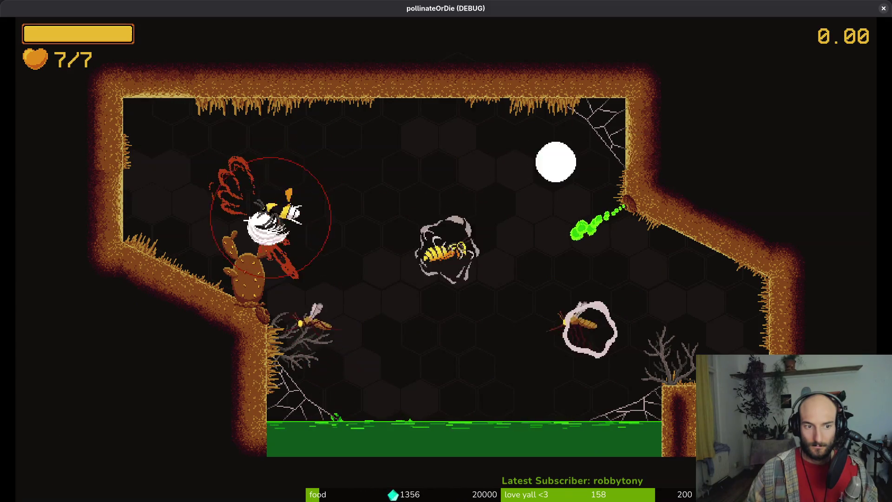
- Fight the first wave, killing the wasps and the flower enemy on the left wall
{"action": "key", "text": "Right"}
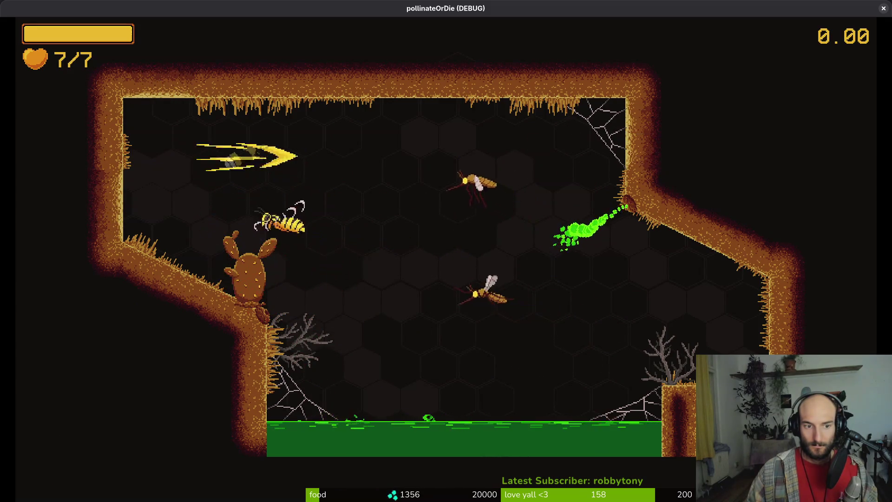
{"action": "key", "text": "Up"}
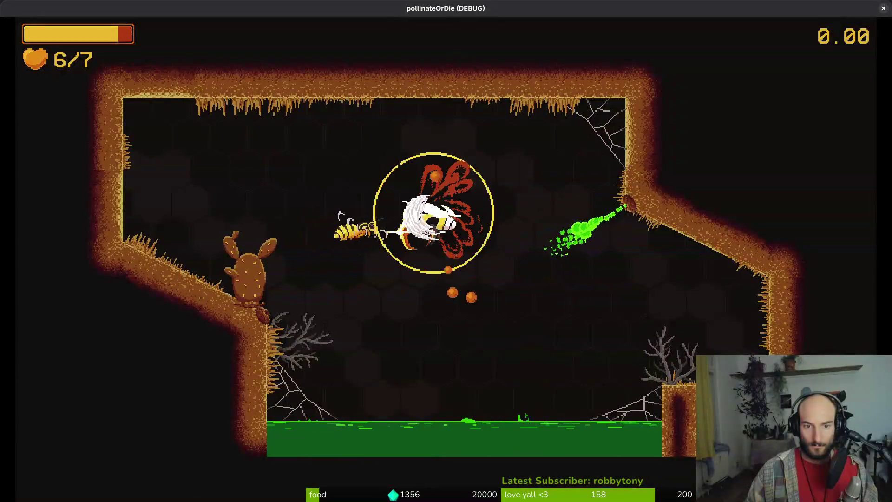
{"action": "key", "text": "Down"}
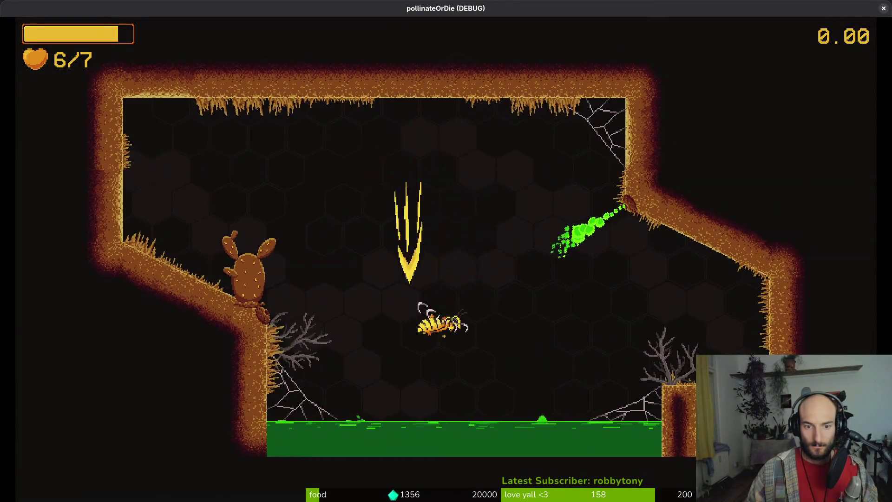
{"action": "key", "text": "Up"}
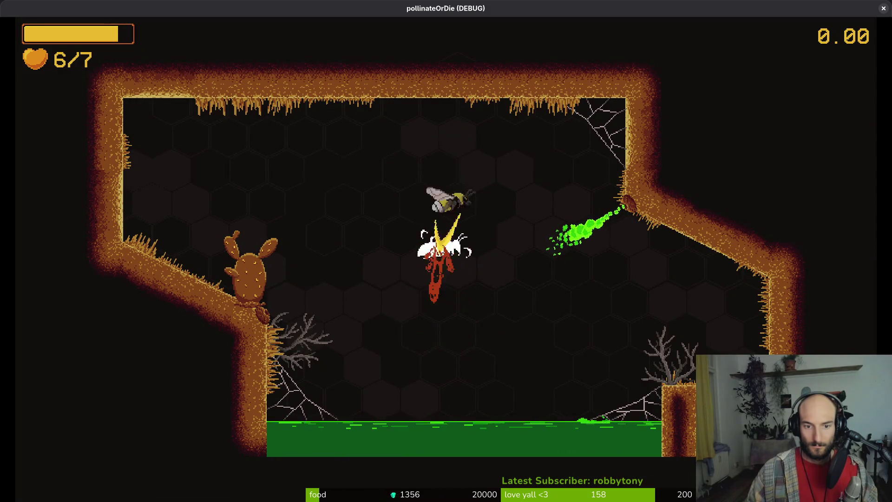
{"action": "key", "text": "Right"}
{"action": "key", "text": "Left"}
{"action": "key", "text": "Down"}
{"action": "key", "text": "Up"}
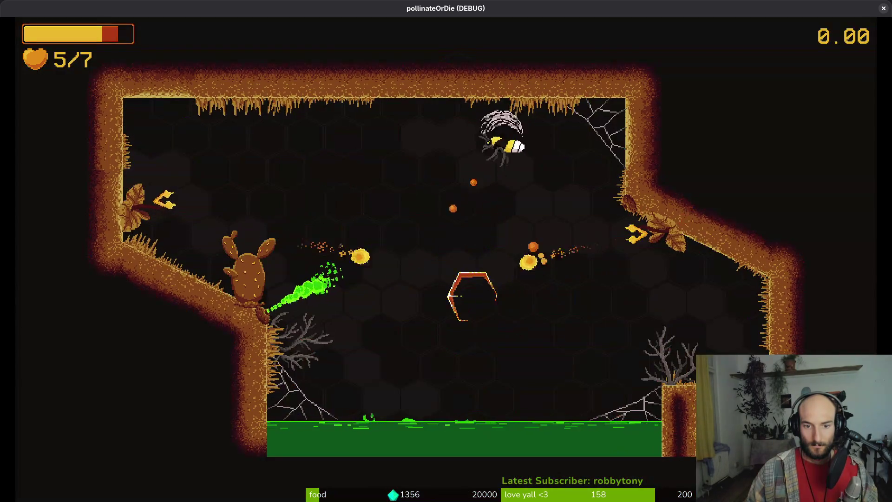
{"action": "left_click", "coordinate": [650, 232]}
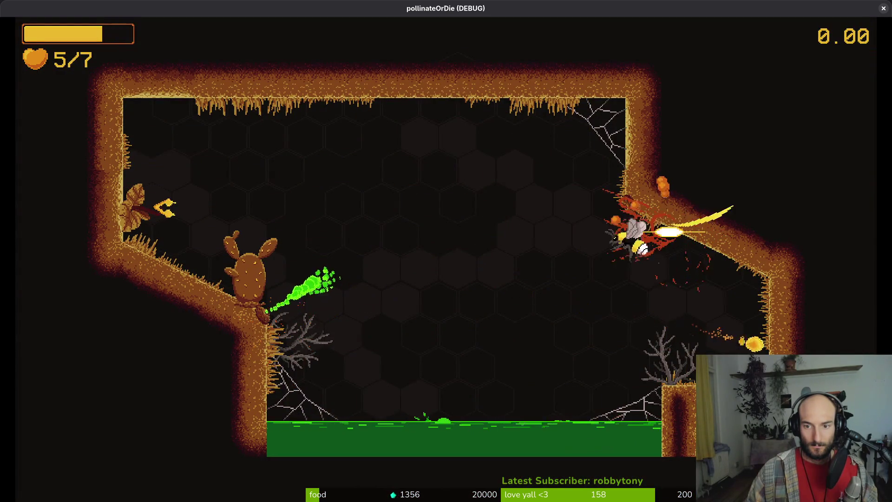
{"action": "key", "text": "Up"}
{"action": "key", "text": "Left"}
{"action": "left_click", "coordinate": [133, 205]}
{"action": "key", "text": "Right"}
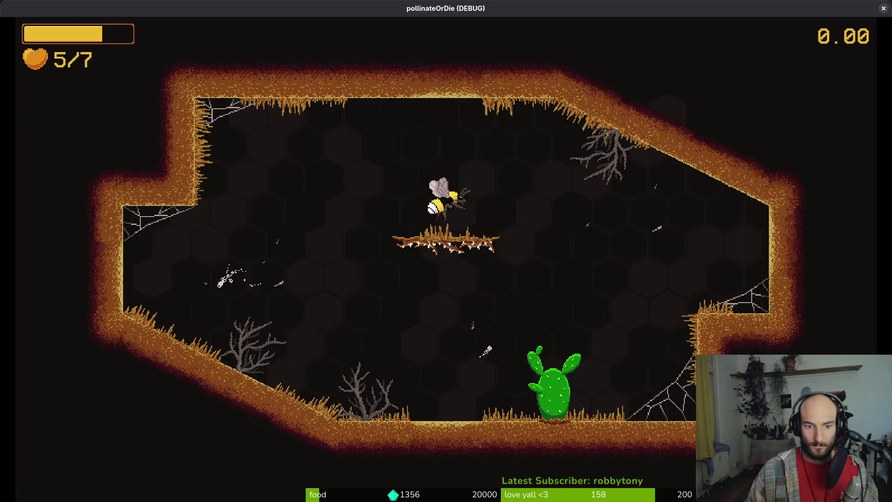
- Clear the fly and mosquito wave with dash-slashes around the room
{"action": "key", "text": "Left"}
{"action": "left_click", "coordinate": [258, 258]}
{"action": "key", "text": "Right"}
{"action": "left_click", "coordinate": [564, 186]}
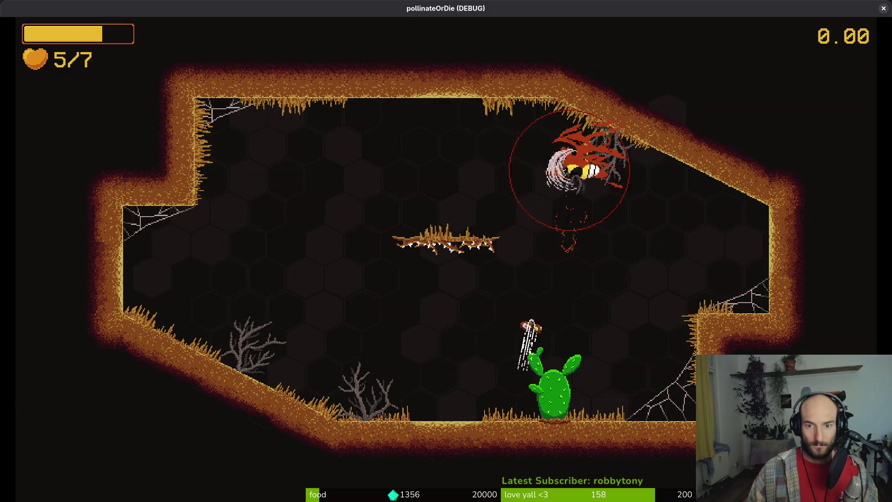
{"action": "key", "text": "Left"}
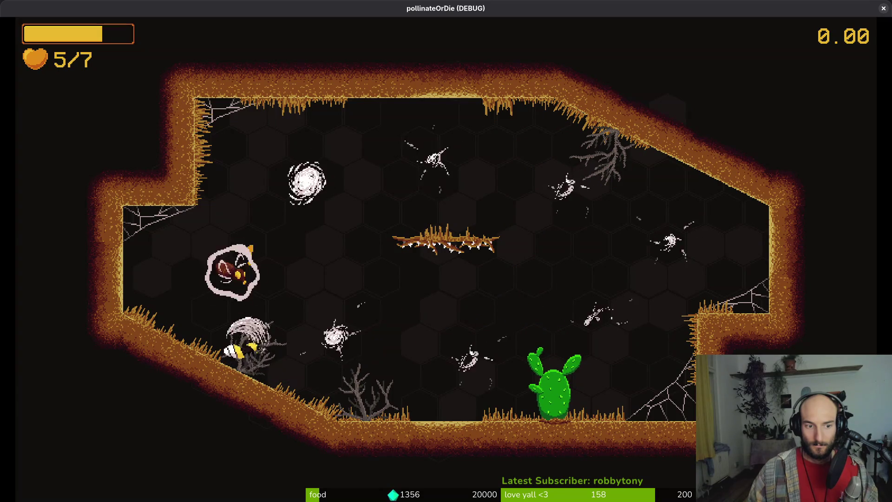
{"action": "left_click", "coordinate": [230, 245]}
{"action": "left_click", "coordinate": [370, 345]}
{"action": "left_click", "coordinate": [387, 200]}
{"action": "left_click", "coordinate": [573, 230]}
{"action": "left_click", "coordinate": [426, 408]}
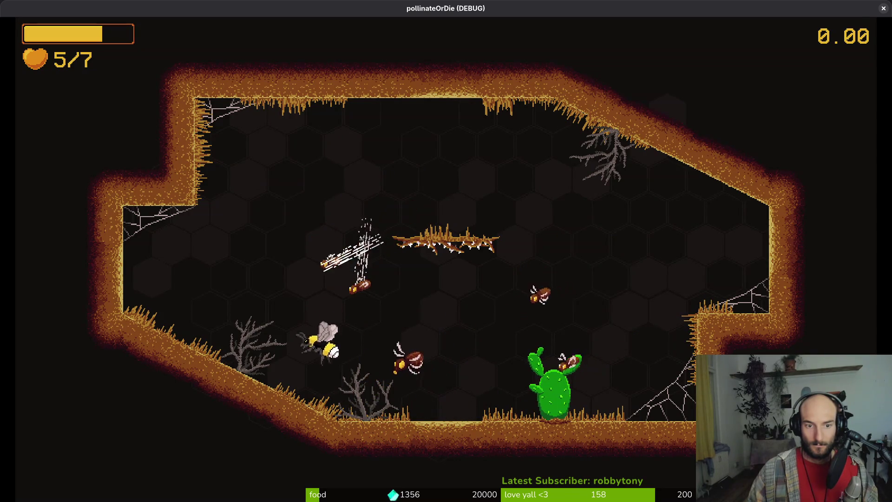
{"action": "left_click", "coordinate": [359, 251]}
{"action": "left_click", "coordinate": [522, 317]}
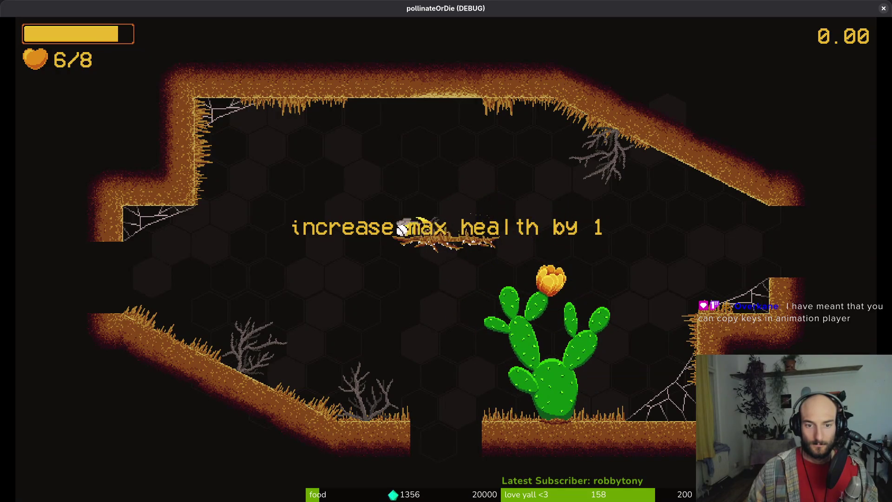
- Pause the game and quit to the main menu, confirming with ok
{"action": "key", "text": "Escape"}
{"action": "key", "text": "Down"}
{"action": "key", "text": "Down"}
{"action": "key", "text": "Return"}
{"action": "key", "text": "Left"}
{"action": "key", "text": "Return"}
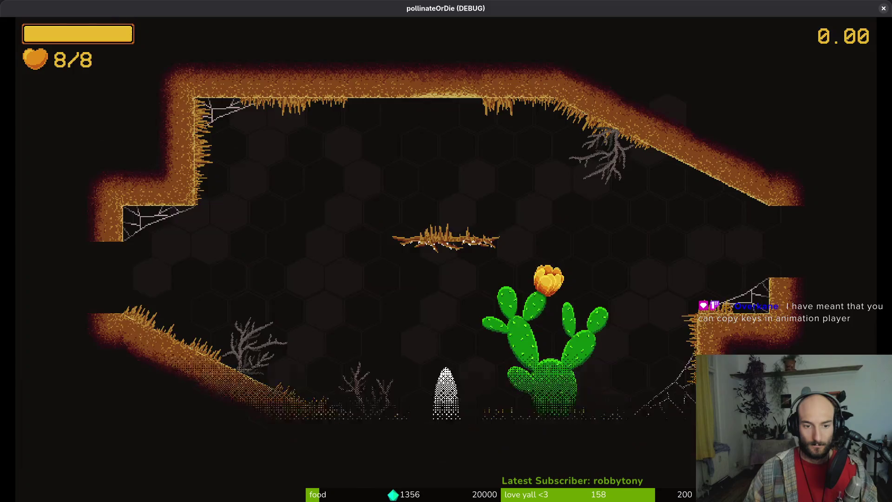
{"action": "key", "text": "Down"}
{"action": "key", "text": "Down"}
{"action": "key", "text": "Down"}
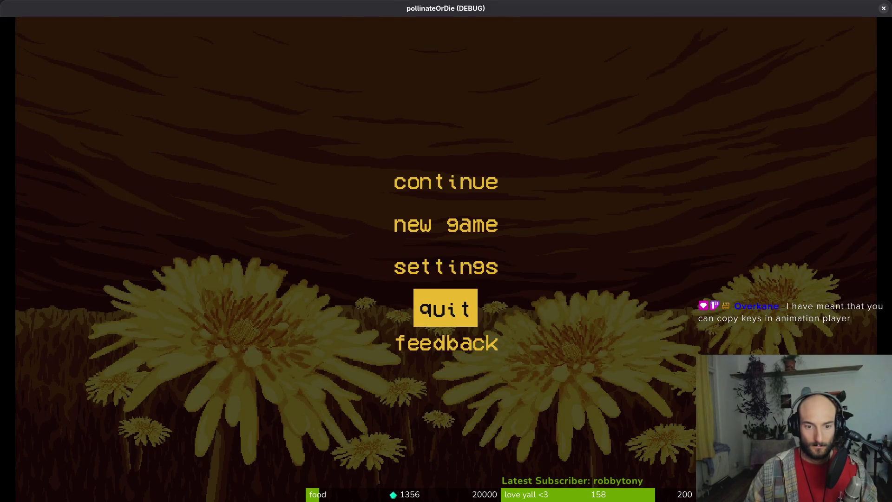
- Back in the editor, open the level_1_0 and then level_1_1 scenes
{"action": "key", "text": "Return"}
{"action": "type", "text": "10"}
{"action": "key", "text": "Return"}
{"action": "key", "text": "ctrl+shift+o"}
{"action": "type", "text": "11"}
{"action": "key", "text": "Return"}
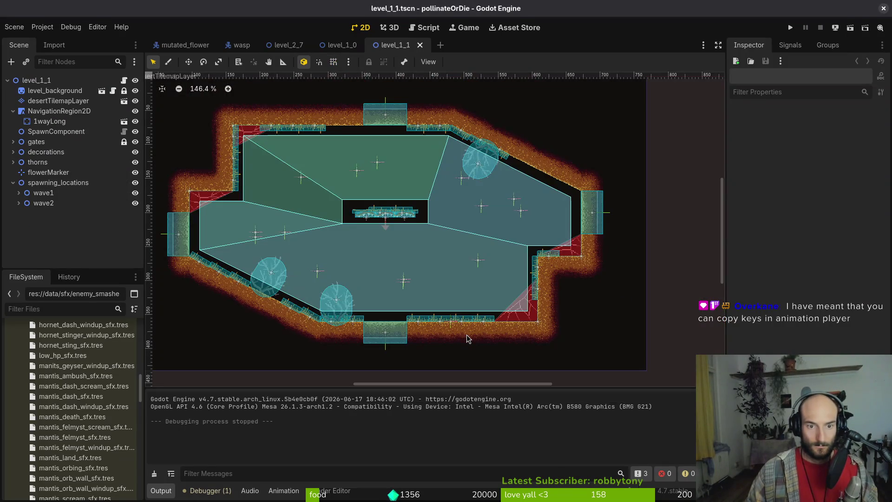
- In level_1_1, move desertGras22 to 375, 197 and raise desertGras40 to match it
{"action": "scroll", "coordinate": [367, 223], "scroll_direction": "up", "scroll_amount": 9}
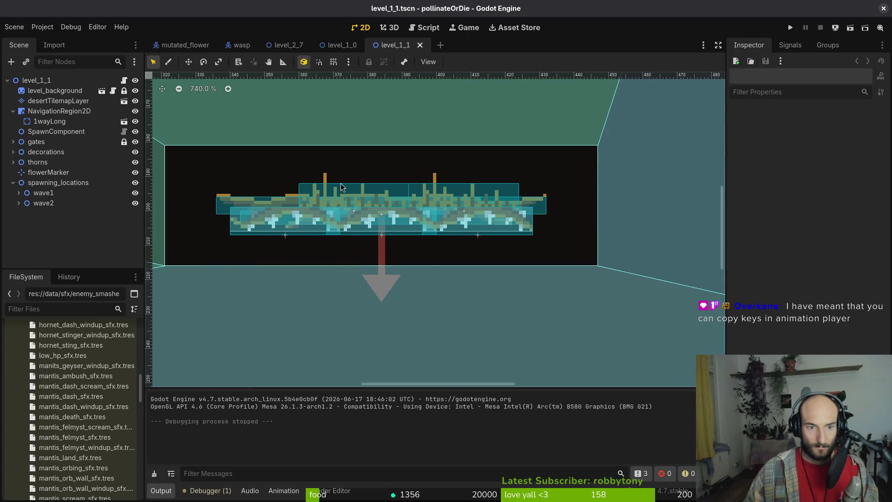
{"action": "left_click", "coordinate": [344, 192]}
{"action": "scroll", "coordinate": [353, 200], "scroll_direction": "up", "scroll_amount": 4}
{"action": "left_click_drag", "start_coordinate": [360, 197], "coordinate": [352, 185]}
{"action": "left_click_drag", "start_coordinate": [488, 192], "coordinate": [482, 179]}
- Open arena_spider, delete the desertGras25 decoration, and save
{"action": "key", "text": "shift+alt+o"}
{"action": "type", "text": "arespi"}
{"action": "key", "text": "Return"}
{"action": "scroll", "coordinate": [378, 262], "scroll_direction": "up", "scroll_amount": 10}
{"action": "left_click", "coordinate": [375, 253]}
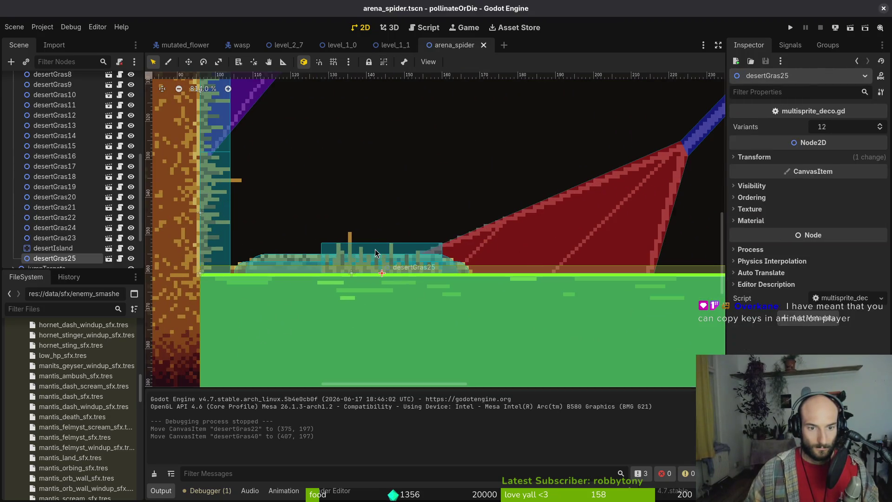
{"action": "key", "text": "Delete"}
{"action": "key", "text": "ctrl+s"}
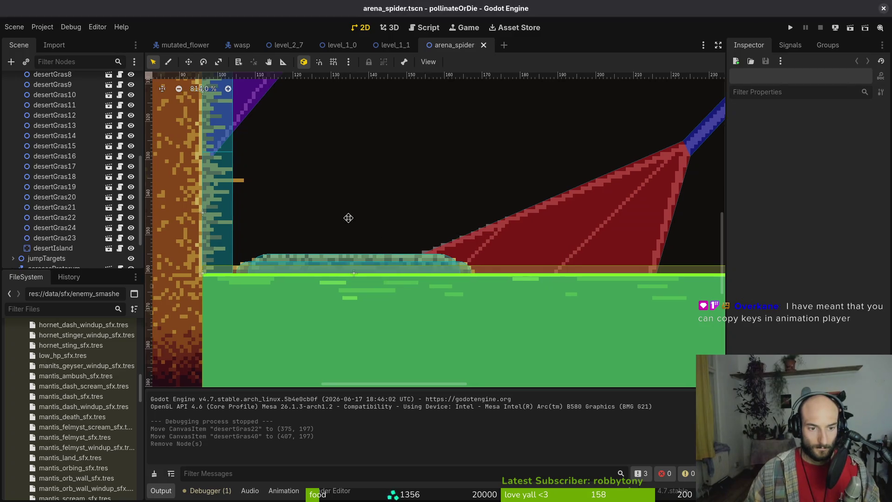
- Collapse the arenaSpider node's children and save the scene again
{"action": "scroll", "coordinate": [329, 226], "scroll_direction": "down", "scroll_amount": 9}
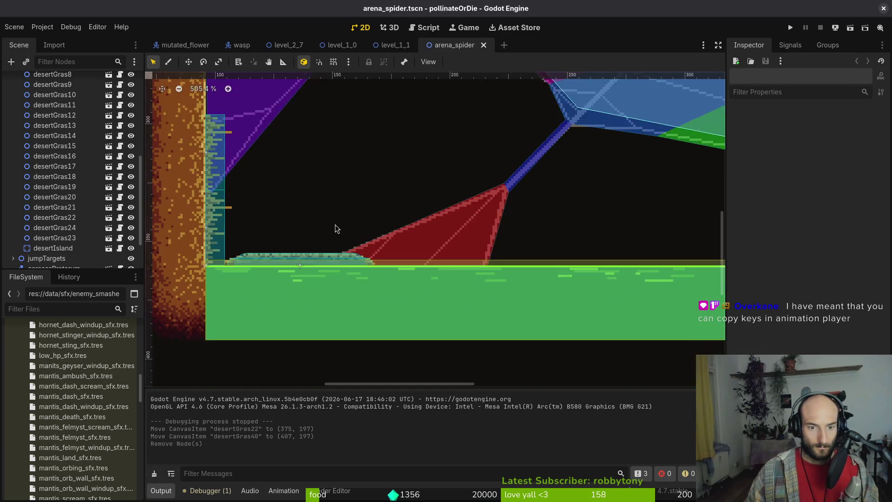
{"action": "scroll", "coordinate": [353, 256], "scroll_direction": "down", "scroll_amount": 2}
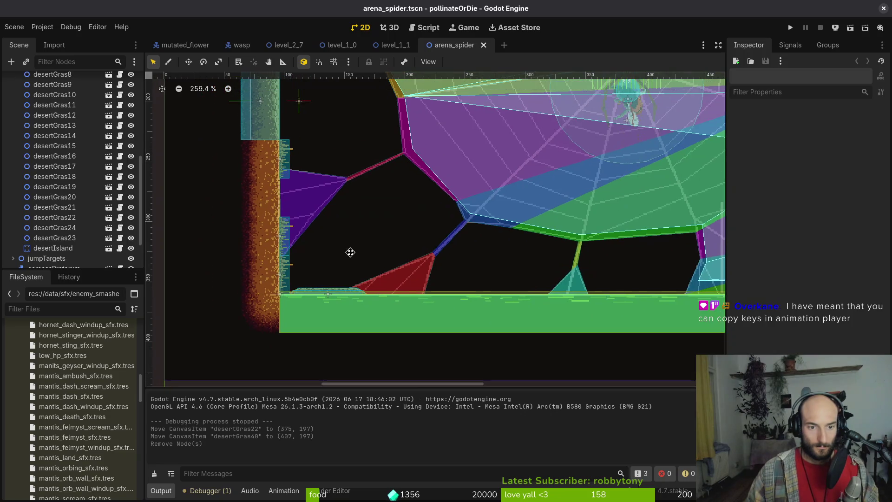
{"action": "scroll", "coordinate": [70, 139], "scroll_direction": "up", "scroll_amount": 10}
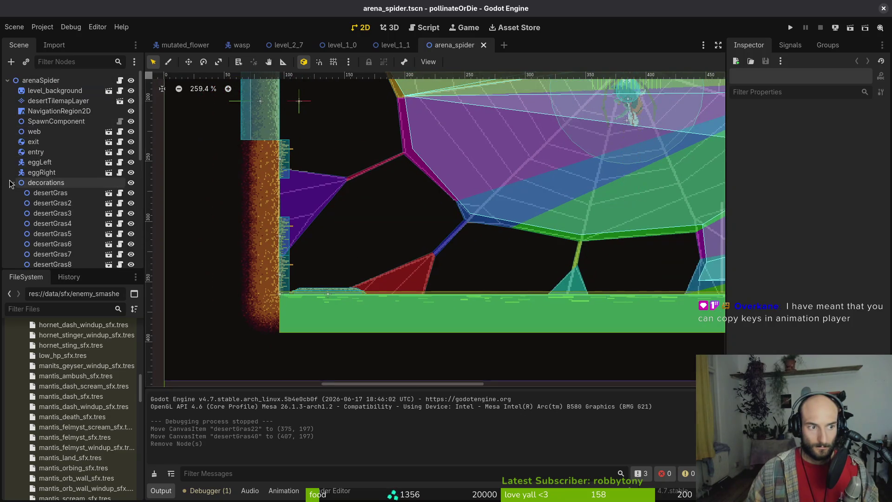
{"action": "left_click", "coordinate": [8, 80]}
{"action": "key", "text": "ctrl+s"}
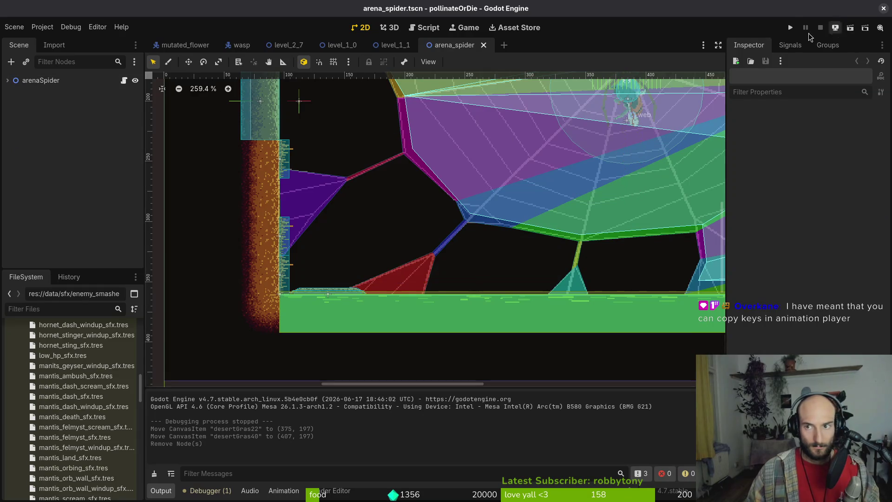
- Run the game with F5 to play-test the arena, then close it and return to the editor
{"action": "key", "text": "F5"}
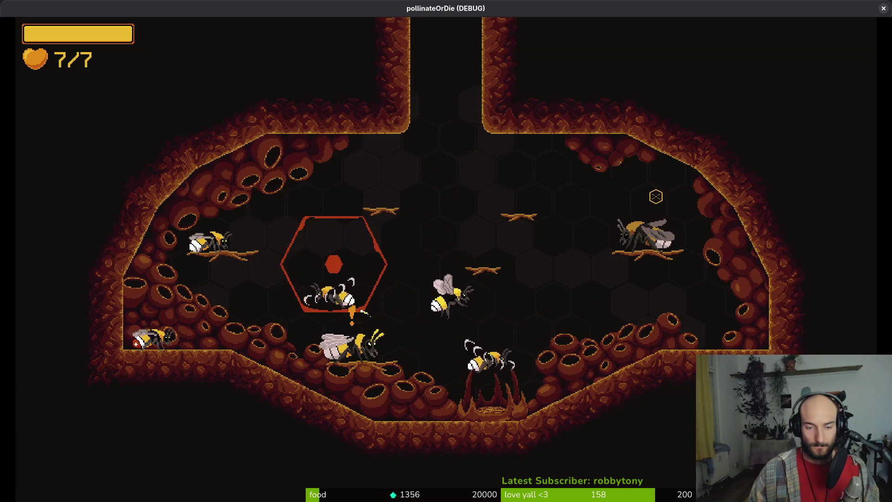
{"action": "left_click", "coordinate": [883, 8]}
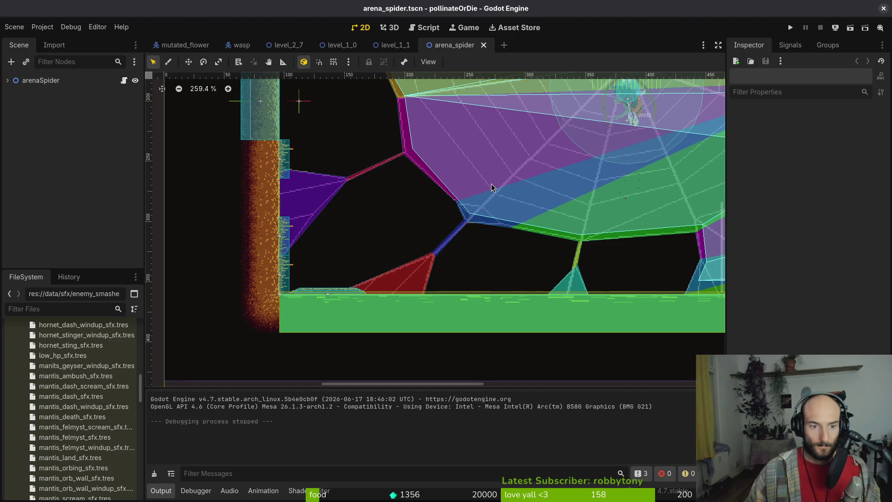
{"action": "key", "text": "alt+Tab"}
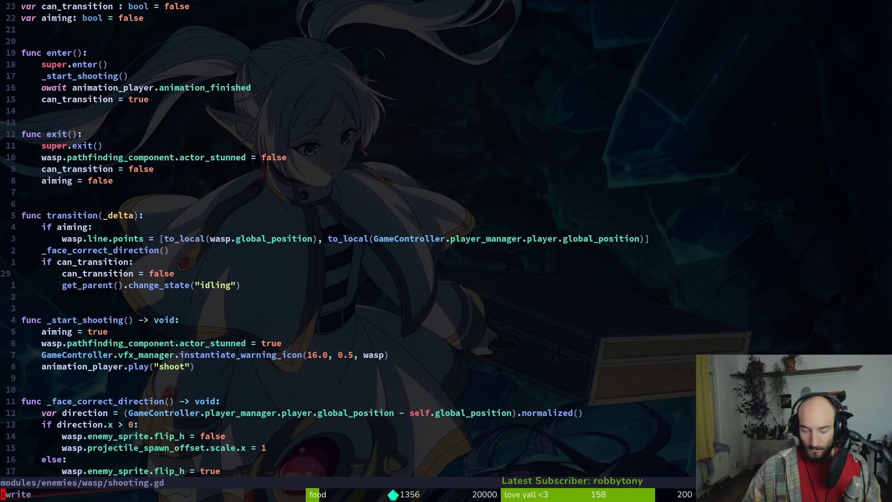
{"action": "type", "text": "jjj"}
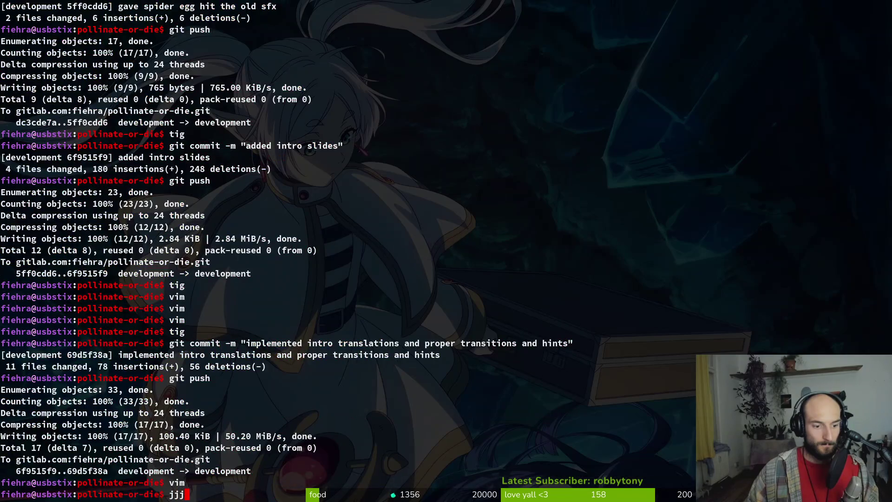
{"action": "key", "text": "alt+Tab"}
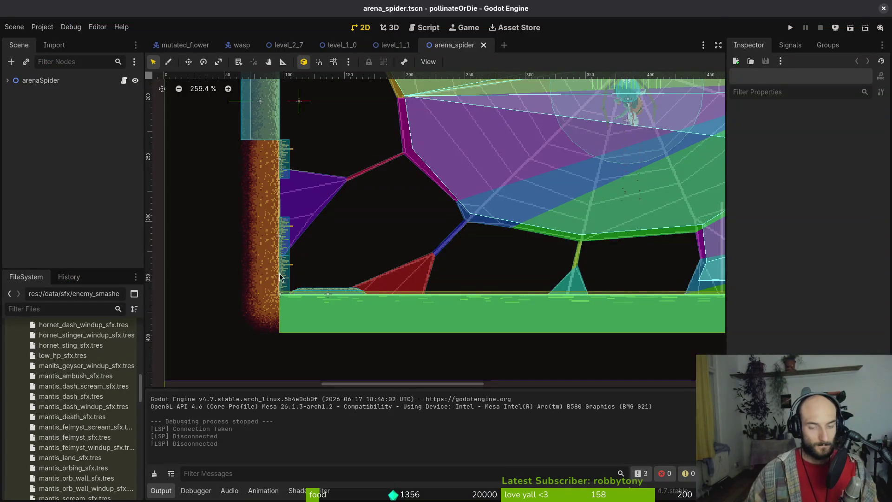
{"action": "key", "text": "super"}
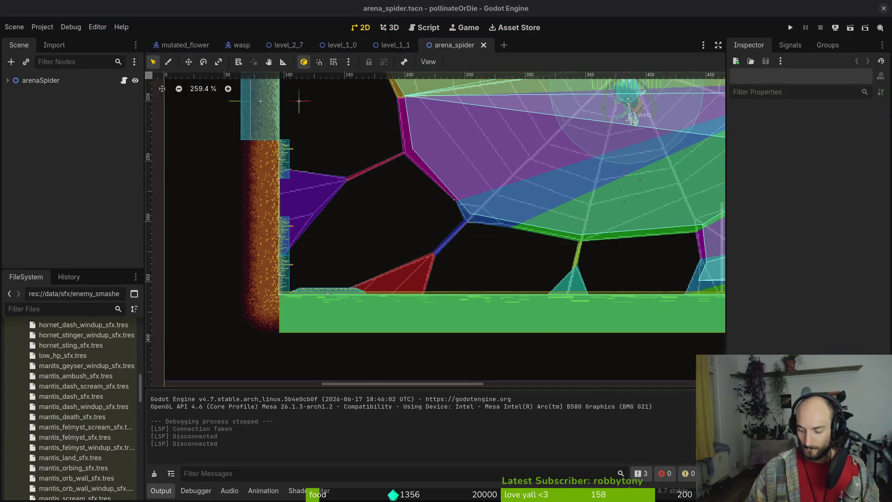
{"action": "key", "text": "super"}
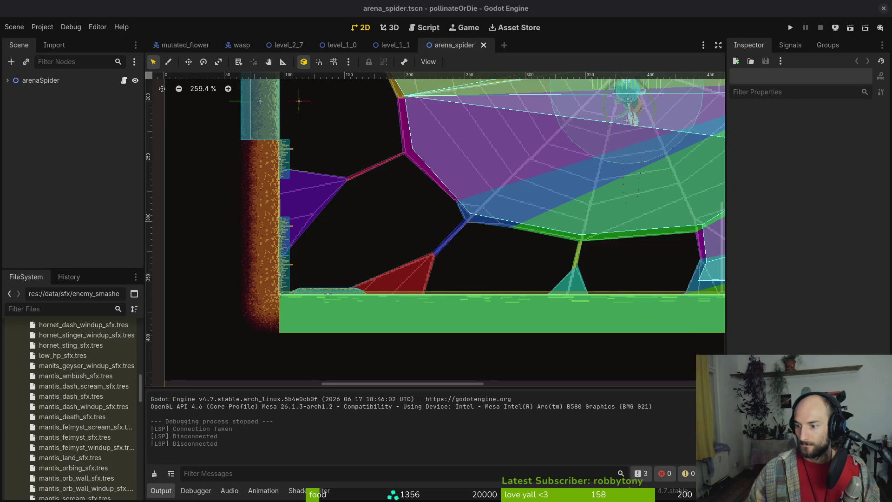
- Reset the level view to 100%, save arena_spider, and switch to a terminal
{"action": "key", "text": "ctrl+0"}
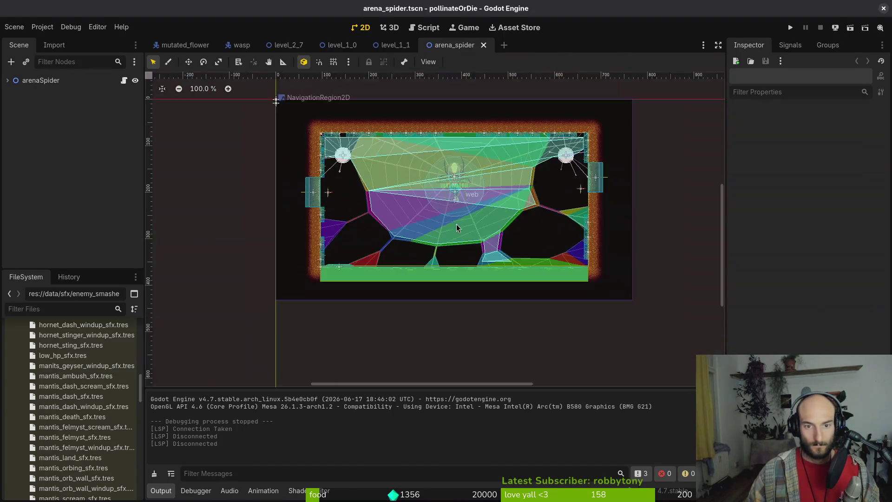
{"action": "key", "text": "ctrl+s"}
{"action": "key", "text": "super"}
{"action": "key", "text": "super"}
{"action": "key", "text": "super+Return"}
{"action": "type", "text": "cdg a"}
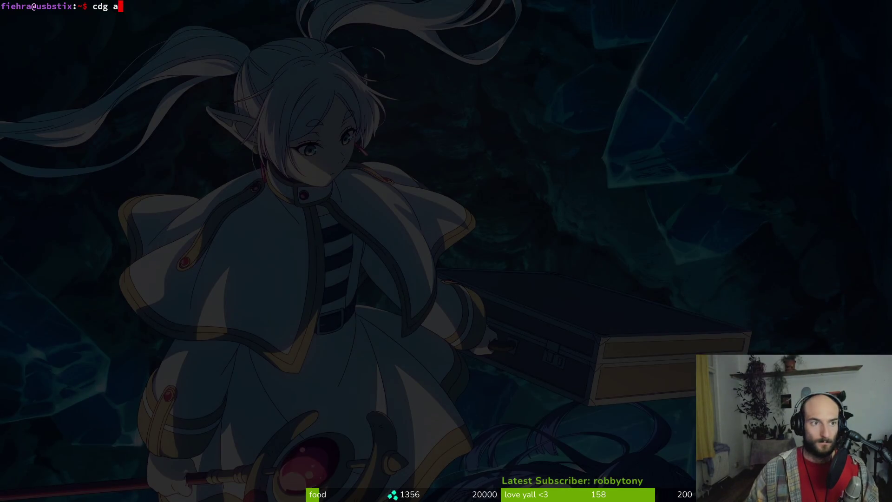
- In tig, stage shooting.gd, wasp.gd and wasp.tscn for commit
{"action": "key", "text": "Down"}
{"action": "key", "text": "Down"}
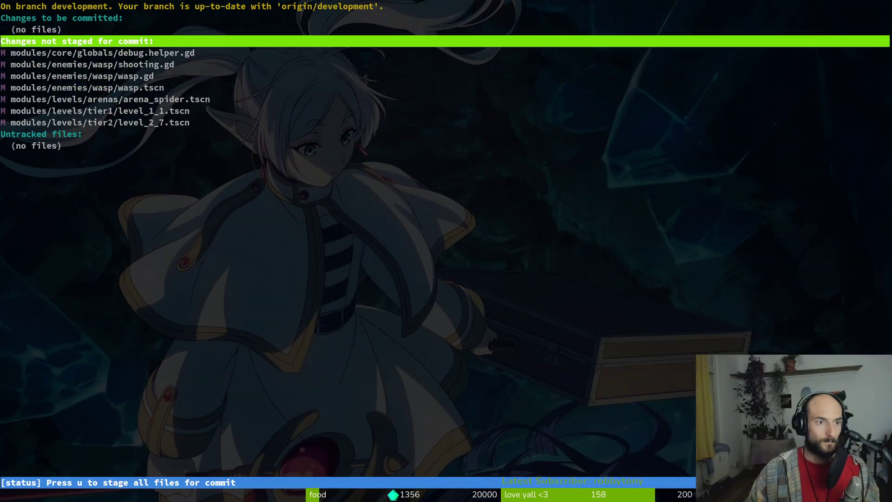
{"action": "key", "text": "Down"}
{"action": "key", "text": "Down"}
{"action": "key", "text": "Return"}
{"action": "key", "text": "u"}
{"action": "key", "text": "u"}
{"action": "key", "text": "u"}
{"action": "key", "text": "Down"}
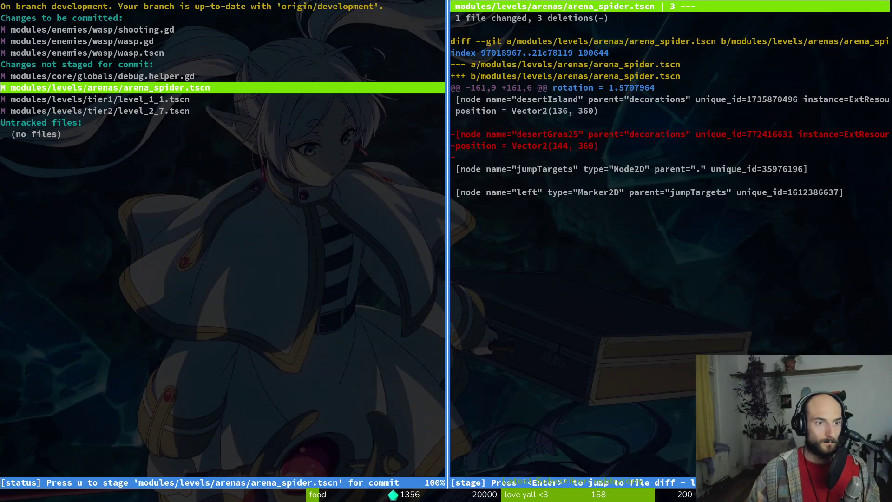
{"action": "key", "text": "u"}
{"action": "key", "text": "u"}
{"action": "key", "text": "u"}
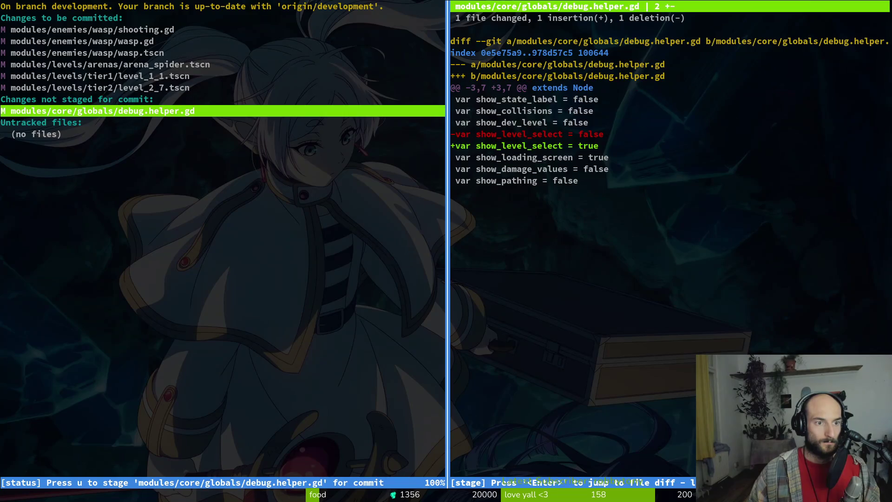
- Commit with message 'added telegraph to wasp shooting' and push to the remote
{"action": "type", "text": "qgit commit -m \"added telegraph to wasp shooting"}
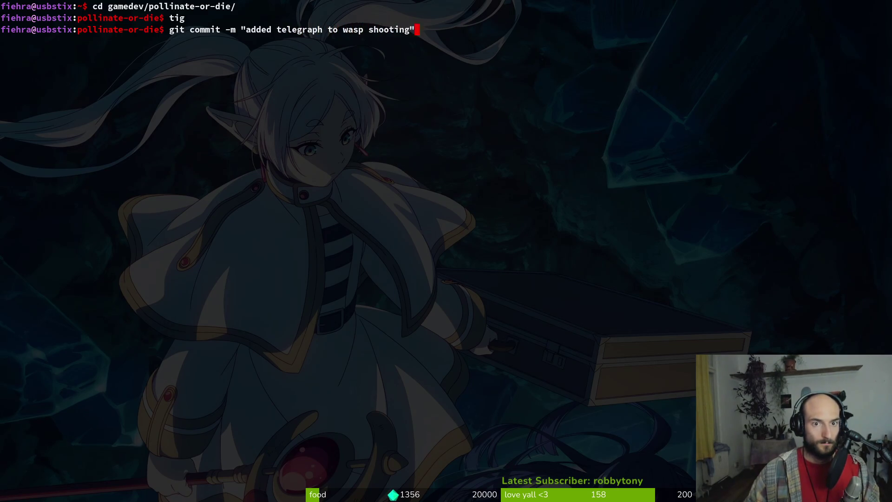
{"action": "type", "text": "git push"}
{"action": "key", "text": "Return"}
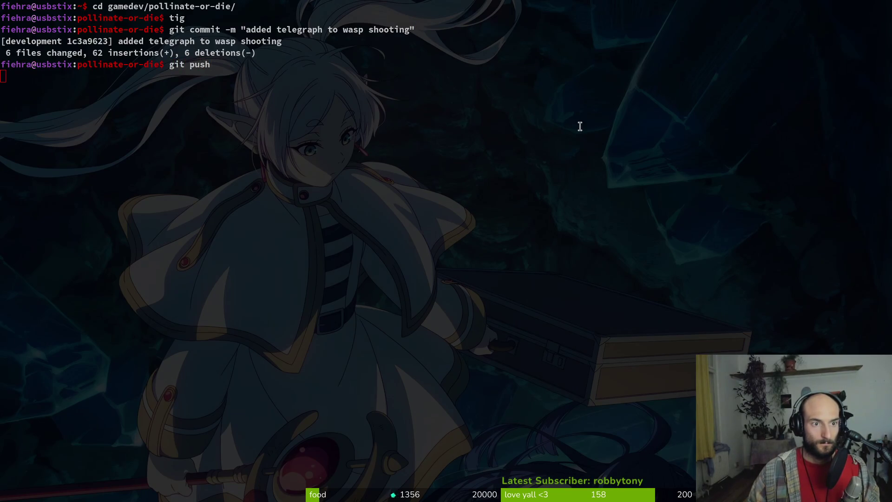
{"action": "key", "text": "super"}
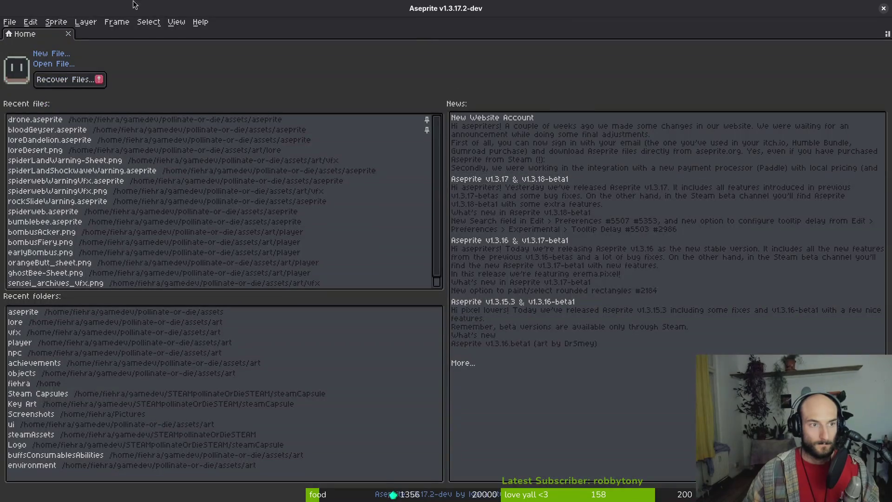
- Open wasp.aseprite from the assets' aseprite folder
{"action": "left_click", "coordinate": [55, 64]}
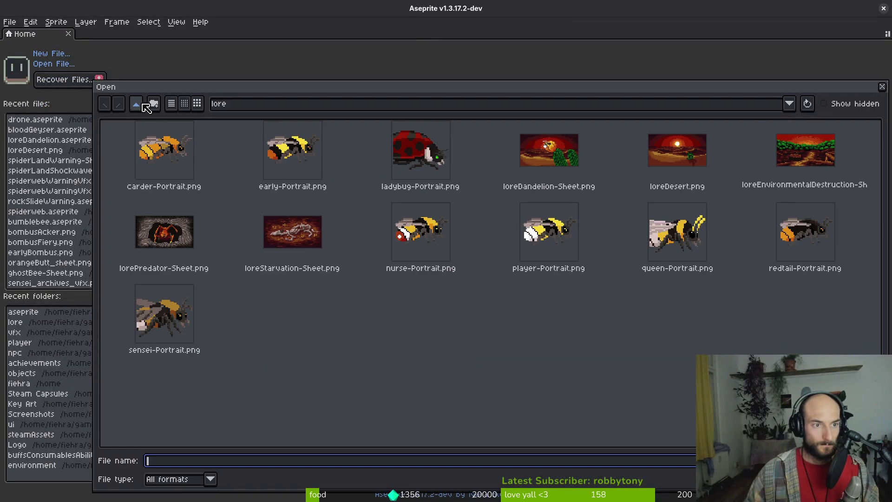
{"action": "left_click", "coordinate": [139, 104]}
{"action": "double_click", "coordinate": [189, 151]}
{"action": "scroll", "coordinate": [869, 163], "scroll_direction": "down", "scroll_amount": 5}
{"action": "left_click_drag", "start_coordinate": [868, 163], "coordinate": [662, 479]}
{"action": "left_click", "coordinate": [768, 328]}
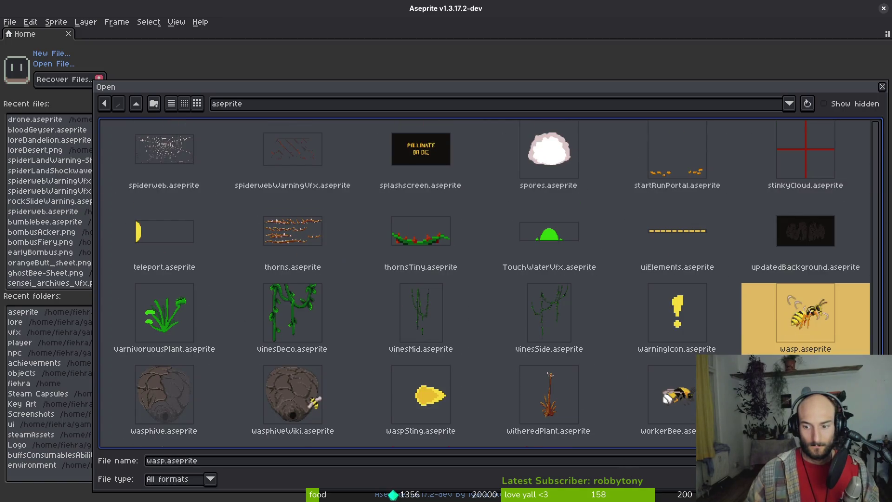
{"action": "double_click", "coordinate": [792, 335]}
- Select the body layer in the wasp's shoot animation frames
{"action": "left_click_drag", "start_coordinate": [408, 397], "coordinate": [470, 397]}
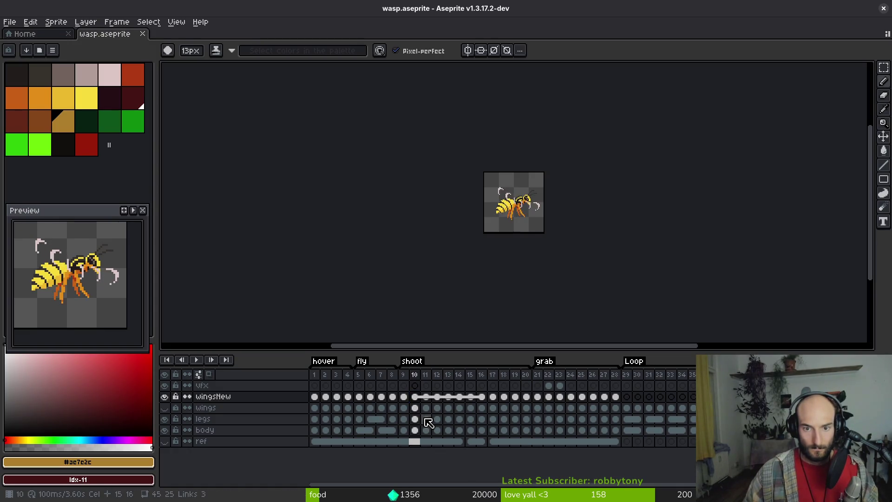
{"action": "key", "text": "i"}
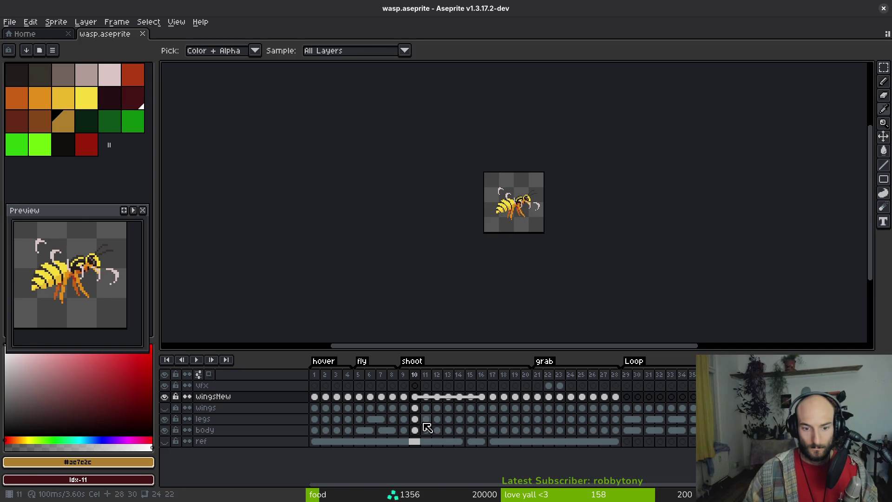
{"action": "left_click", "coordinate": [410, 432]}
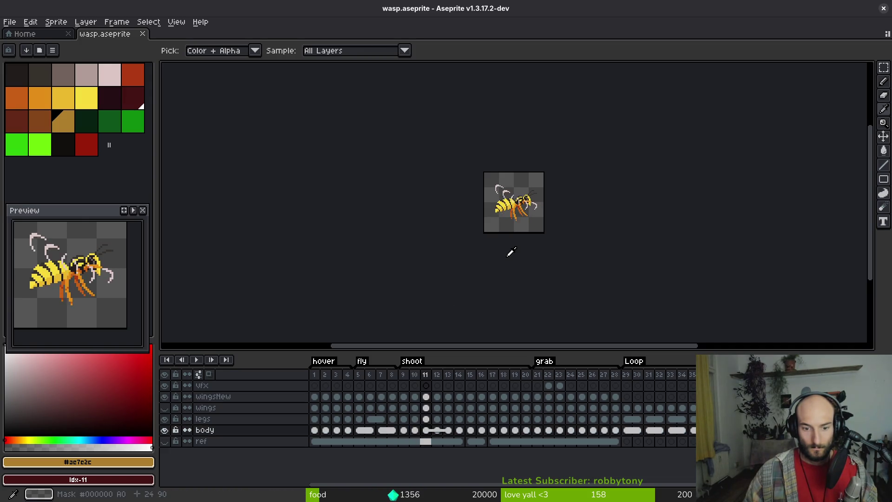
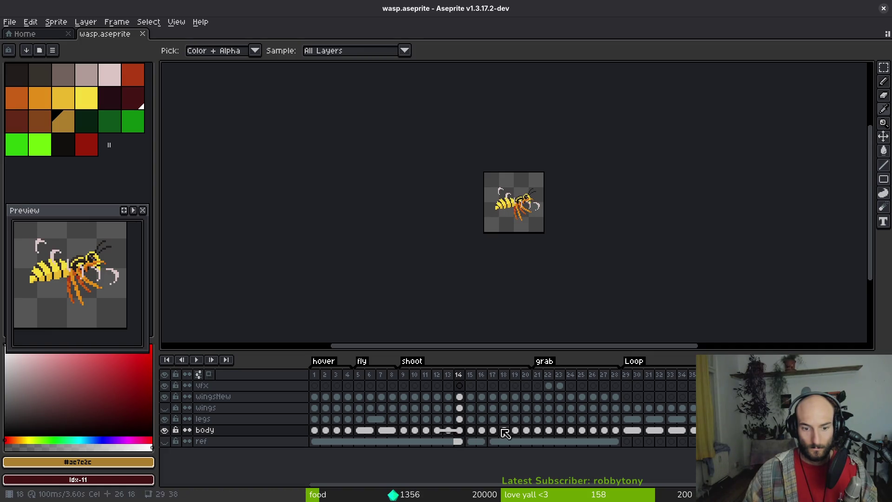
- Link the wasp's body-layer cels for frames 14–16 and 13–15, then move to frame 12
{"action": "right_click", "coordinate": [467, 436]}
{"action": "left_click", "coordinate": [497, 469]}
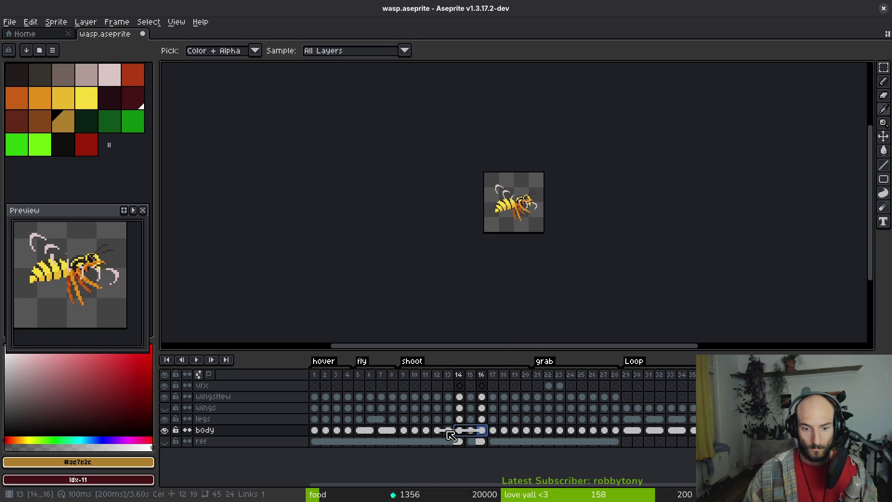
{"action": "left_click", "coordinate": [447, 430]}
{"action": "right_click", "coordinate": [476, 433]}
{"action": "left_click", "coordinate": [506, 467]}
{"action": "left_click", "coordinate": [495, 431]}
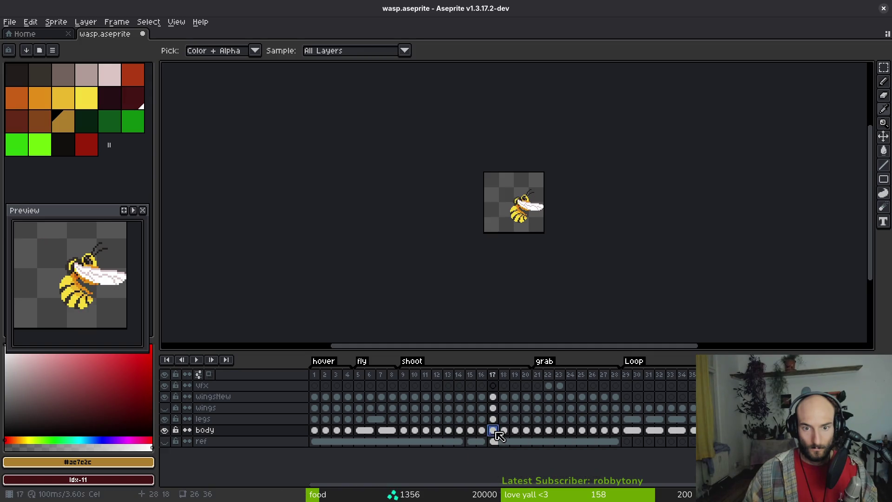
{"action": "left_click", "coordinate": [426, 430]}
{"action": "key", "text": "period"}
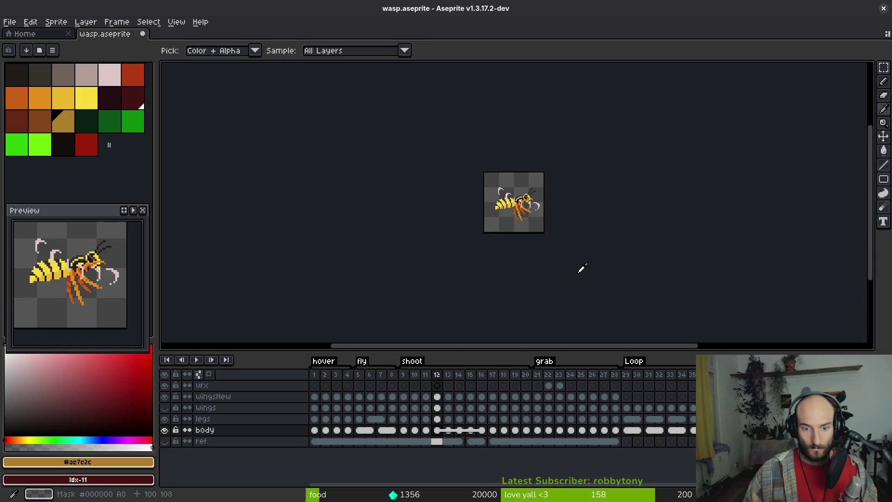
- Return to frame 11 and load the default palette
{"action": "left_click", "coordinate": [426, 430]}
{"action": "scroll", "coordinate": [518, 209], "scroll_direction": "up", "scroll_amount": 4}
{"action": "scroll", "coordinate": [484, 231], "scroll_direction": "right", "scroll_amount": 1}
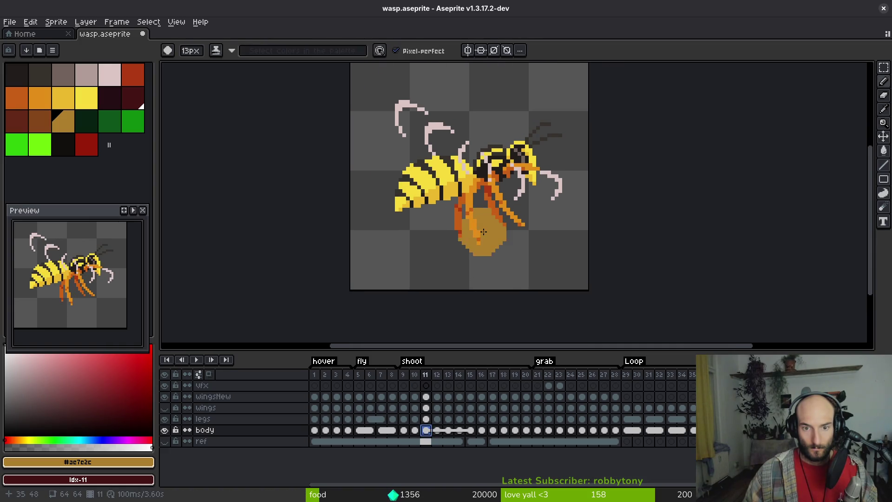
{"action": "left_click", "coordinate": [60, 49]}
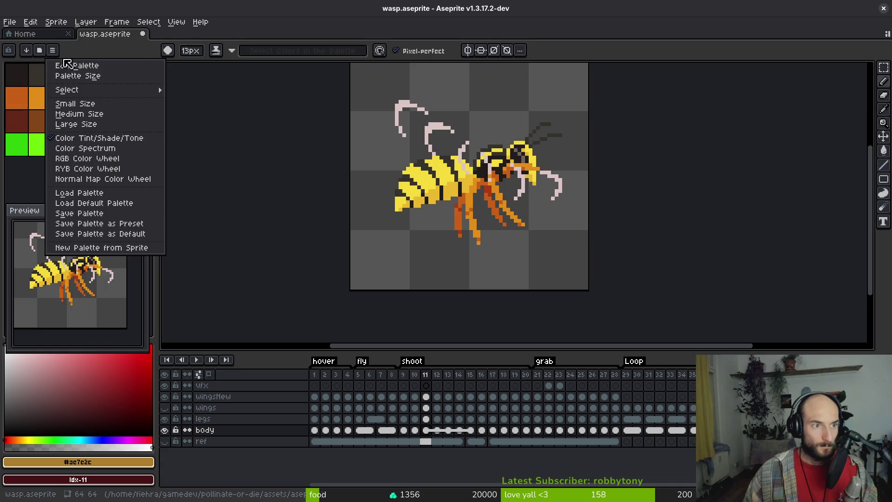
{"action": "left_click", "coordinate": [70, 201]}
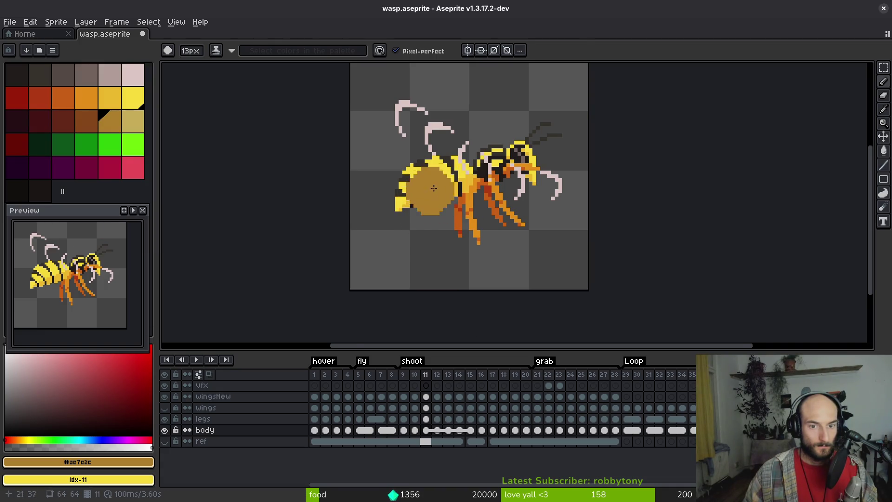
- Replace the wasp's dark brown #36312c and near-black #201c1a with green
{"action": "scroll", "coordinate": [492, 184], "scroll_direction": "up", "scroll_amount": 2}
{"action": "key", "text": "alt"}
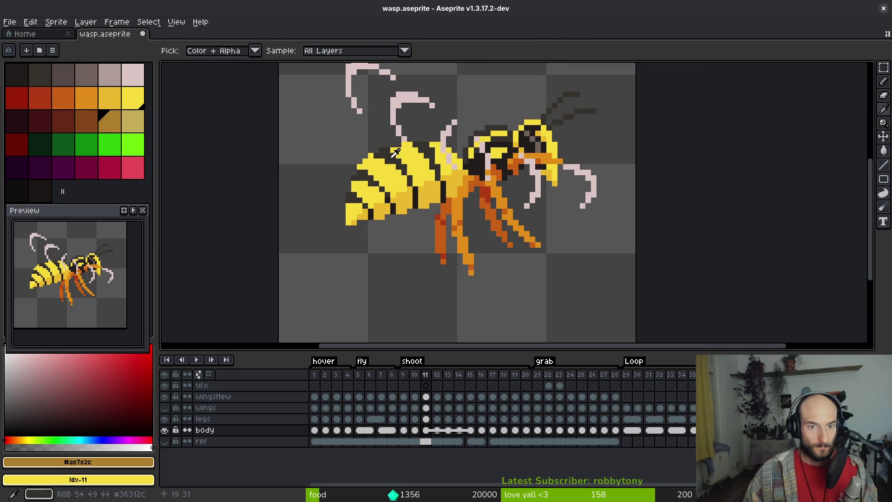
{"action": "left_click", "coordinate": [392, 155], "text": "alt"}
{"action": "left_click", "coordinate": [135, 154]}
{"action": "key", "text": "shift+r"}
{"action": "left_click", "coordinate": [406, 145]}
{"action": "left_click", "coordinate": [399, 204], "text": "alt"}
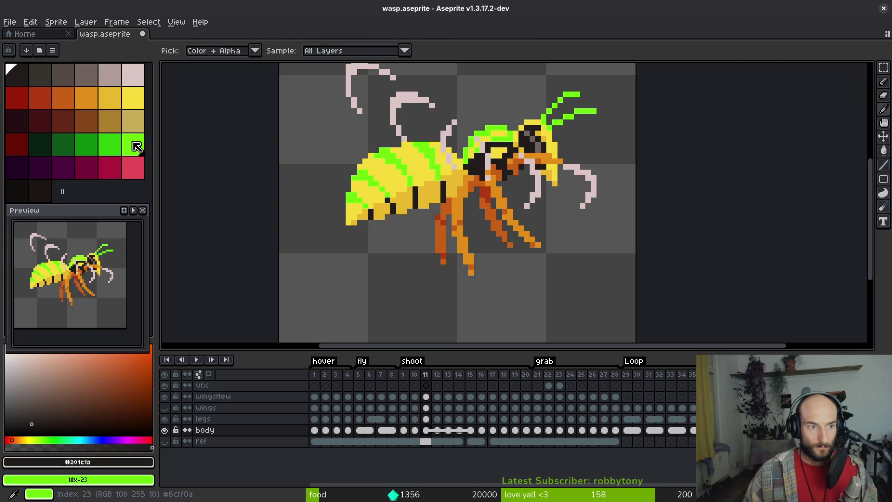
{"action": "right_click", "coordinate": [109, 144]}
{"action": "key", "text": "shift+r"}
{"action": "left_click", "coordinate": [398, 147]}
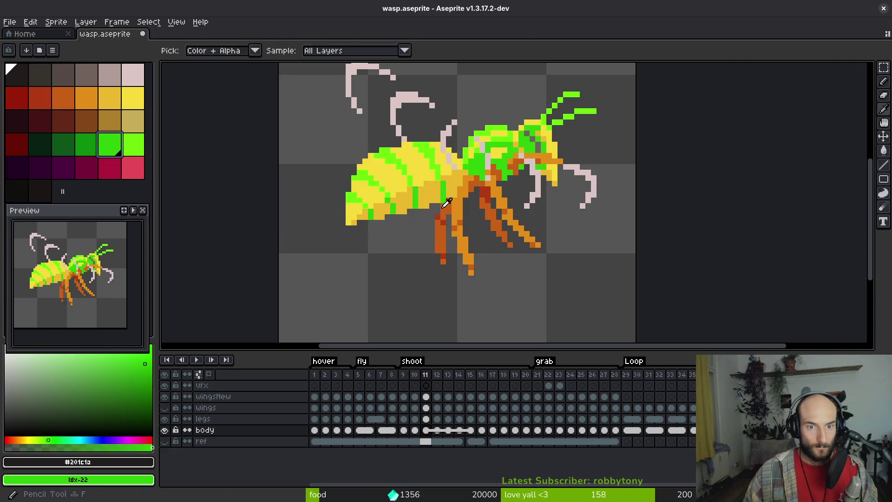
- Undo the near-black recolour while keeping the dark brown turned green
{"action": "left_click", "coordinate": [424, 165], "text": "alt"}
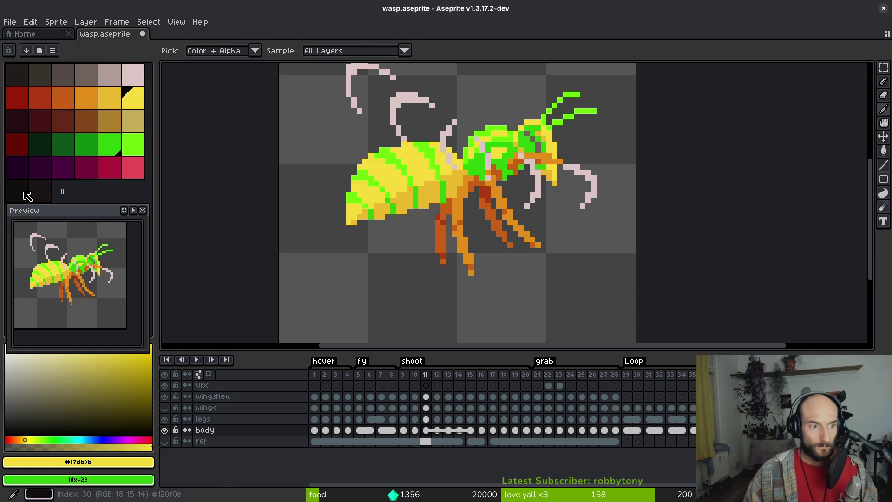
{"action": "key", "text": "ctrl+z"}
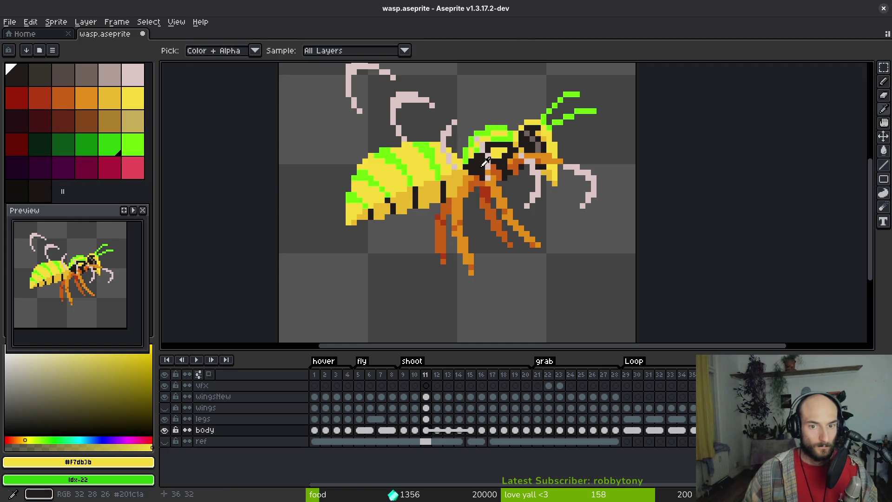
{"action": "left_click", "coordinate": [485, 160], "text": "alt"}
{"action": "key", "text": "ctrl+z"}
{"action": "left_click", "coordinate": [433, 146], "text": "alt"}
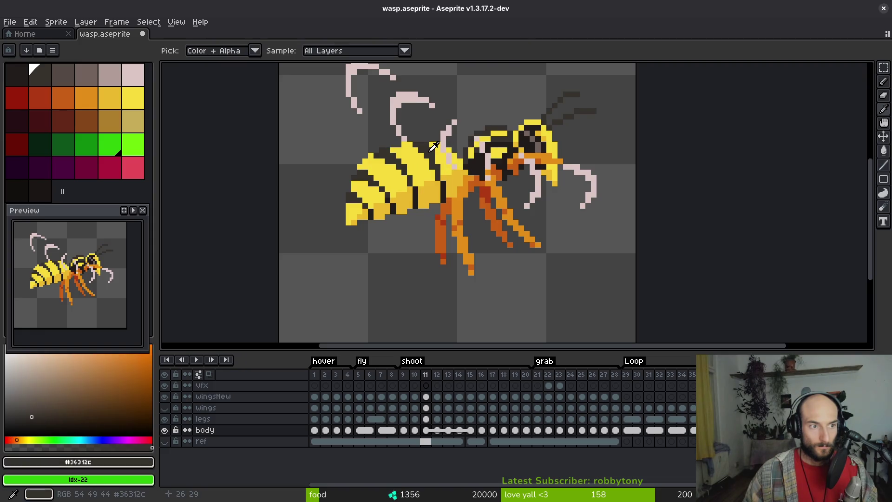
{"action": "key", "text": "ctrl+y"}
- Replace the body yellows #eab82e and #f7db3b with dark near-black swatches
{"action": "left_click", "coordinate": [455, 186], "text": "alt"}
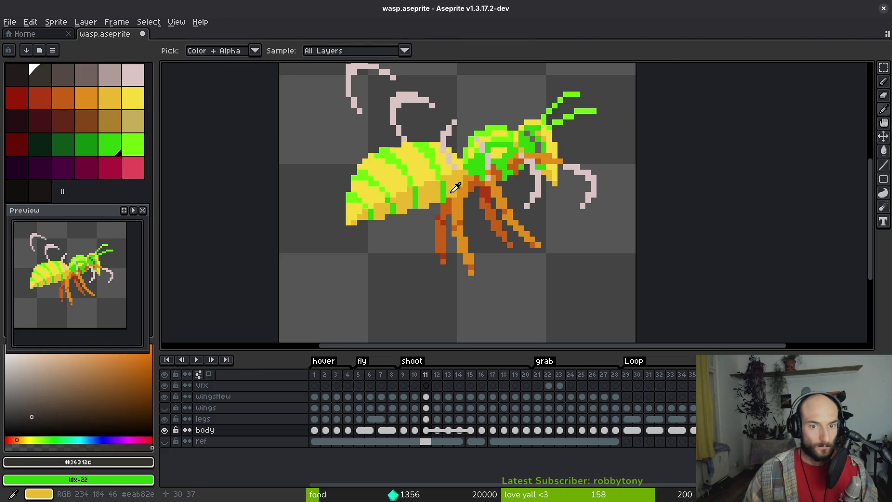
{"action": "left_click", "coordinate": [423, 185]}
{"action": "right_click", "coordinate": [21, 197]}
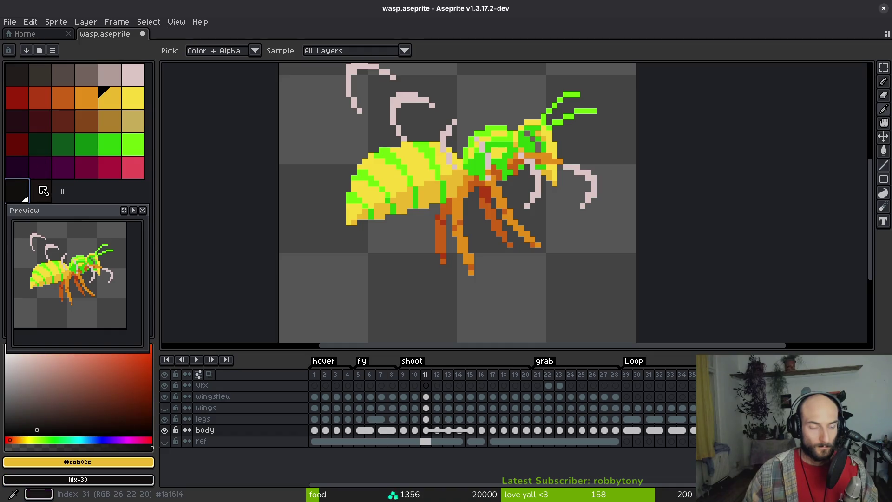
{"action": "right_click", "coordinate": [28, 79]}
{"action": "key", "text": "shift+r"}
{"action": "left_click", "coordinate": [403, 156]}
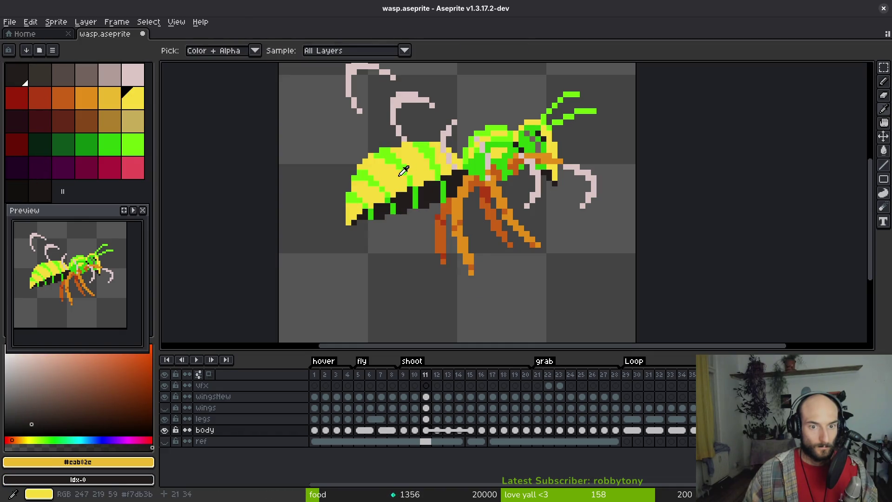
{"action": "left_click", "coordinate": [403, 170]}
{"action": "right_click", "coordinate": [40, 75]}
{"action": "key", "text": "shift+r"}
{"action": "left_click", "coordinate": [397, 148]}
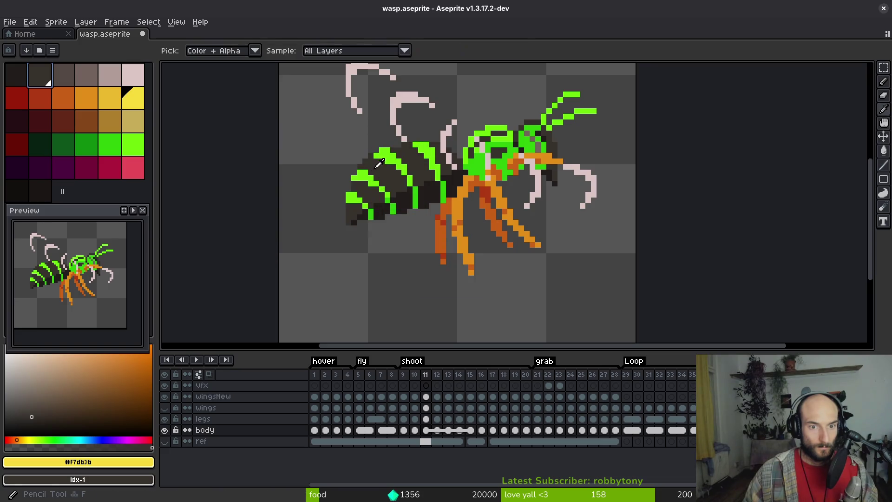
- Replace the greens #6cff0a and #2fc309 with yellow swatches
{"action": "left_click", "coordinate": [373, 170]}
{"action": "right_click", "coordinate": [133, 97]}
{"action": "key", "text": "shift+r"}
{"action": "left_click", "coordinate": [396, 146]}
{"action": "left_click", "coordinate": [110, 144]}
{"action": "right_click", "coordinate": [109, 97]}
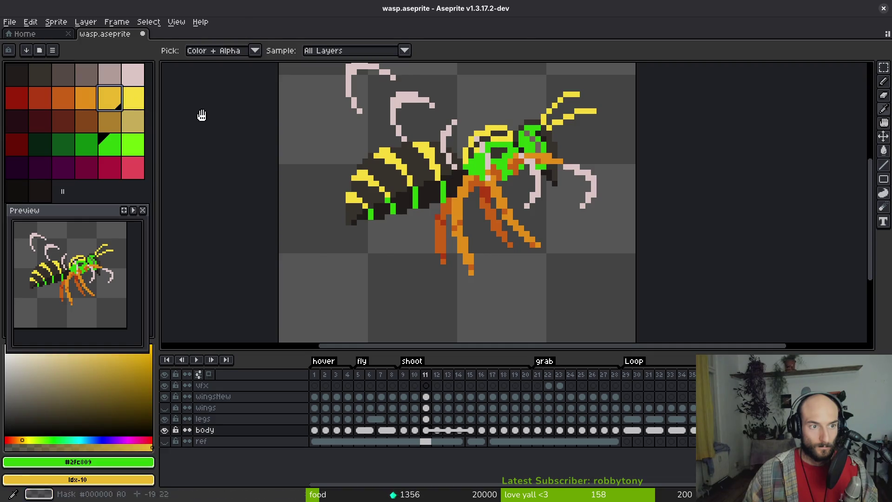
{"action": "key", "text": "shift+r"}
{"action": "left_click", "coordinate": [397, 148]}
- Step through the next frames and save wasp.aseprite
{"action": "key", "text": "Right"}
{"action": "key", "text": "Right"}
{"action": "key", "text": "ctrl+s"}
{"action": "key", "text": "Right"}
{"action": "key", "text": "Right"}
{"action": "key", "text": "ctrl+e"}
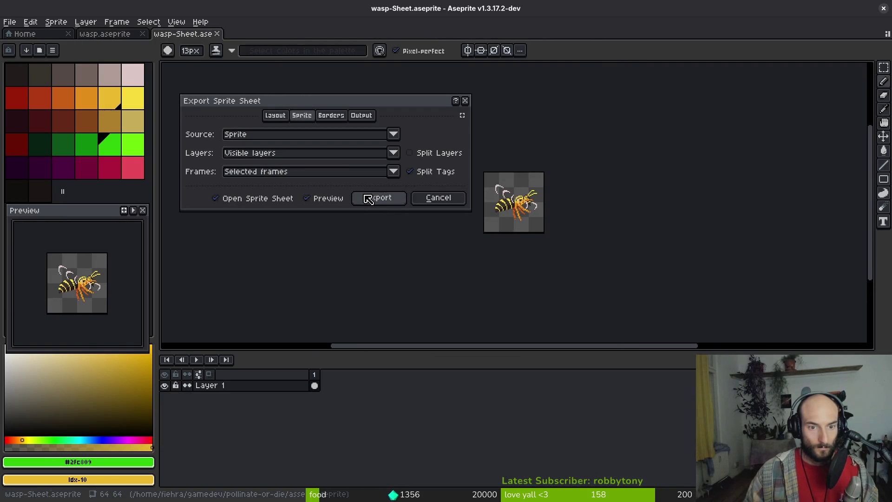
- Build the wasp sprite sheet and browse to the art/enemies folder for output
{"action": "left_click", "coordinate": [379, 197]}
{"action": "key", "text": "ctrl+alt+shift+s"}
{"action": "left_click", "coordinate": [217, 42]}
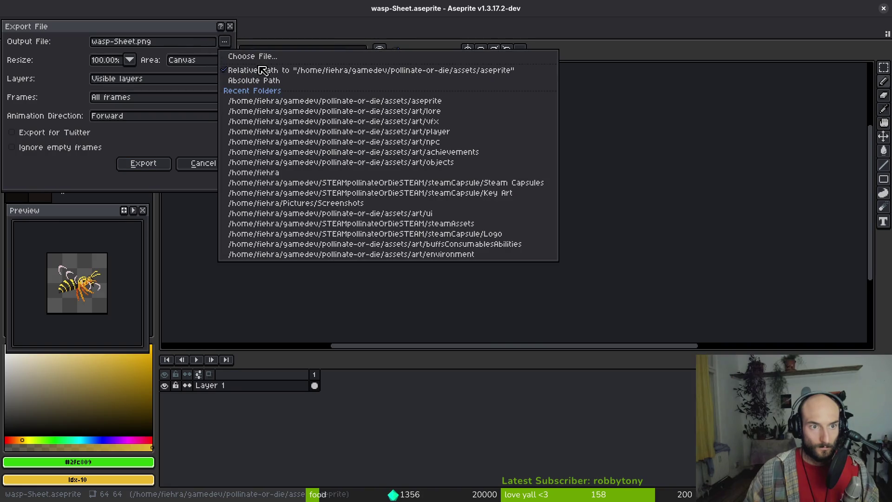
{"action": "left_click", "coordinate": [260, 58]}
{"action": "double_click", "coordinate": [140, 145]}
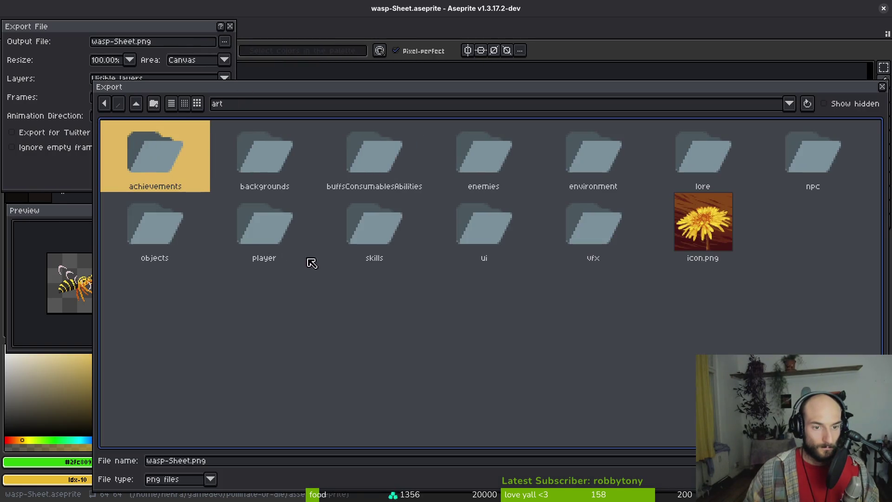
{"action": "double_click", "coordinate": [485, 158]}
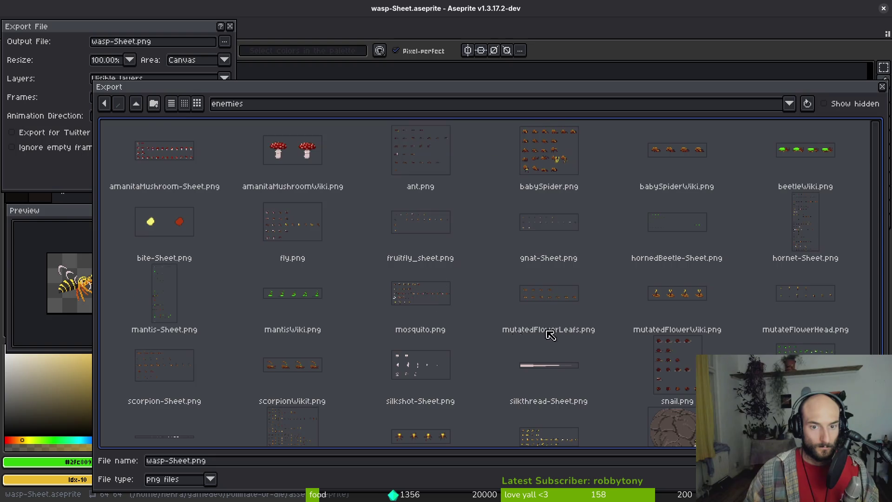
- Export over the existing wasp-Sheet.png, confirm the overwrite, and return to Godot
{"action": "scroll", "coordinate": [688, 273], "scroll_direction": "down", "scroll_amount": 2}
{"action": "left_click", "coordinate": [551, 420]}
{"action": "double_click", "coordinate": [552, 419]}
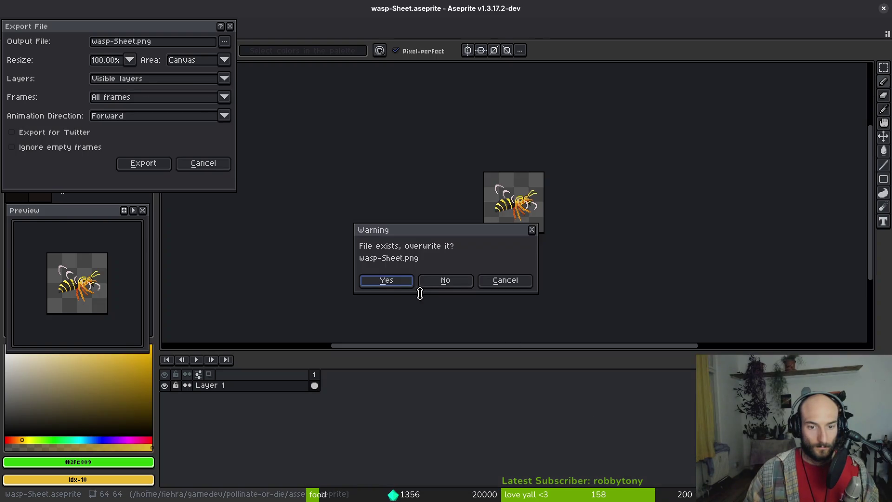
{"action": "left_click", "coordinate": [393, 284]}
{"action": "left_click", "coordinate": [149, 163]}
{"action": "key", "text": "alt+Tab"}
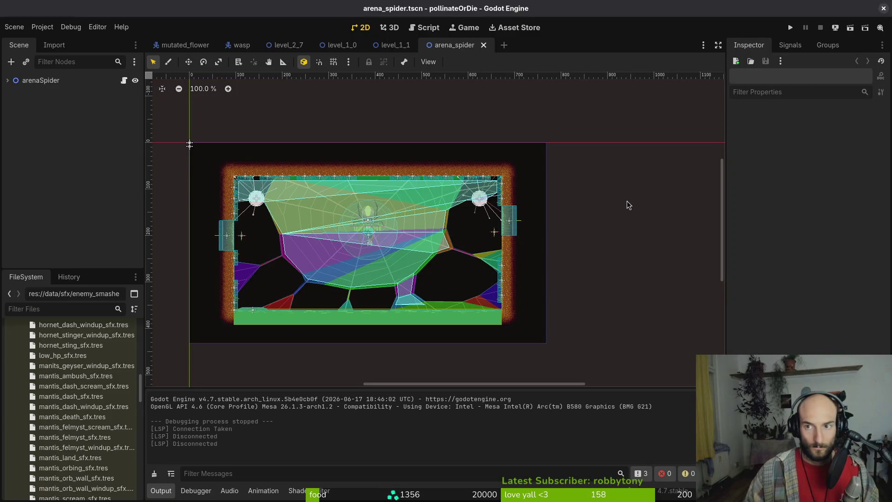
- Run the game, continue the save, and load level 2-6 from the debug level list
{"action": "key", "text": "F5"}
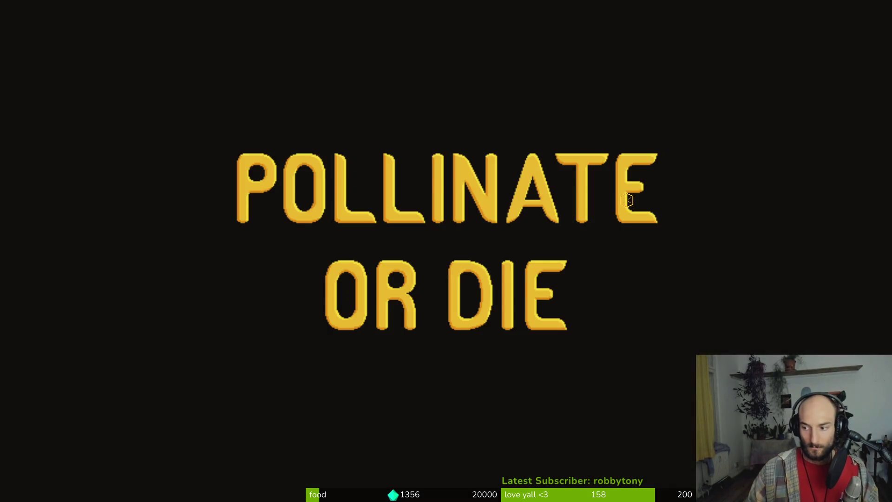
{"action": "key", "text": "Return"}
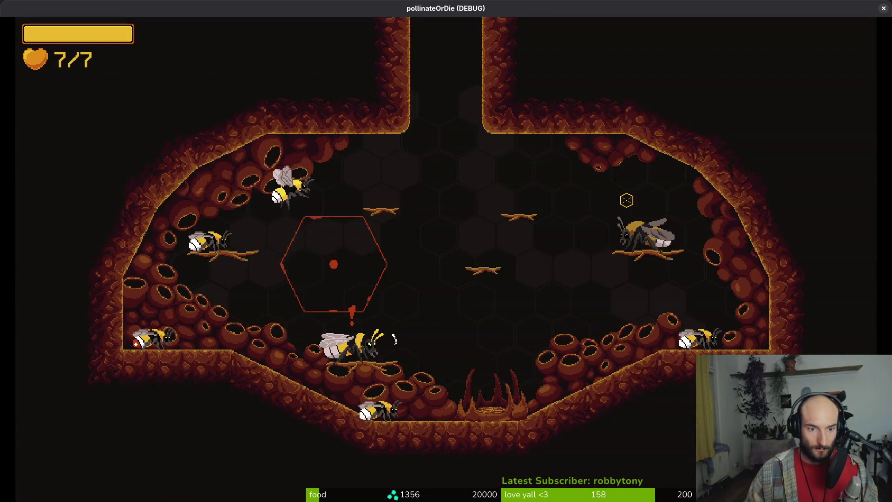
{"action": "key", "text": "i"}
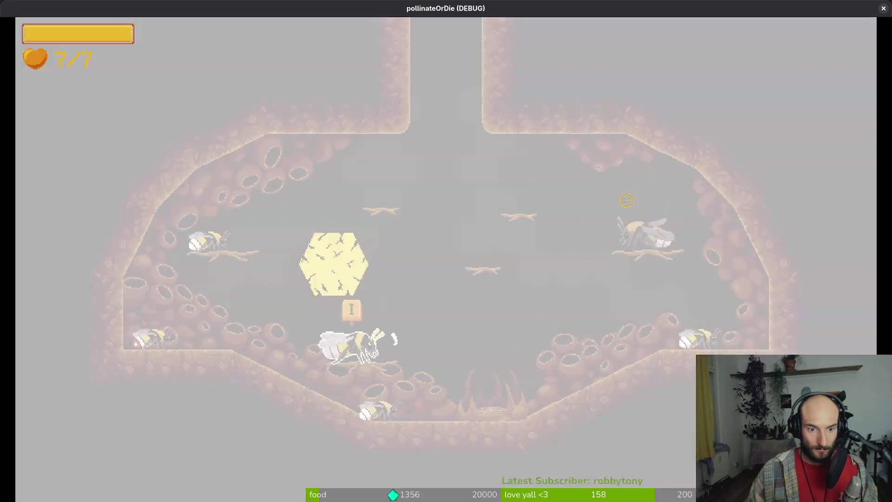
{"action": "key", "text": "Left"}
{"action": "key", "text": "Left"}
{"action": "key", "text": "Left"}
{"action": "key", "text": "Down"}
{"action": "key", "text": "Down"}
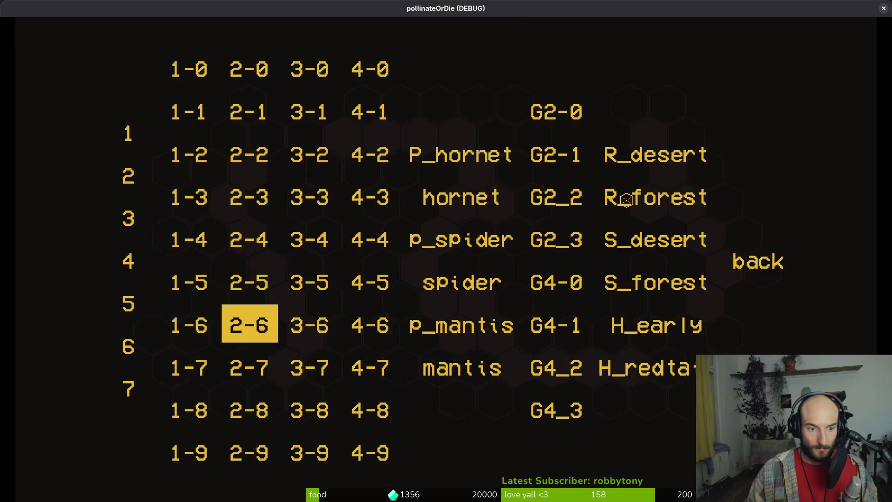
{"action": "key", "text": "Return"}
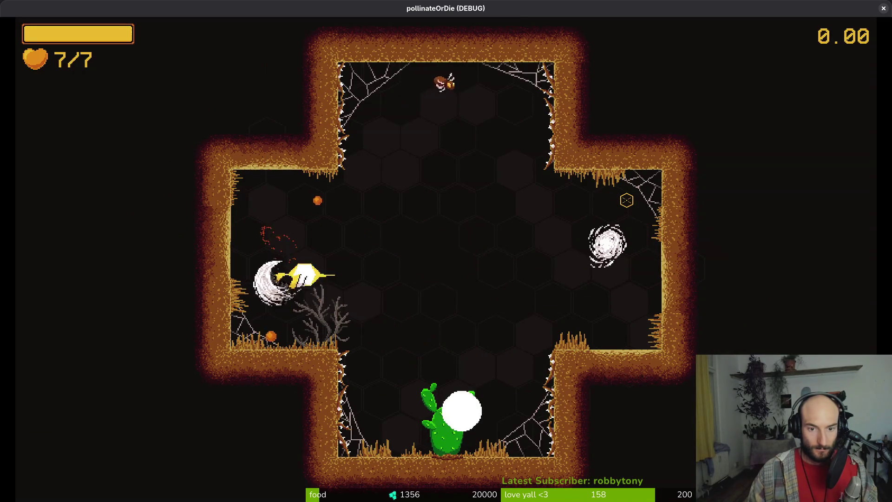
- Fly the bee around the arena, then close the game and return to Aseprite
{"action": "key", "text": "Down"}
{"action": "key", "text": "Right"}
{"action": "key", "text": "Up"}
{"action": "key", "text": "F8"}
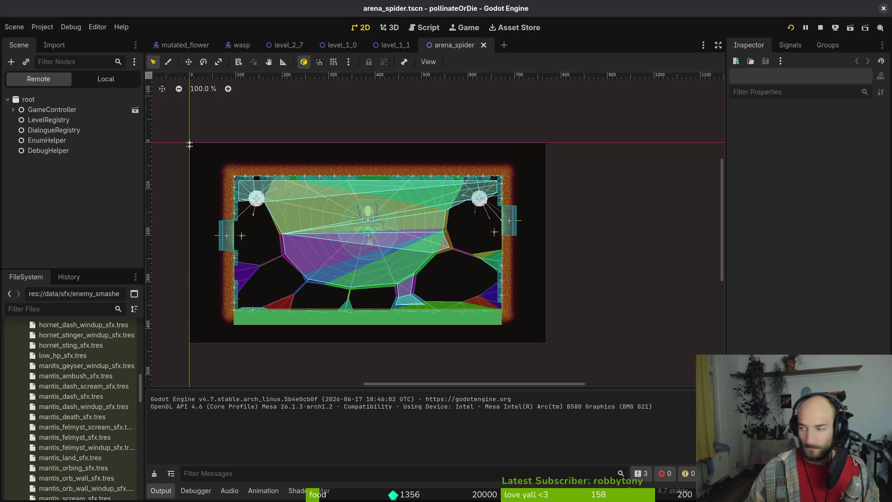
{"action": "key", "text": "alt+Tab"}
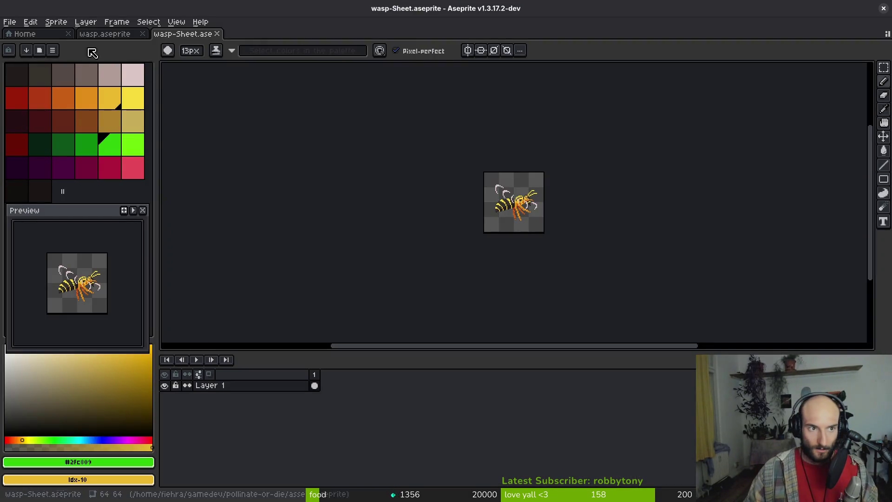
- Close the old sheet tab and start a sprite sheet export of frames 1–28
{"action": "left_click", "coordinate": [217, 33]}
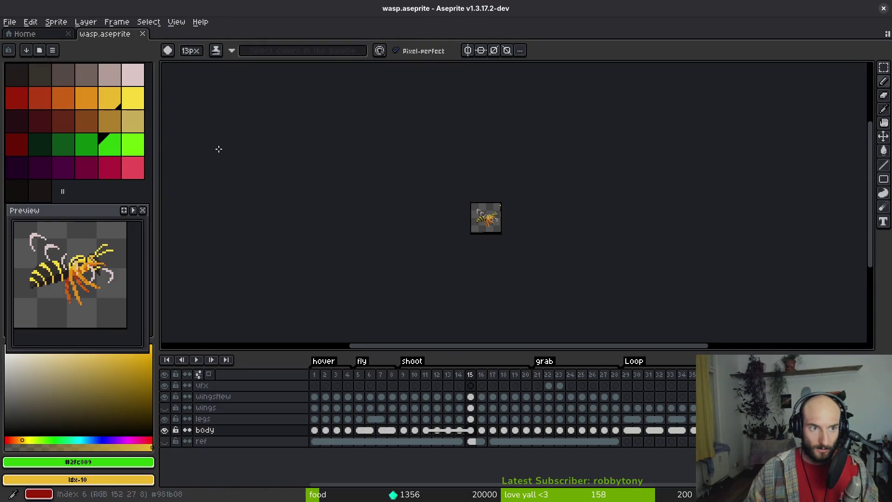
{"action": "left_click", "coordinate": [628, 375]}
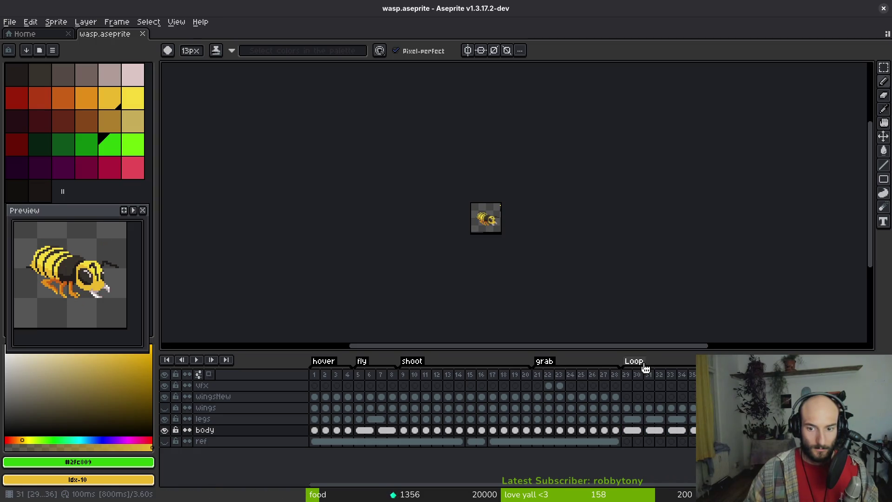
{"action": "mouse_move", "coordinate": [319, 380]}
{"action": "left_mouse_down"}
{"action": "mouse_move", "coordinate": [629, 381]}
{"action": "mouse_move", "coordinate": [617, 382]}
{"action": "left_mouse_up"}
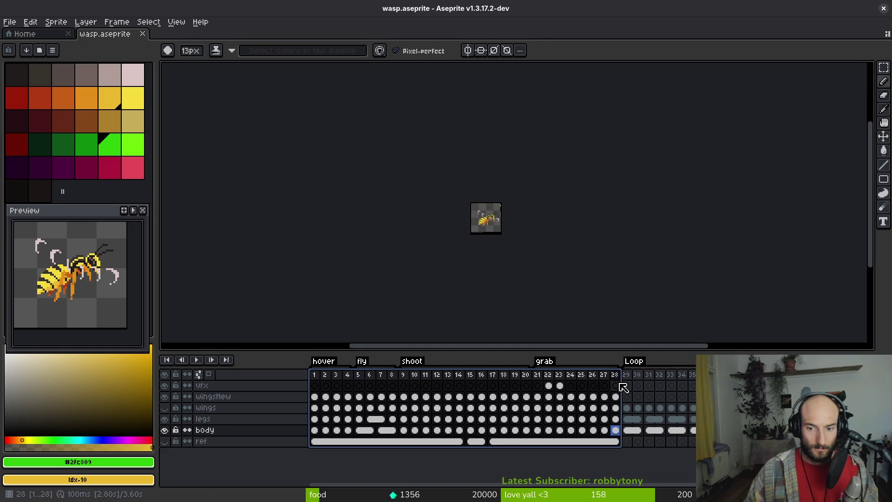
{"action": "key", "text": "ctrl+e"}
{"action": "left_click", "coordinate": [379, 198]}
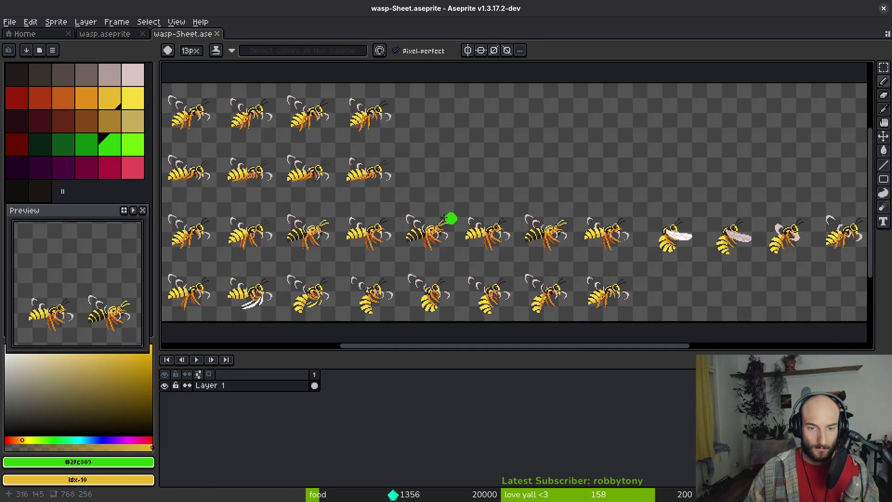
{"action": "key", "text": "ctrl+shift+e"}
- Export to art/enemies/wasp-Sheet.png, overwriting the old file, then switch to Godot
{"action": "left_click", "coordinate": [224, 42]}
{"action": "left_click", "coordinate": [250, 55]}
{"action": "left_click", "coordinate": [135, 103]}
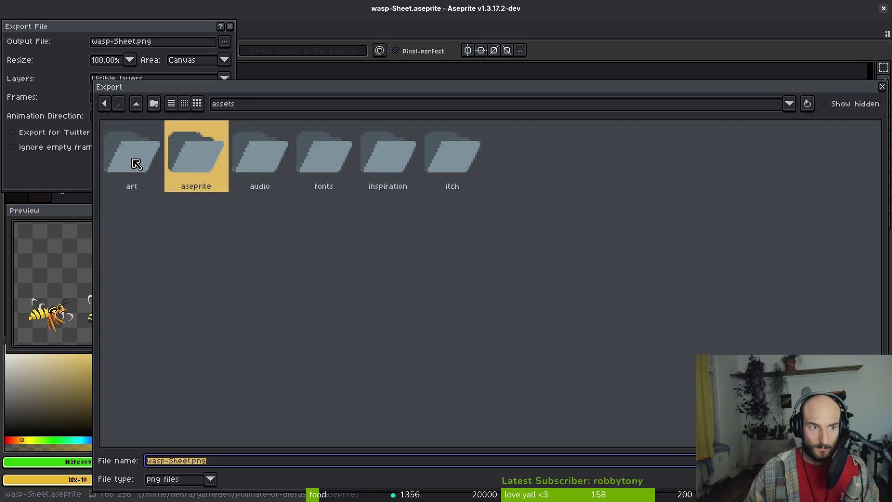
{"action": "double_click", "coordinate": [134, 165]}
{"action": "double_click", "coordinate": [483, 156]}
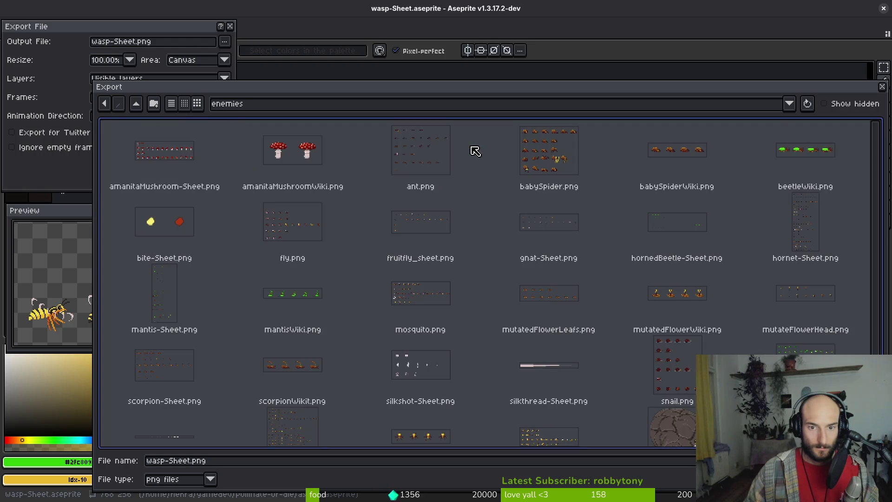
{"action": "scroll", "coordinate": [534, 325], "scroll_direction": "down", "scroll_amount": 1}
{"action": "left_click", "coordinate": [563, 393]}
{"action": "key", "text": "Return"}
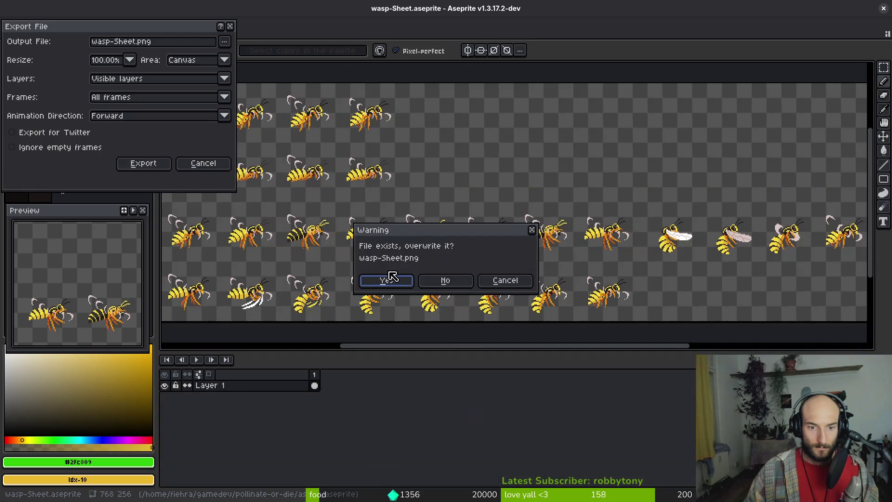
{"action": "left_click", "coordinate": [389, 279]}
{"action": "left_click", "coordinate": [168, 163]}
{"action": "key", "text": "alt+Tab"}
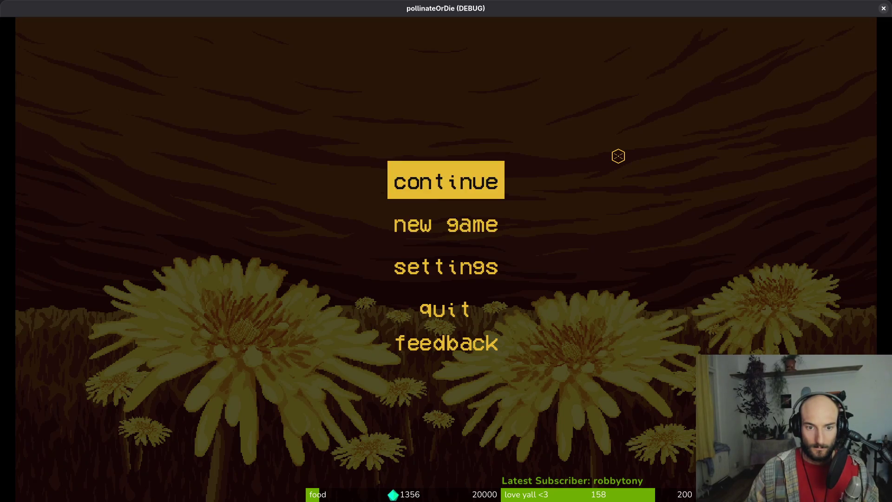
- Continue the saved game and start level 2-6 from the debug level select
{"action": "key", "text": "Return"}
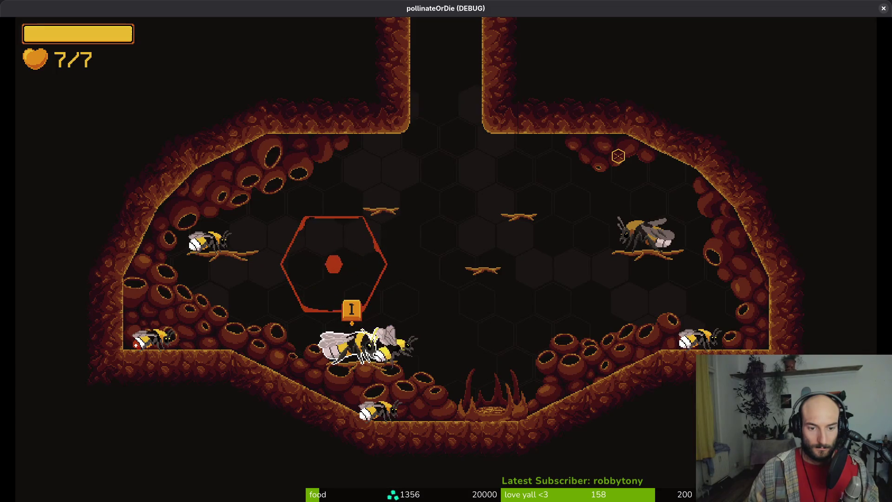
{"action": "key", "text": "Escape"}
{"action": "key", "text": "Left"}
{"action": "key", "text": "Left"}
{"action": "key", "text": "Left"}
{"action": "key", "text": "Down"}
{"action": "key", "text": "Down"}
{"action": "key", "text": "Return"}
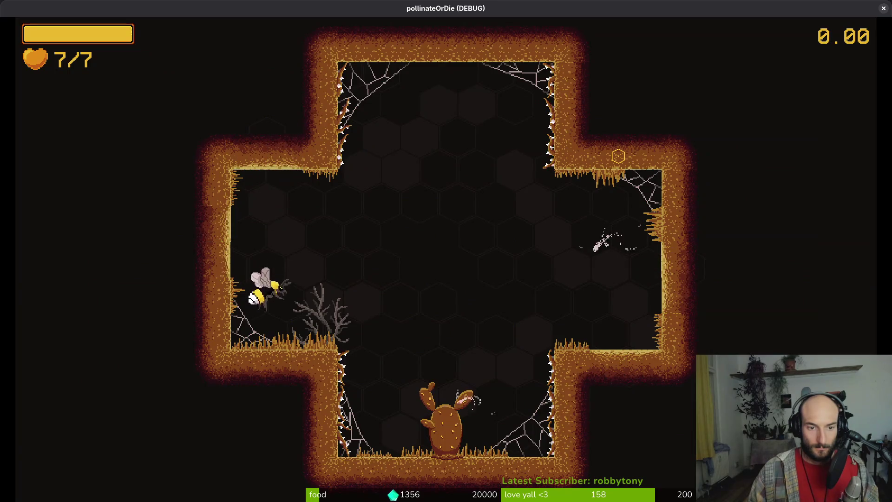
- Fly the bee around the hive with WASD, slashing at the recoloured wasp
{"action": "key", "text": "w"}
{"action": "key", "text": "space"}
{"action": "key", "text": "w"}
{"action": "key", "text": "space"}
{"action": "key", "text": "s"}
{"action": "key", "text": "s"}
{"action": "key", "text": "space"}
{"action": "key", "text": "a"}
{"action": "key", "text": "w"}
{"action": "key", "text": "space"}
{"action": "key", "text": "w"}
{"action": "key", "text": "space"}
{"action": "key", "text": "space"}
{"action": "key", "text": "w"}
{"action": "key", "text": "s"}
{"action": "key", "text": "space"}
{"action": "key", "text": "d"}
{"action": "key", "text": "space"}
{"action": "key", "text": "w"}
{"action": "key", "text": "space"}
- Keep dodging the wasp's stingers near the cactus, then pause the game
{"action": "key", "text": "s"}
{"action": "key", "text": "space"}
{"action": "key", "text": "d"}
{"action": "key", "text": "space"}
{"action": "key", "text": "w"}
{"action": "key", "text": "space"}
{"action": "key", "text": "a"}
{"action": "key", "text": "s"}
{"action": "key", "text": "space"}
{"action": "key", "text": "a"}
{"action": "key", "text": "d"}
{"action": "key", "text": "s"}
{"action": "key", "text": "space"}
{"action": "key", "text": "d"}
{"action": "key", "text": "space"}
{"action": "key", "text": "w"}
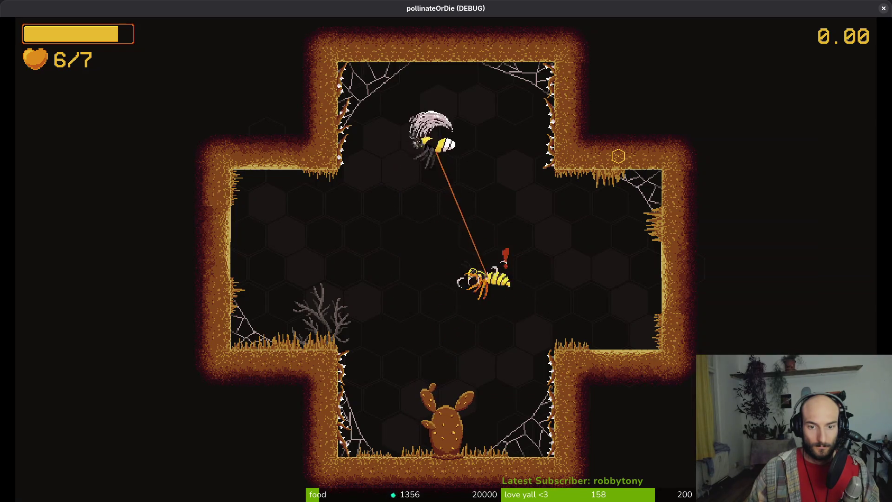
{"action": "key", "text": "a"}
{"action": "key", "text": "s"}
{"action": "key", "text": "d"}
{"action": "key", "text": "w"}
{"action": "key", "text": "a"}
{"action": "key", "text": "space"}
{"action": "key", "text": "Escape"}
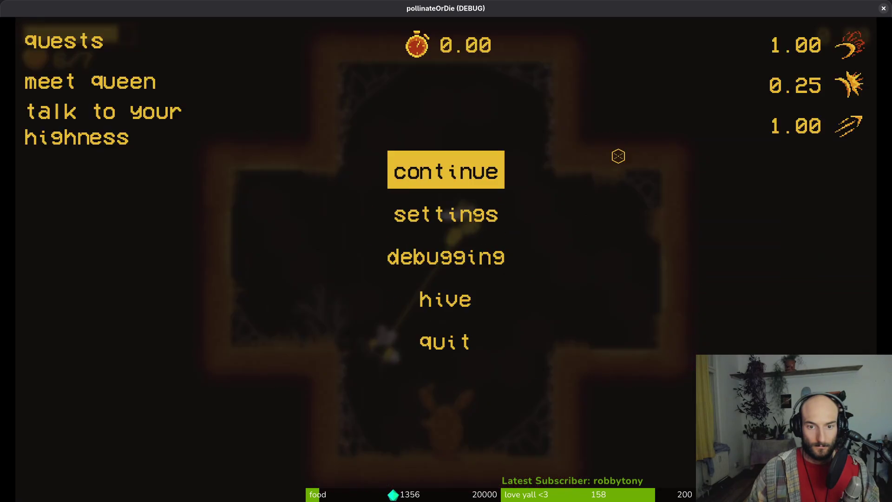
{"action": "key", "text": "alt+Tab"}
{"action": "key", "text": "alt+Tab"}
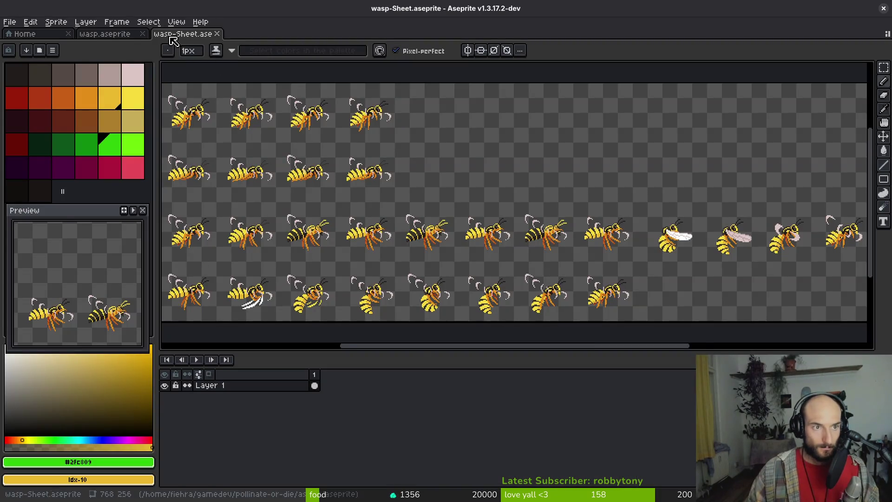
- Close the wasp-Sheet tab and link the legs cels from frame 12 to 16
{"action": "left_click", "coordinate": [216, 34]}
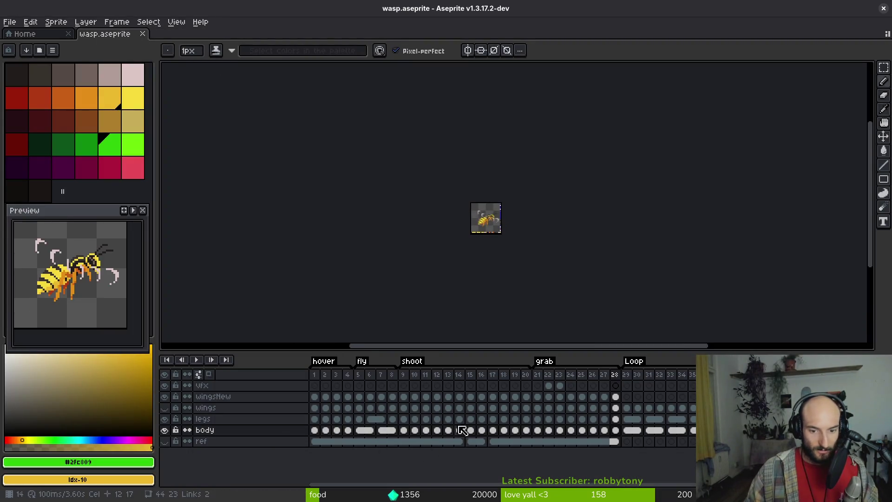
{"action": "left_click", "coordinate": [436, 418]}
{"action": "scroll", "coordinate": [500, 224], "scroll_direction": "up", "scroll_amount": 5}
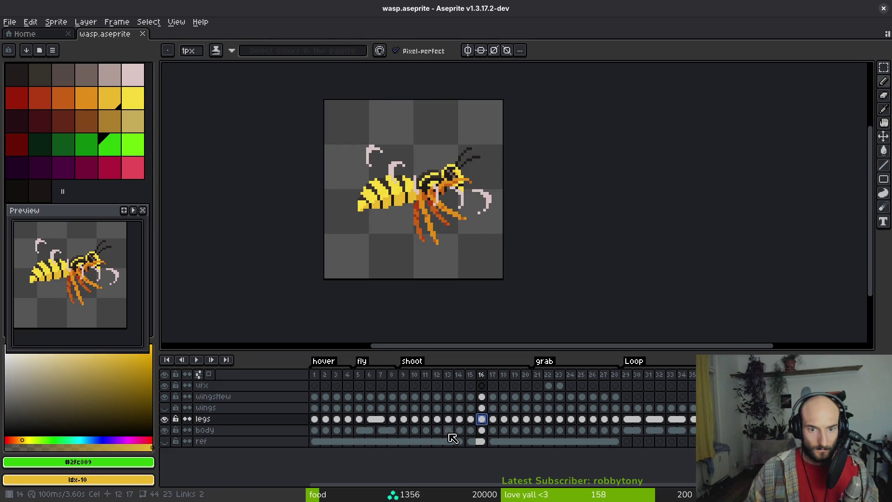
{"action": "left_click", "coordinate": [503, 419], "text": "shift"}
{"action": "left_click_drag", "start_coordinate": [442, 423], "coordinate": [467, 426]}
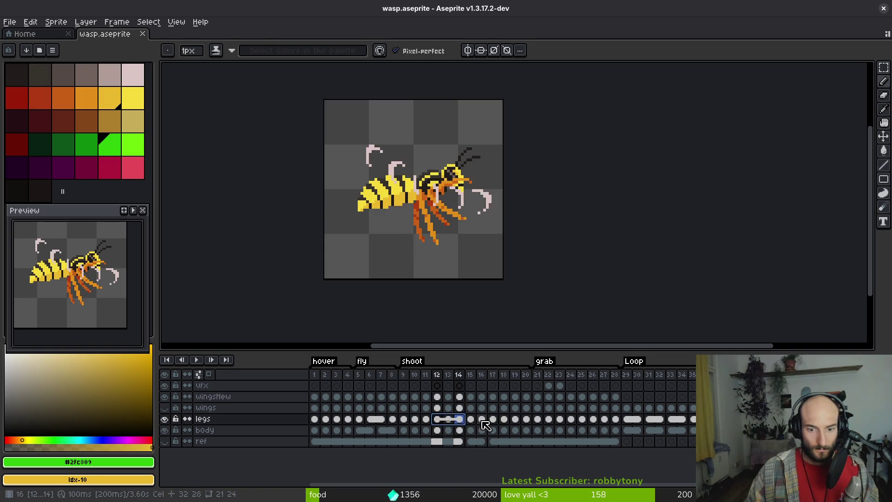
{"action": "right_click", "coordinate": [486, 421]}
{"action": "left_click", "coordinate": [541, 456]}
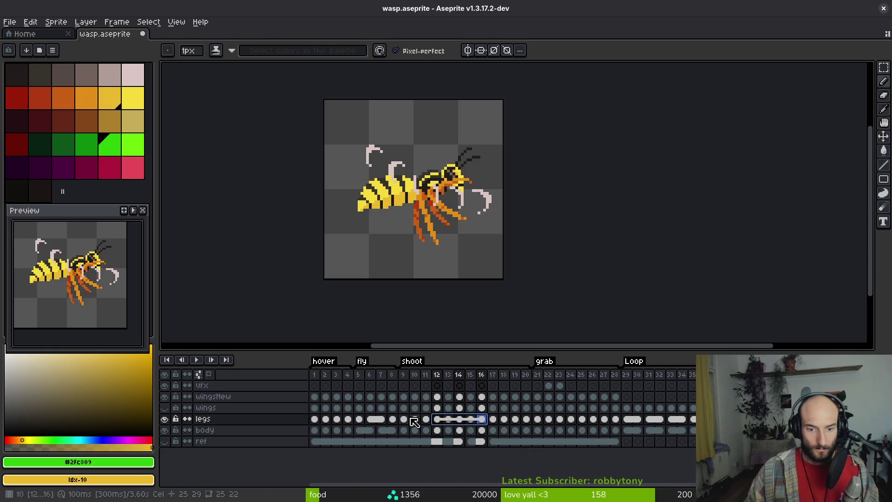
- Link the legs cels across frames 13 to 15
{"action": "left_click", "coordinate": [426, 419]}
{"action": "left_click", "coordinate": [449, 419]}
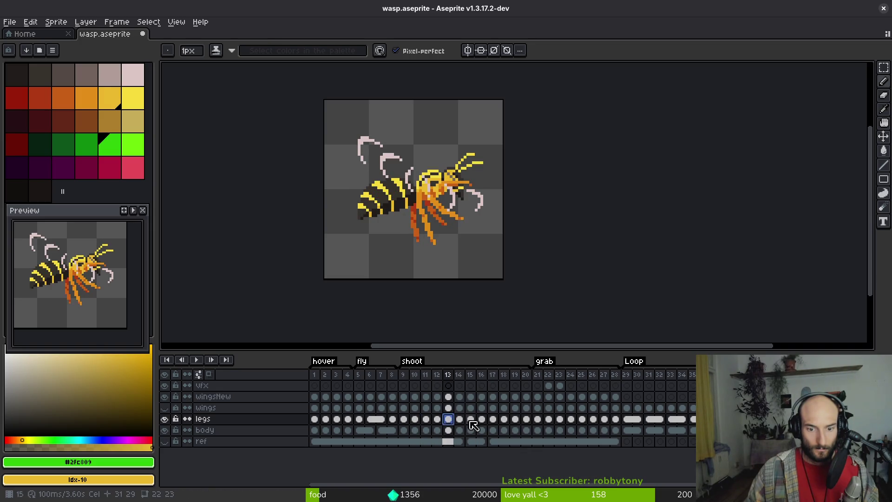
{"action": "right_click", "coordinate": [455, 423]}
{"action": "left_click", "coordinate": [510, 458]}
- Sample the dark red #af3a13 from the wasp's legs on frame 13 with the Eyedropper
{"action": "key", "text": "Left"}
{"action": "key", "text": "Left"}
{"action": "key", "text": "Left"}
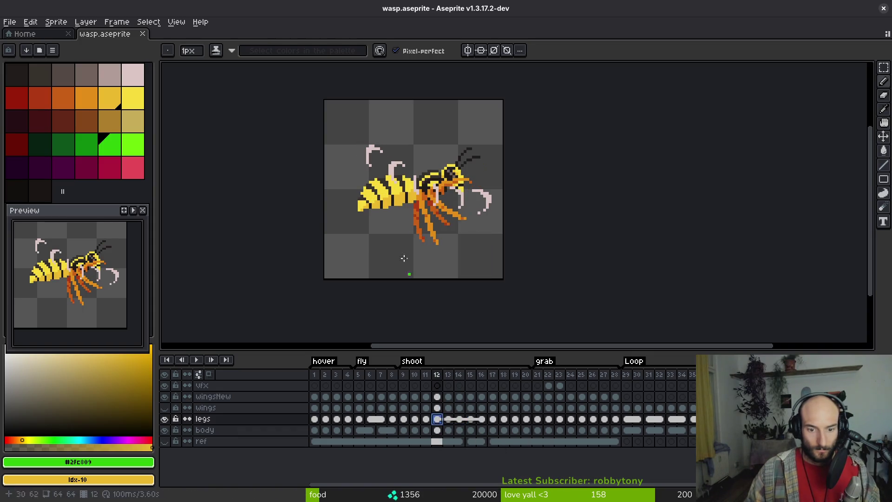
{"action": "scroll", "coordinate": [405, 261], "scroll_direction": "up", "scroll_amount": 1}
{"action": "key", "text": "i"}
{"action": "key", "text": "Right"}
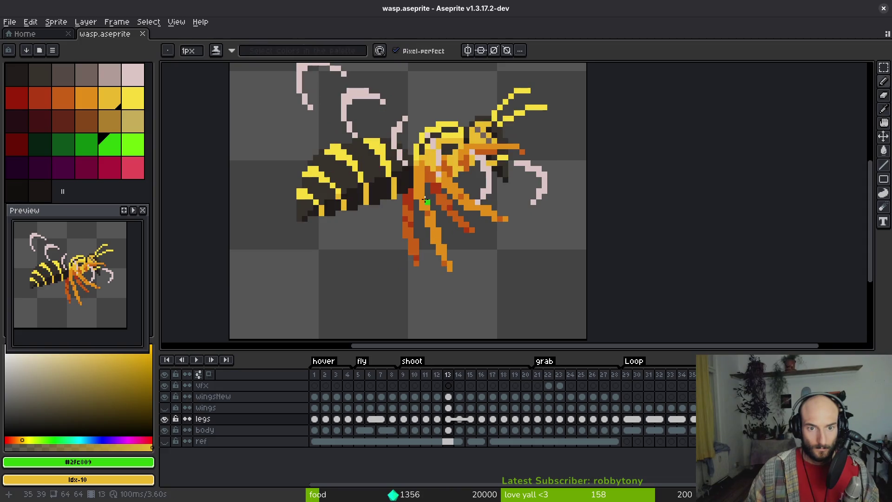
{"action": "scroll", "coordinate": [422, 204], "scroll_direction": "up", "scroll_amount": 3}
{"action": "left_click", "coordinate": [371, 195]}
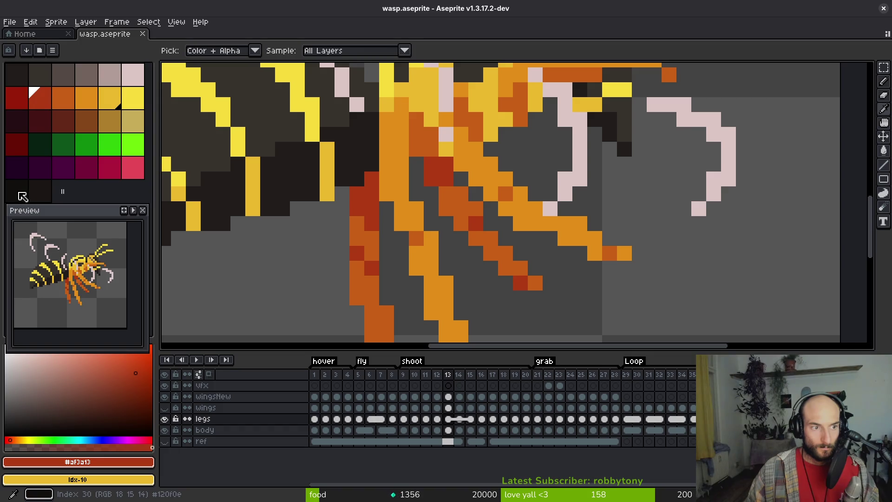
- Replace the dark red leg shade with a sampled dark colour and the orange #c96016 with Idx-30
{"action": "right_click", "coordinate": [249, 254]}
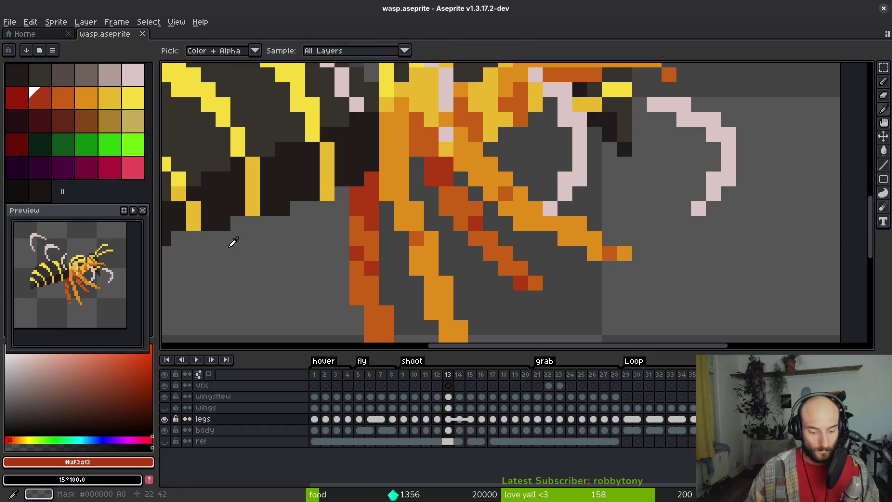
{"action": "key", "text": "shift+r"}
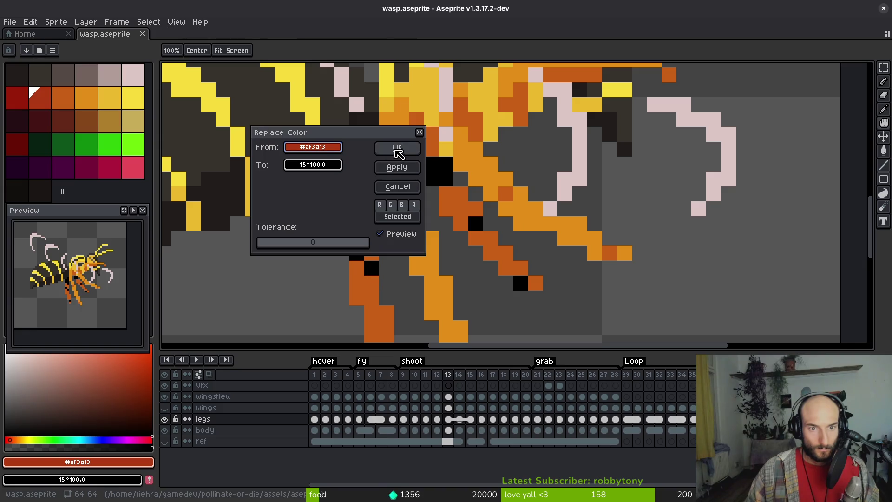
{"action": "left_click", "coordinate": [397, 148]}
{"action": "left_click", "coordinate": [371, 237]}
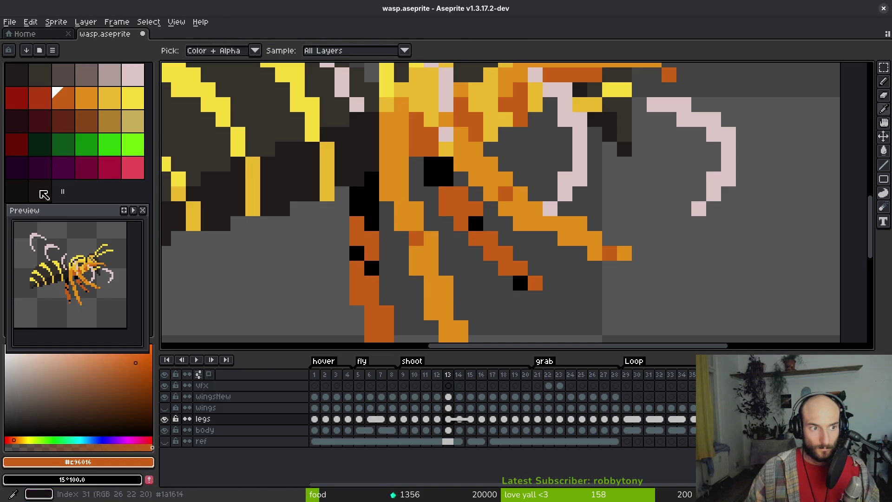
{"action": "right_click", "coordinate": [17, 190]}
{"action": "key", "text": "shift+r"}
{"action": "left_click", "coordinate": [395, 149]}
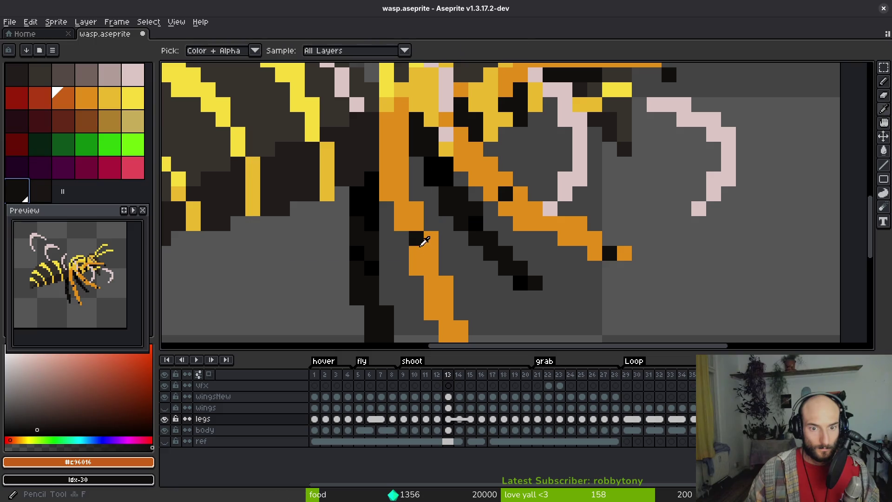
- Replace the lighter orange leg shade with palette colour Idx-31 and save wasp.aseprite
{"action": "left_click", "coordinate": [312, 246]}
{"action": "right_click", "coordinate": [41, 191]}
{"action": "key", "text": "shift+r"}
{"action": "left_click", "coordinate": [419, 148]}
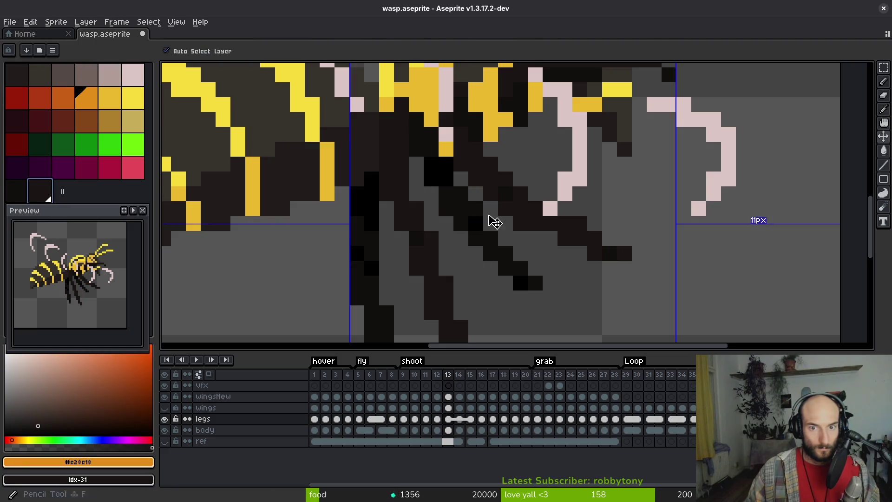
{"action": "scroll", "coordinate": [491, 219], "scroll_direction": "down", "scroll_amount": 4}
{"action": "key", "text": "ctrl+s"}
- Preview the animation, then turn the dark red #af3a13 leg pixels black on frame 11
{"action": "left_click", "coordinate": [132, 211]}
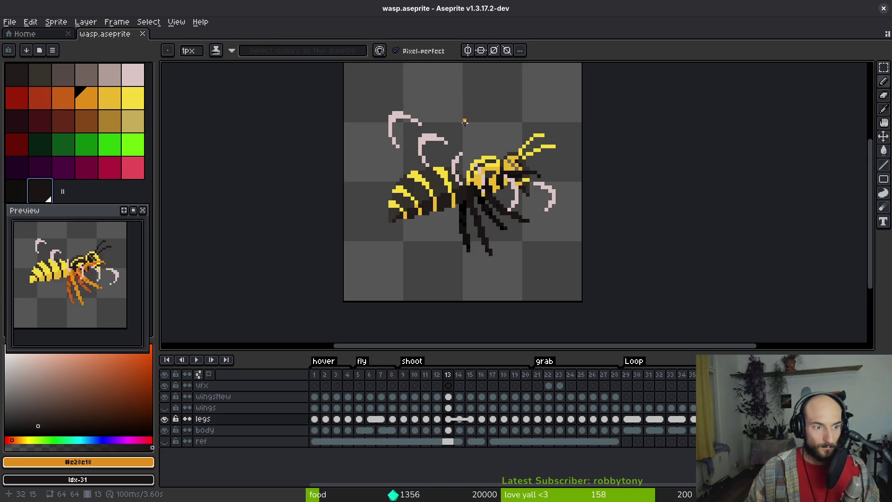
{"action": "scroll", "coordinate": [483, 244], "scroll_direction": "down", "scroll_amount": 1}
{"action": "key", "text": "i"}
{"action": "key", "text": "Right"}
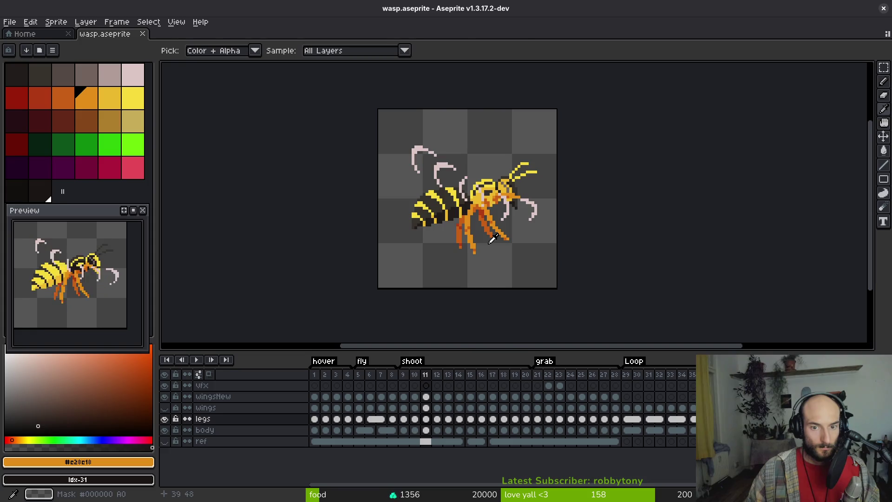
{"action": "scroll", "coordinate": [465, 241], "scroll_direction": "up", "scroll_amount": 5}
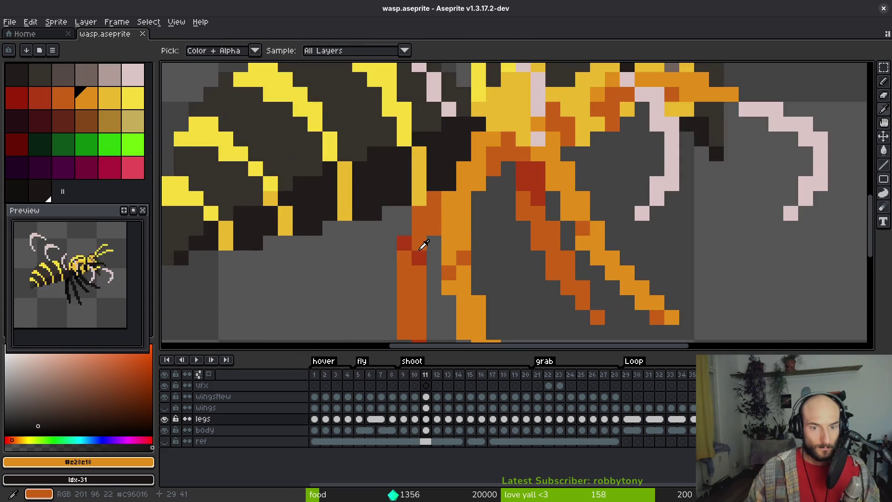
{"action": "left_click", "coordinate": [411, 241]}
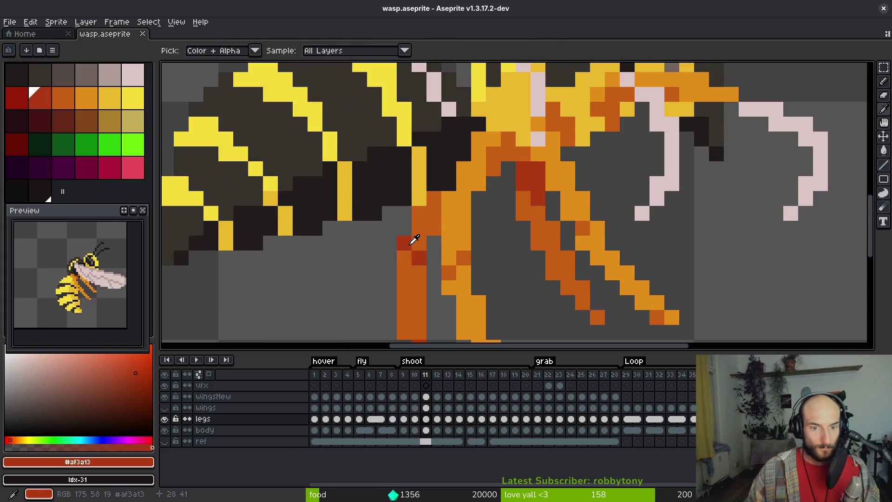
{"action": "right_click", "coordinate": [60, 432]}
{"action": "key", "text": "shift+r"}
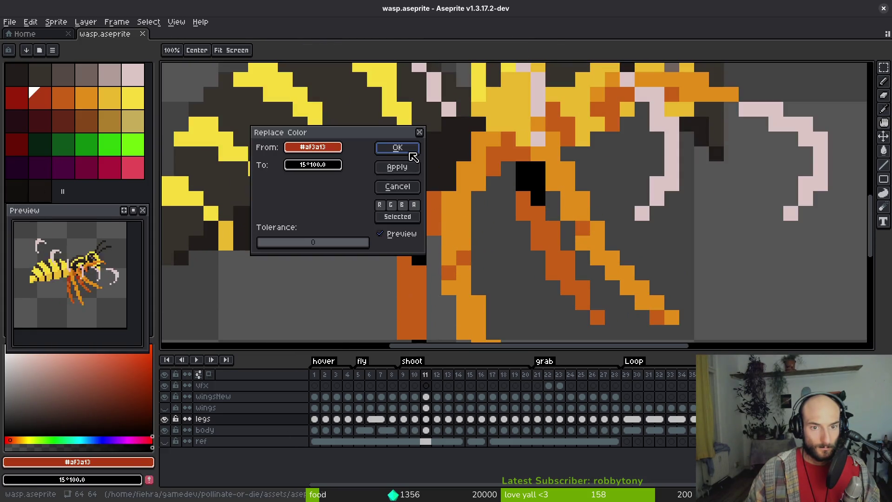
{"action": "left_click", "coordinate": [413, 156]}
- Replace the orange and light orange leg shades with Idx-30 and Idx-31, then save
{"action": "left_click", "coordinate": [434, 218]}
{"action": "right_click", "coordinate": [11, 194]}
{"action": "key", "text": "shift+r"}
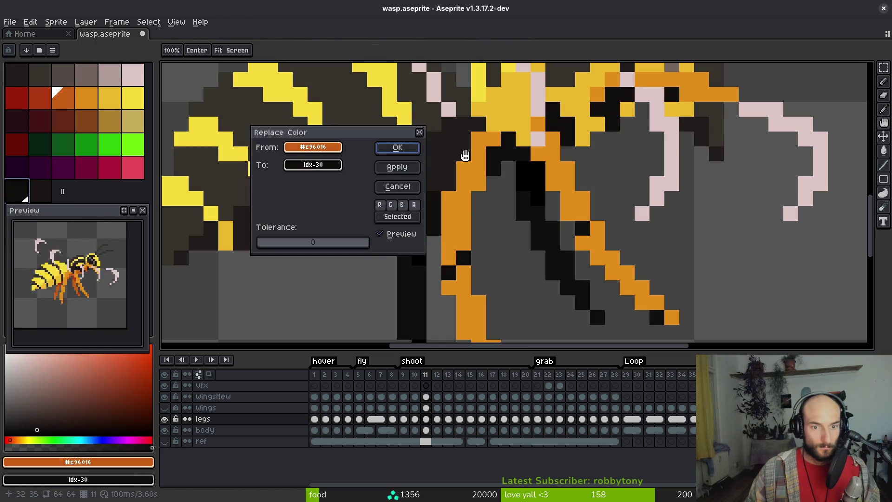
{"action": "left_click", "coordinate": [399, 155]}
{"action": "left_click", "coordinate": [450, 209]}
{"action": "right_click", "coordinate": [40, 190]}
{"action": "key", "text": "shift+r"}
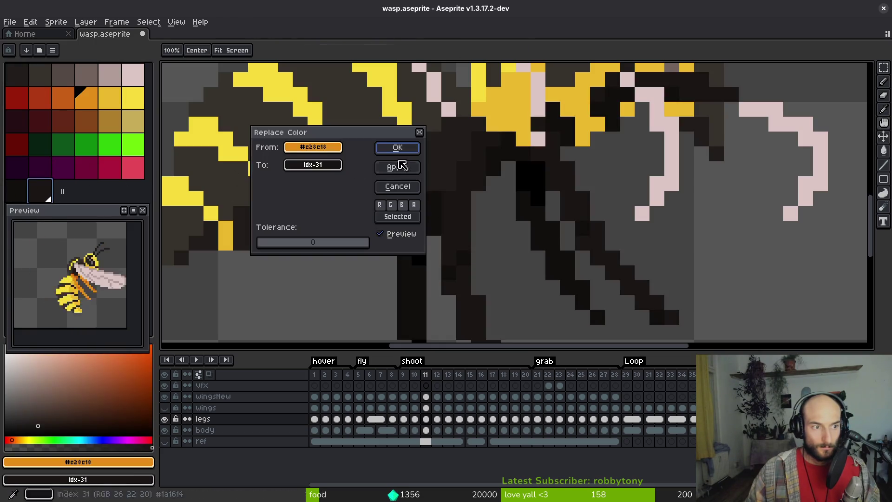
{"action": "left_click", "coordinate": [399, 149]}
{"action": "key", "text": "ctrl+s"}
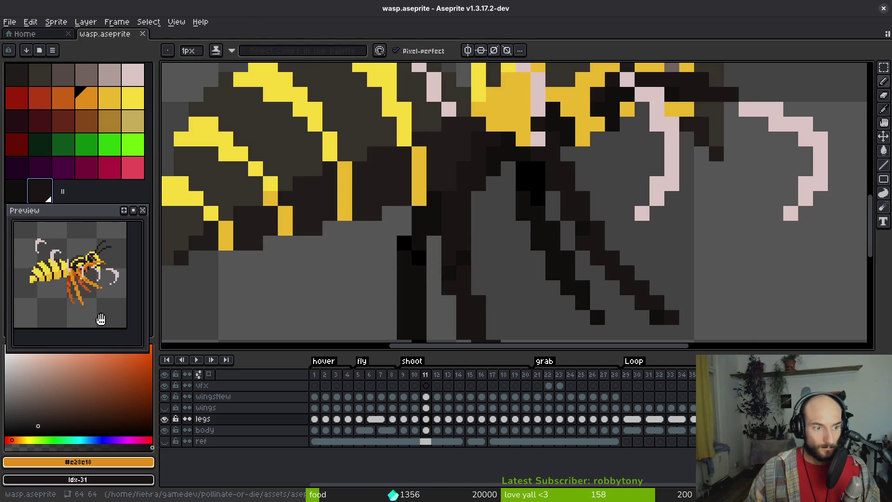
{"action": "key", "text": "ctrl+e"}
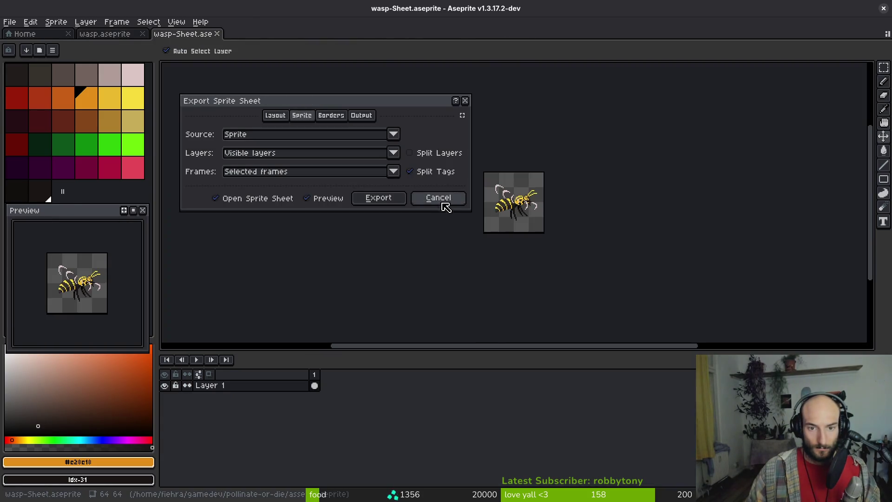
- Select frames 1 through 27 and check the Loop tag's frame range
{"action": "left_click", "coordinate": [442, 203]}
{"action": "left_click_drag", "start_coordinate": [321, 377], "coordinate": [615, 385]}
{"action": "right_click", "coordinate": [645, 369]}
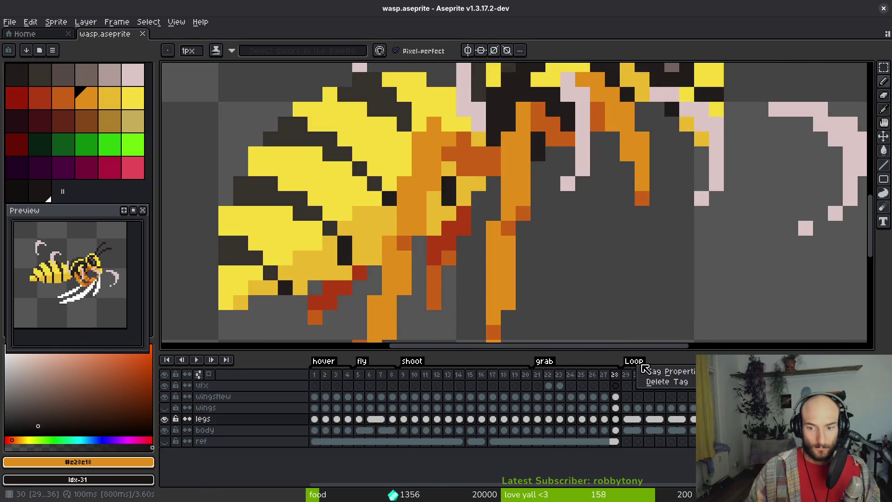
{"action": "left_click", "coordinate": [681, 371]}
{"action": "left_click", "coordinate": [508, 316]}
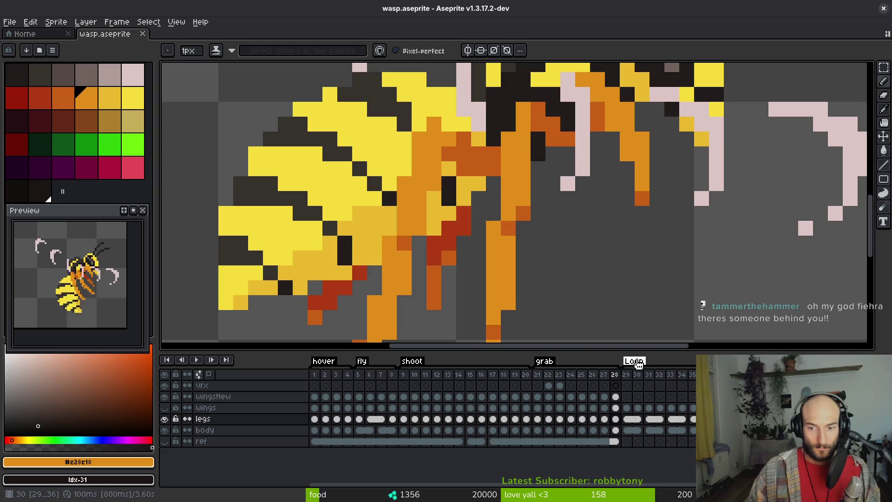
- Regenerate the wasp sprite sheet from the Export Sprite Sheet settings
{"action": "key", "text": "ctrl+e"}
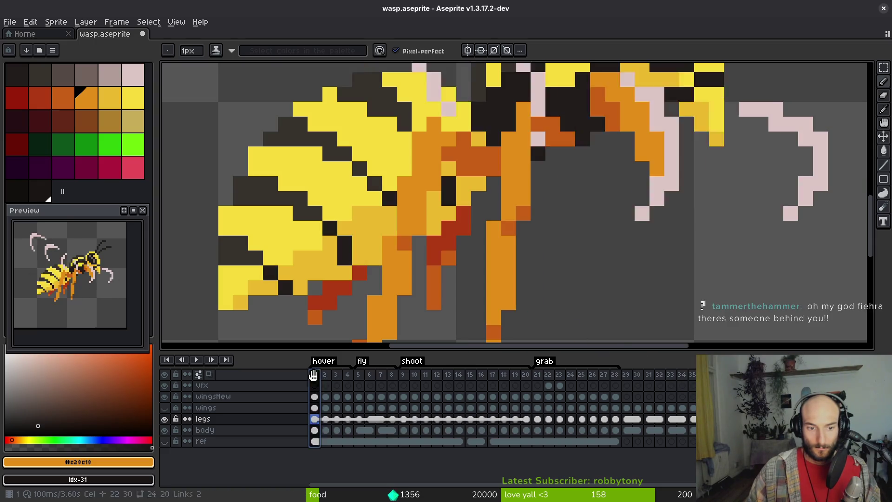
{"action": "key", "text": "Return"}
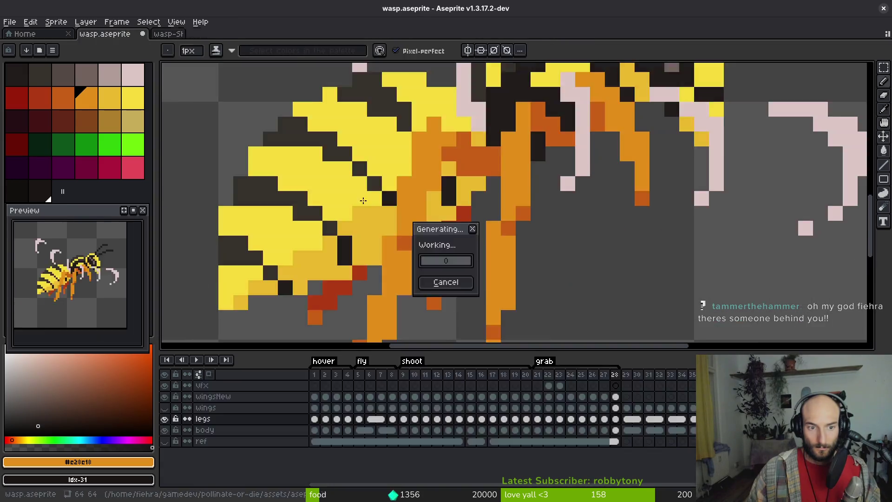
{"action": "key", "text": "ctrl+alt+shift+s"}
- Export the sheet over art/enemies/wasp-Sheet.png, confirming the overwrite
{"action": "left_click", "coordinate": [224, 42]}
{"action": "left_click", "coordinate": [234, 53]}
{"action": "left_click", "coordinate": [136, 103]}
{"action": "double_click", "coordinate": [126, 142]}
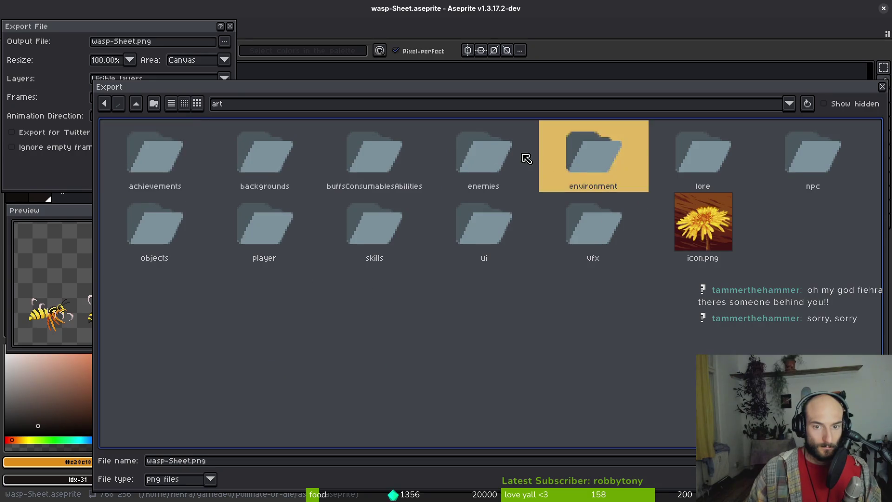
{"action": "double_click", "coordinate": [484, 154]}
{"action": "scroll", "coordinate": [525, 339], "scroll_direction": "down", "scroll_amount": 1}
{"action": "double_click", "coordinate": [548, 409]}
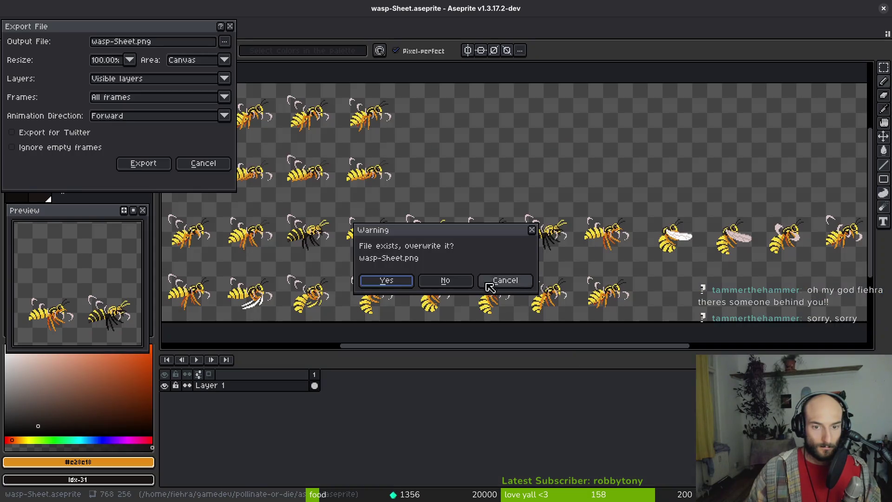
{"action": "left_click", "coordinate": [386, 280]}
{"action": "left_click", "coordinate": [143, 163]}
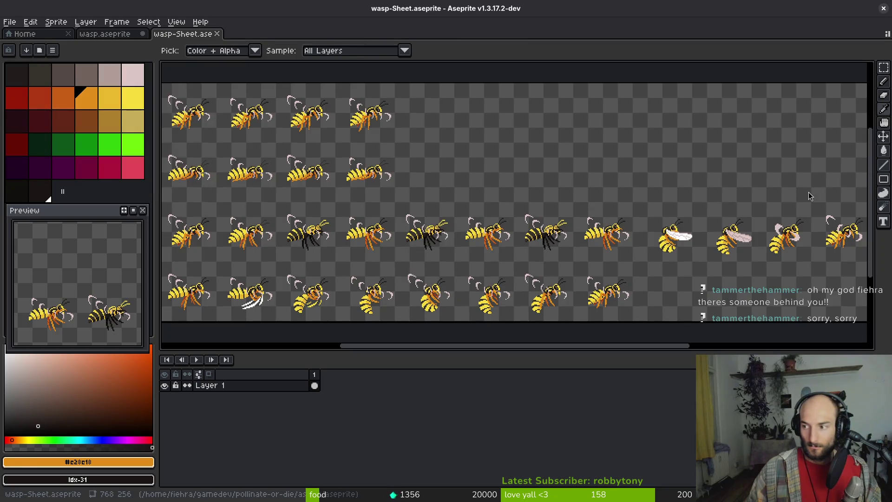
{"action": "key", "text": "alt+Tab"}
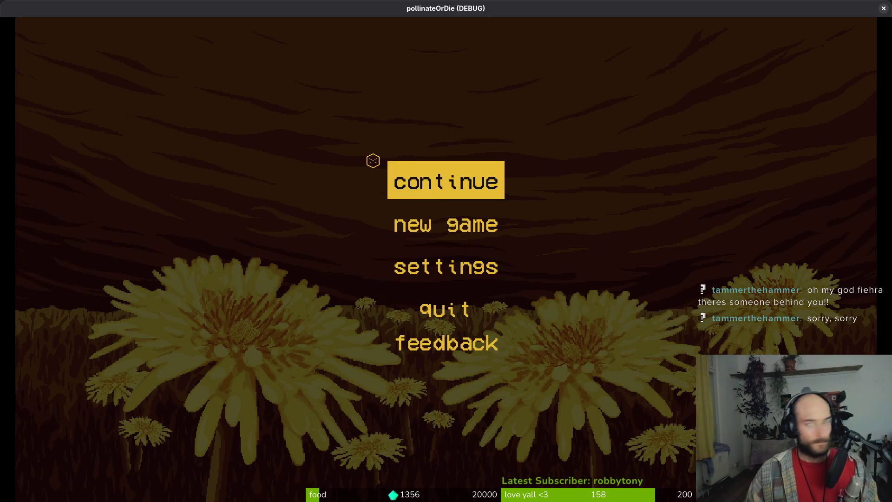
- Continue the saved game and load level 2-6 from the debug level select
{"action": "key", "text": "Return"}
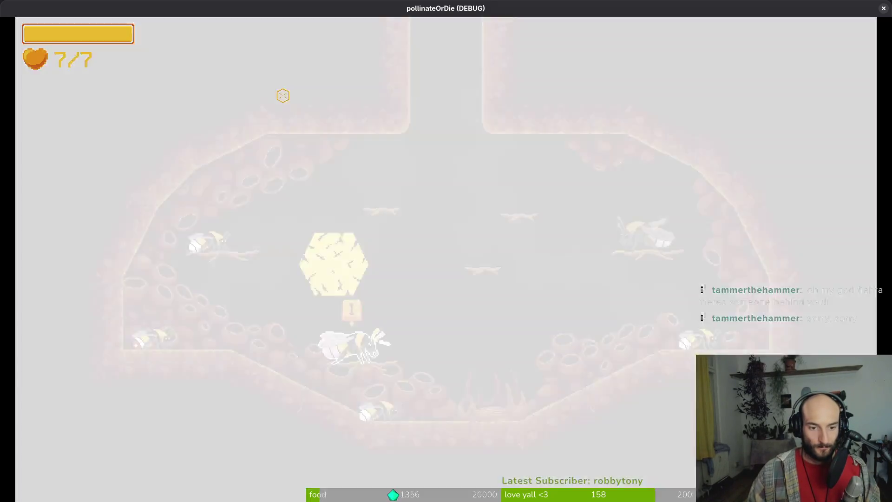
{"action": "key", "text": "Escape"}
{"action": "key", "text": "Left"}
{"action": "key", "text": "Left"}
{"action": "key", "text": "Left"}
{"action": "key", "text": "Down"}
{"action": "key", "text": "Down"}
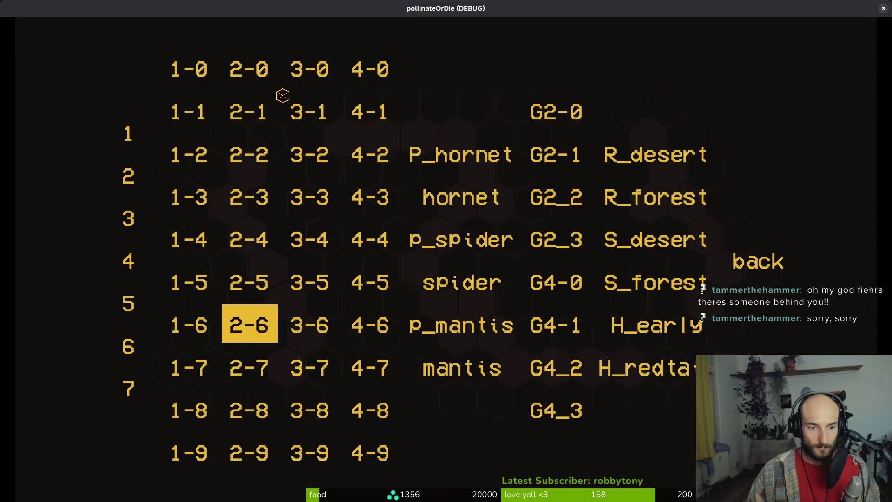
{"action": "key", "text": "Return"}
- Fight the wasps in the 2-6 arena, quit the game, and return to wasp.aseprite
{"action": "key", "text": "Up"}
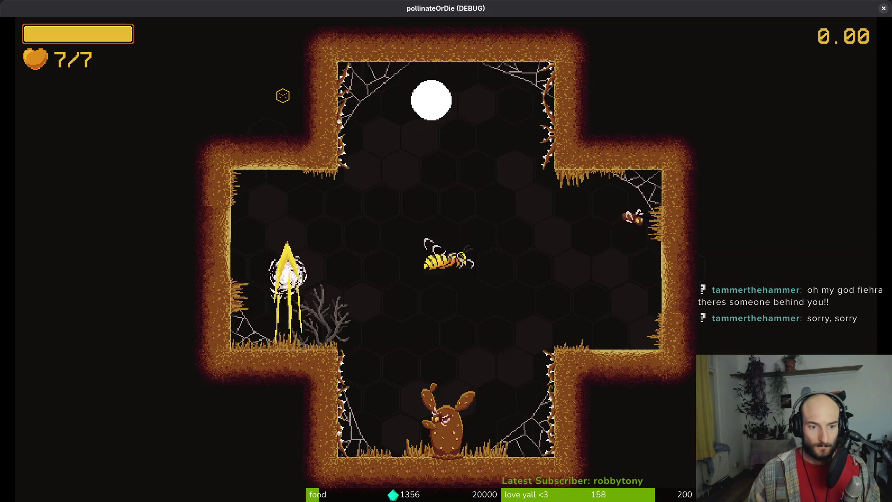
{"action": "key", "text": "Right"}
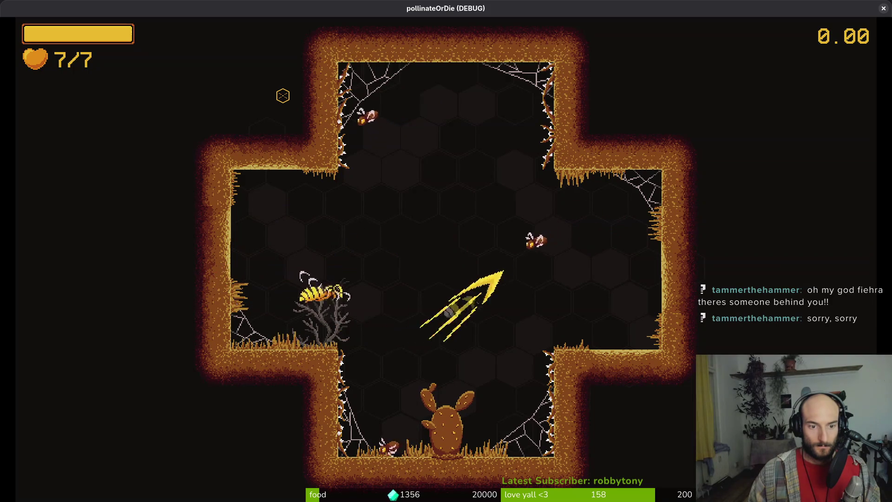
{"action": "key", "text": "Down"}
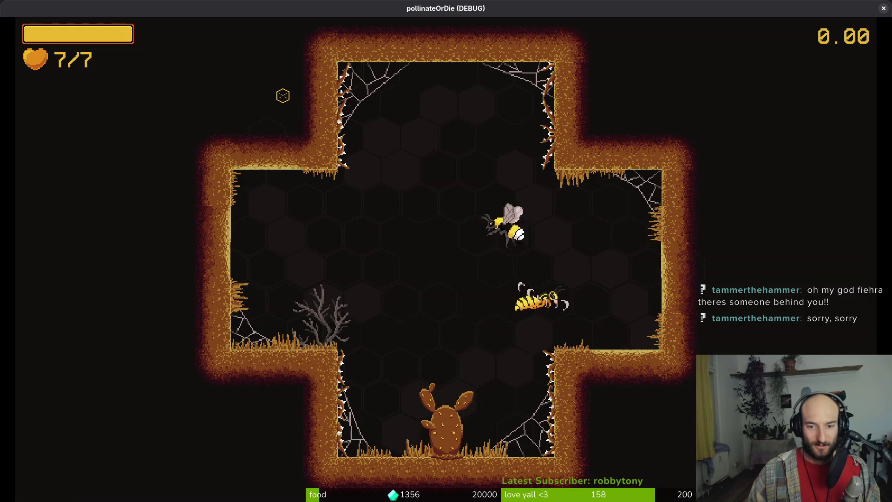
{"action": "key", "text": "Down"}
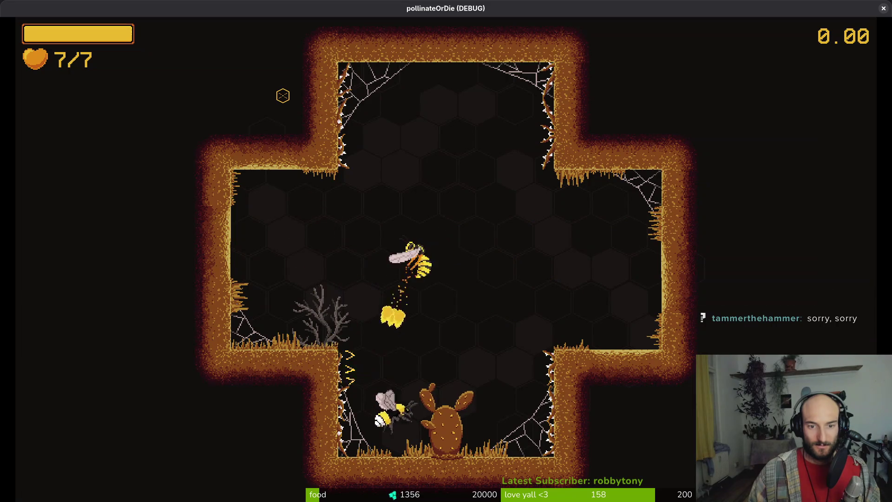
{"action": "key", "text": "Up"}
{"action": "key", "text": "Down"}
{"action": "key", "text": "Escape"}
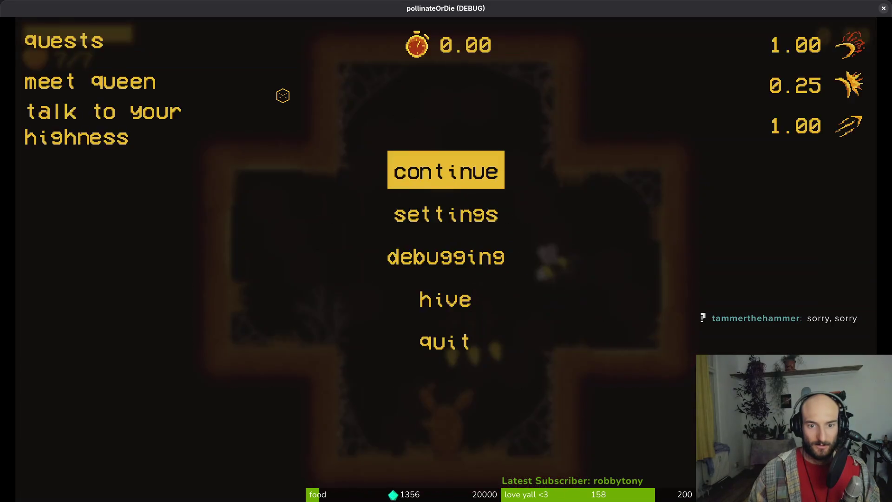
{"action": "key", "text": "F8"}
{"action": "key", "text": "alt+Tab"}
{"action": "left_click", "coordinate": [104, 33]}
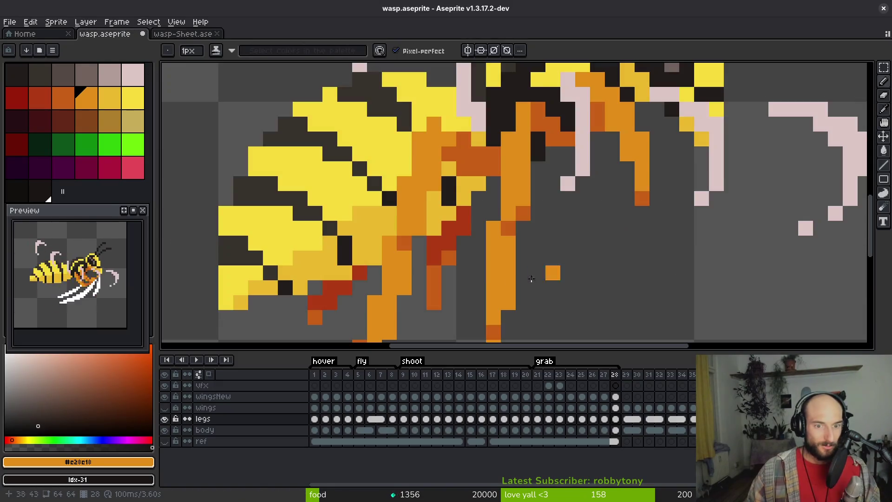
- On frame 11's body layer, replace the dark grey body colour with palette index 13
{"action": "scroll", "coordinate": [470, 195], "scroll_direction": "down", "scroll_amount": 1}
{"action": "left_click", "coordinate": [425, 430]}
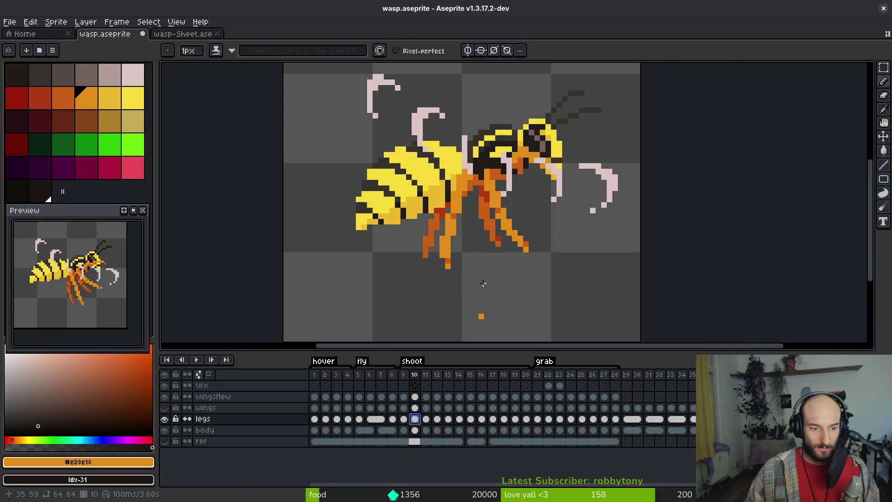
{"action": "key", "text": "Down"}
{"action": "key", "text": "b"}
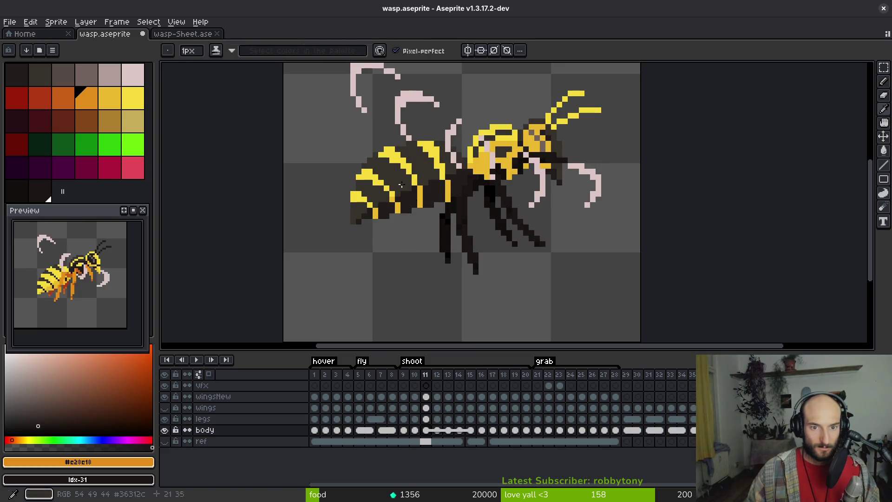
{"action": "scroll", "coordinate": [403, 212], "scroll_direction": "up", "scroll_amount": 2}
{"action": "key", "text": "alt"}
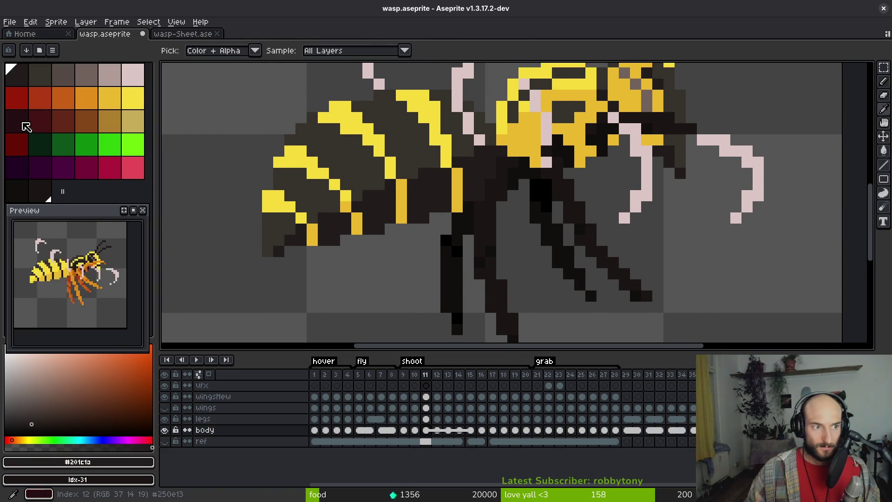
{"action": "left_click", "coordinate": [42, 122]}
{"action": "key", "text": "shift+r"}
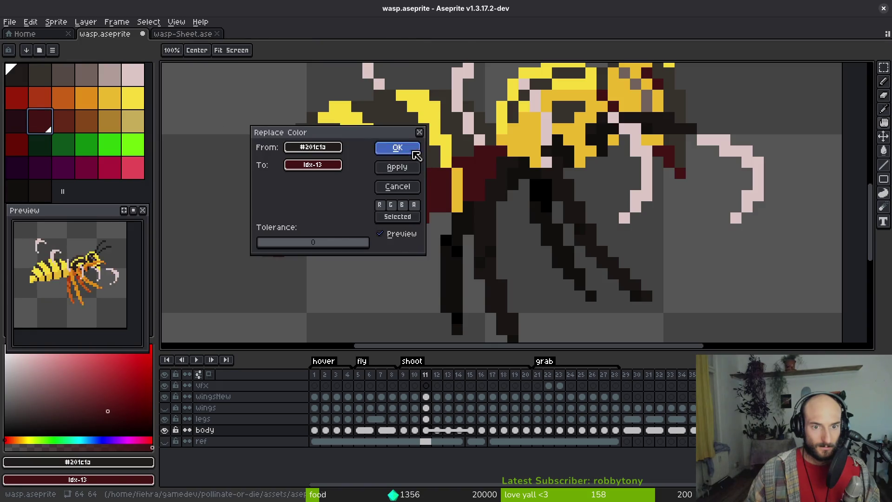
{"action": "left_click", "coordinate": [413, 152]}
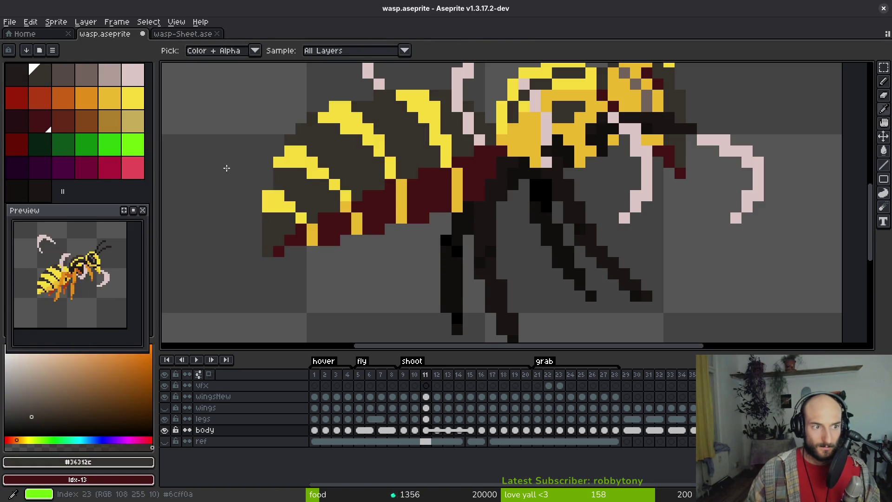
- Swap the dark red body colour for a darker red and turn remaining dark grey pixels red
{"action": "left_click", "coordinate": [320, 195]}
{"action": "key", "text": "shift+r"}
{"action": "left_click", "coordinate": [400, 146]}
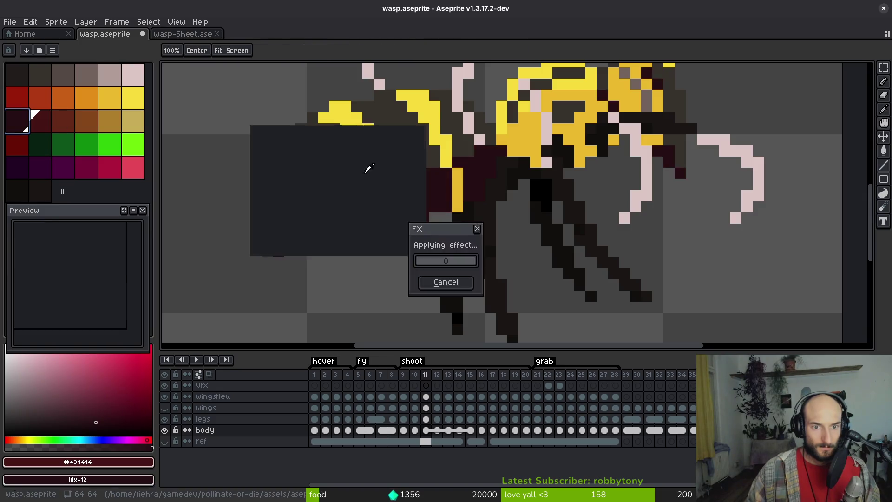
{"action": "left_click", "coordinate": [52, 126]}
{"action": "key", "text": "shift+r"}
{"action": "left_click", "coordinate": [399, 148]}
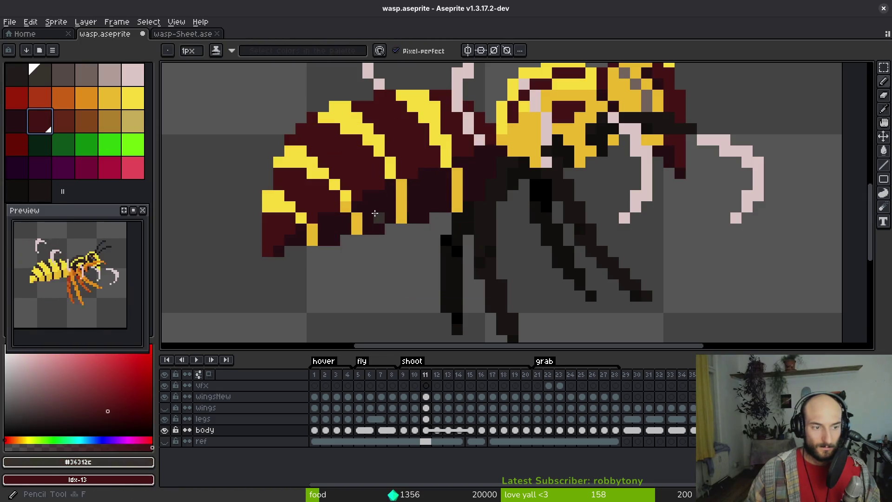
- Check the whole wasp, then sample the near-black colour on frame 11's legs layer
{"action": "scroll", "coordinate": [375, 213], "scroll_direction": "down", "scroll_amount": 3}
{"action": "key", "text": "i"}
{"action": "key", "text": "period"}
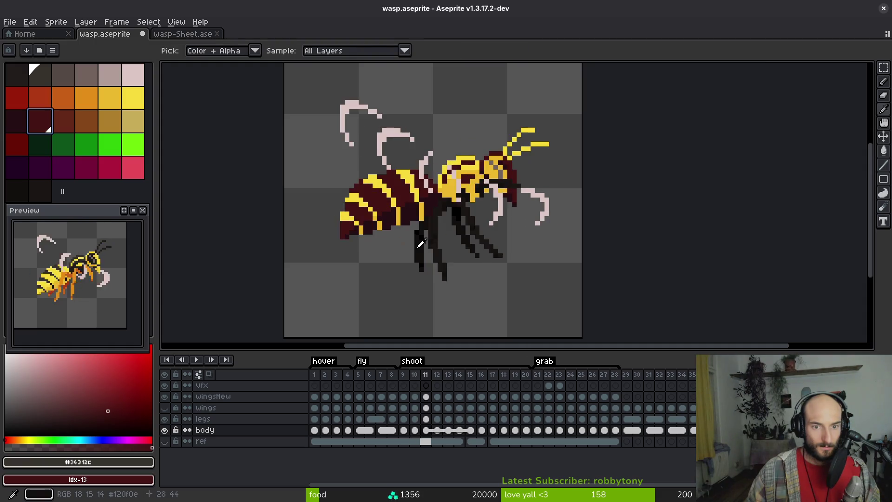
{"action": "key", "text": "comma"}
{"action": "key", "text": "b"}
{"action": "scroll", "coordinate": [390, 219], "scroll_direction": "up", "scroll_amount": 5}
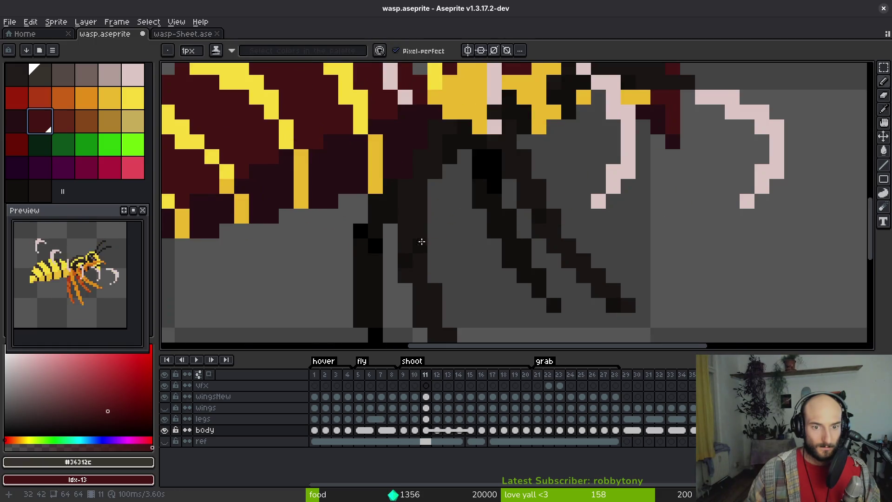
{"action": "left_click", "coordinate": [416, 311], "text": "ctrl+alt"}
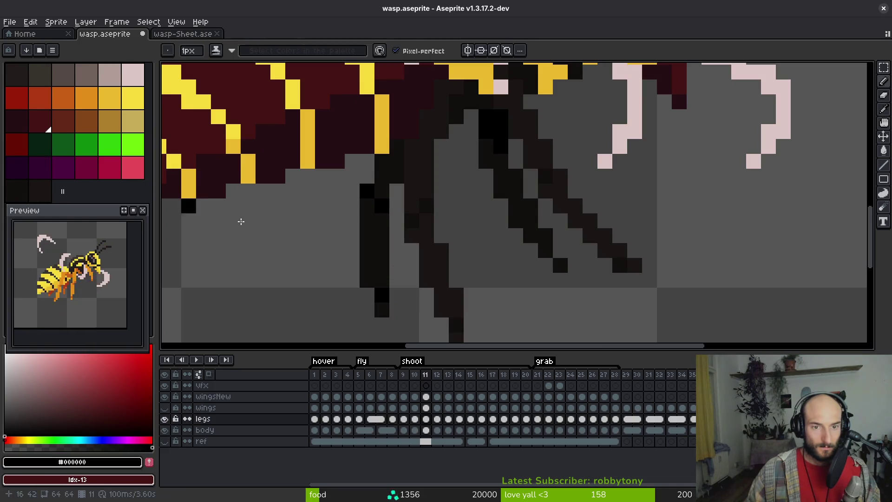
{"action": "left_click", "coordinate": [438, 259], "text": "alt"}
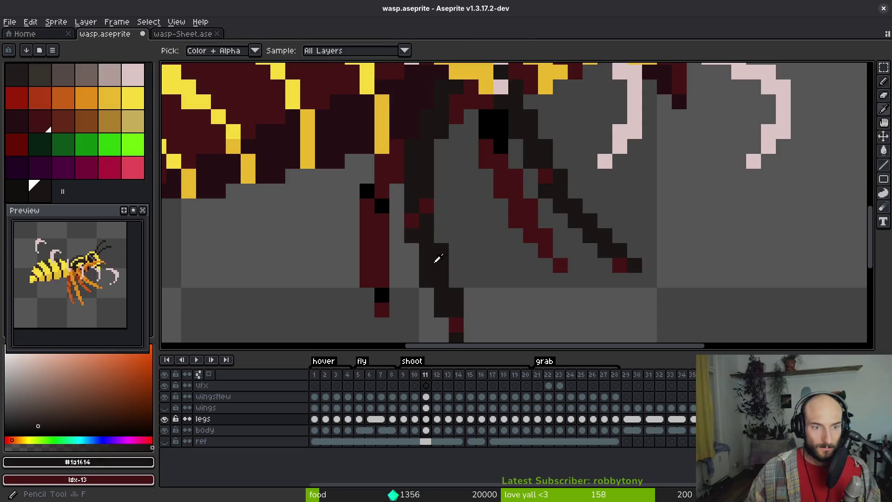
- Recolour frame 11's near-black legs reddish-brown and the black leg pixels dark red
{"action": "right_click", "coordinate": [70, 115]}
{"action": "key", "text": "shift+r"}
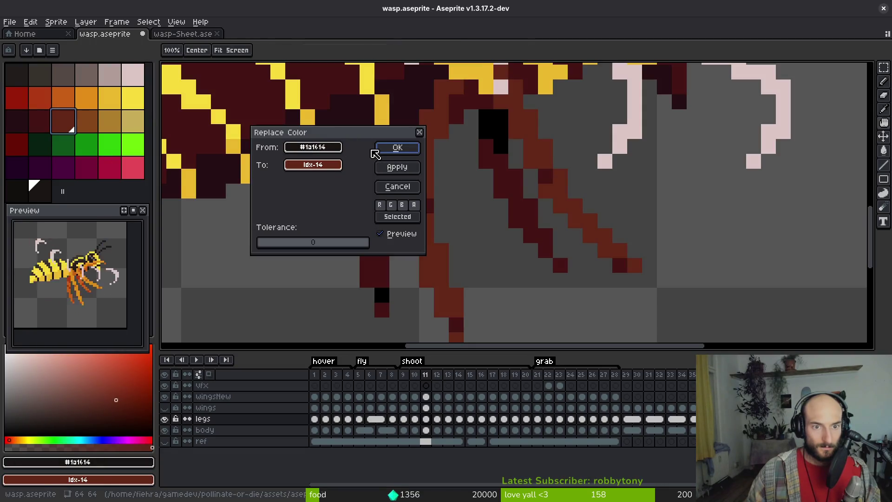
{"action": "left_click", "coordinate": [394, 148]}
{"action": "left_click", "coordinate": [370, 191], "text": "alt"}
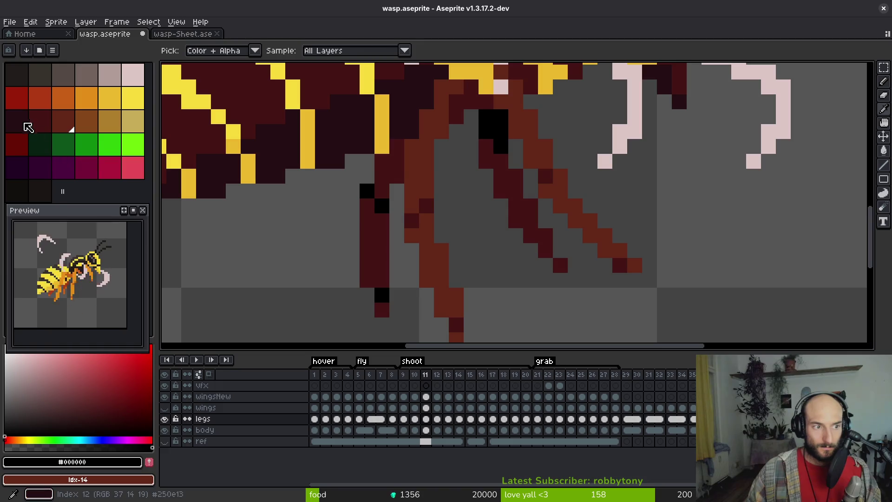
{"action": "right_click", "coordinate": [28, 127]}
{"action": "key", "text": "shift+r"}
{"action": "left_click", "coordinate": [394, 149]}
- On frame 13, replace black leg pixels with dark red and the next dark shade with colour 13
{"action": "scroll", "coordinate": [420, 190], "scroll_direction": "down", "scroll_amount": 4}
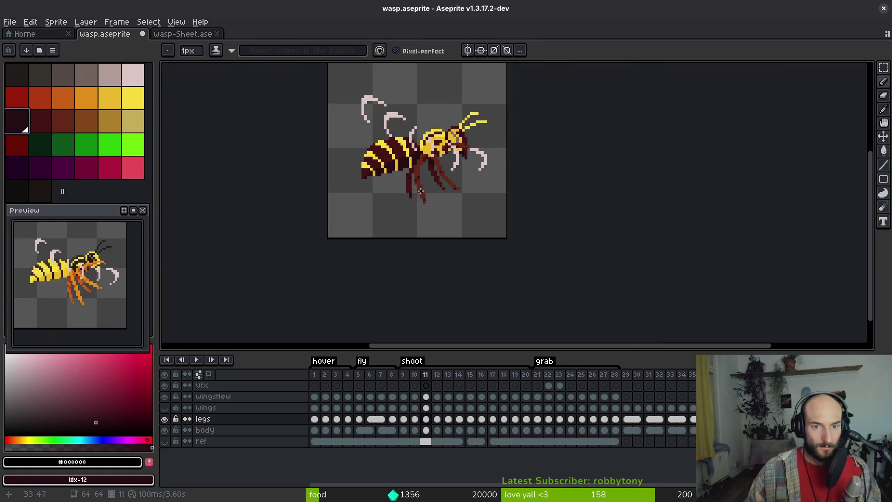
{"action": "key", "text": "Left"}
{"action": "key", "text": "Right"}
{"action": "key", "text": "Right"}
{"action": "key", "text": "Right"}
{"action": "scroll", "coordinate": [407, 216], "scroll_direction": "up", "scroll_amount": 5}
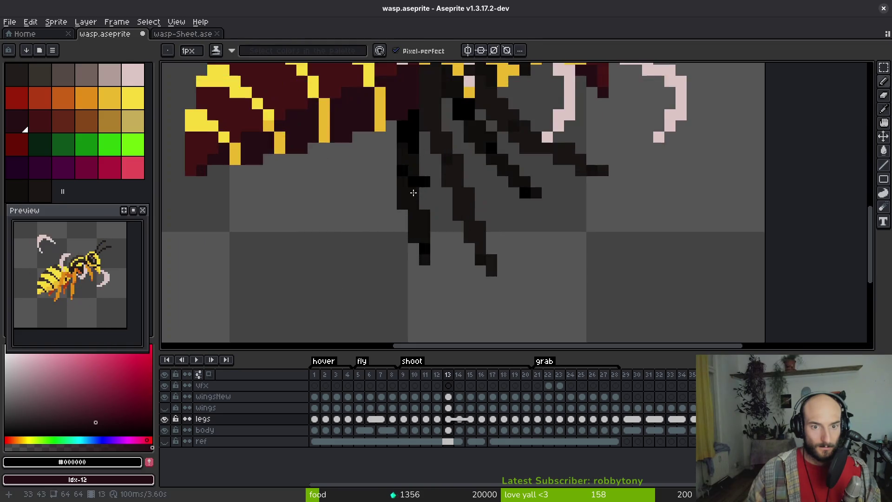
{"action": "key", "text": "alt"}
{"action": "key", "text": "shift+r"}
{"action": "key", "text": "Return"}
{"action": "left_click", "coordinate": [357, 241]}
{"action": "right_click", "coordinate": [45, 124]}
{"action": "key", "text": "shift+r"}
{"action": "key", "text": "Return"}
- Replace frame 13's remaining near-black leg pixels with the reddish-brown palette colour
{"action": "left_click", "coordinate": [434, 228]}
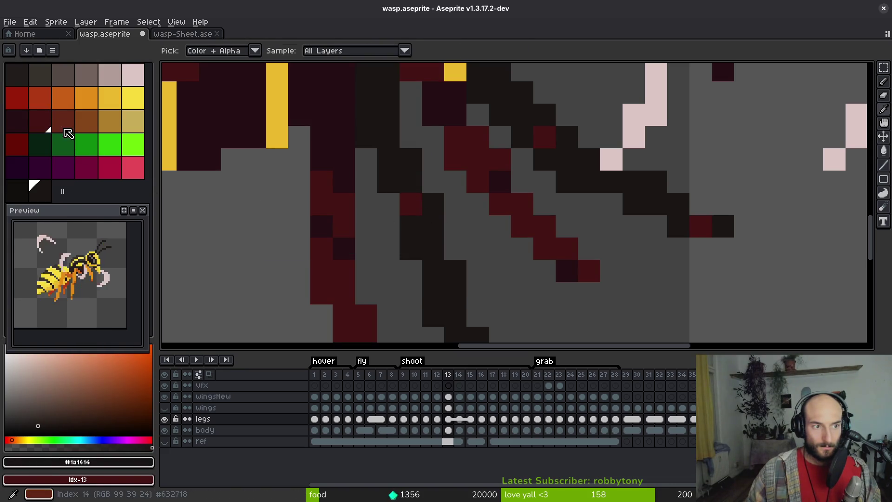
{"action": "right_click", "coordinate": [66, 131]}
{"action": "key", "text": "shift+r"}
{"action": "key", "text": "Return"}
{"action": "scroll", "coordinate": [429, 195], "scroll_direction": "down", "scroll_amount": 6}
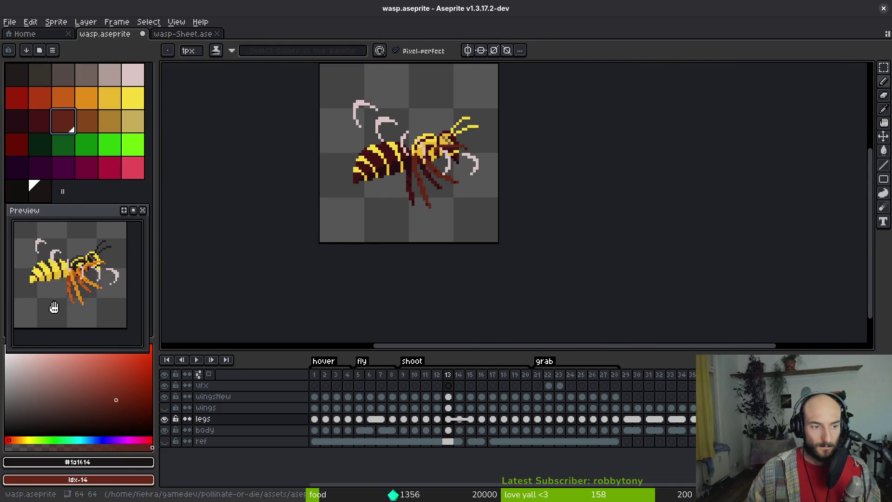
- Select the animation frames in the timeline and open Export Sprite Sheet for them
{"action": "key", "text": "ctrl+e"}
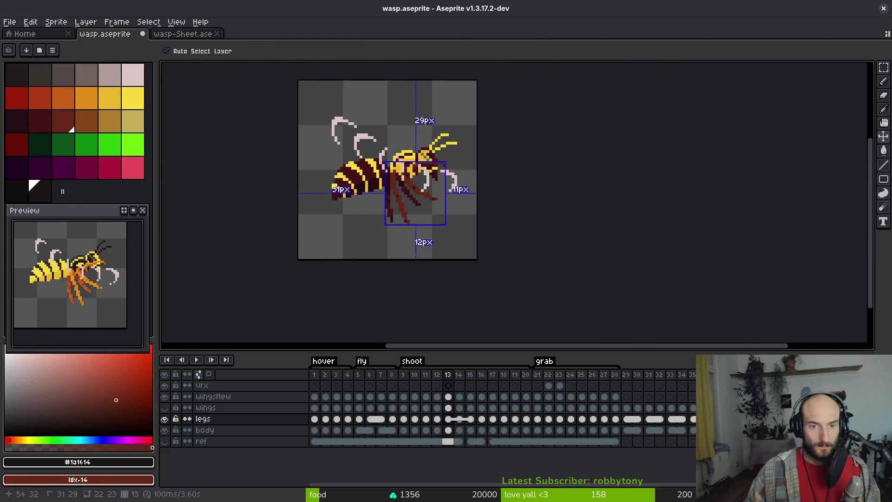
{"action": "left_click", "coordinate": [378, 203]}
{"action": "left_click_drag", "start_coordinate": [318, 375], "coordinate": [616, 374]}
{"action": "key", "text": "ctrl+e"}
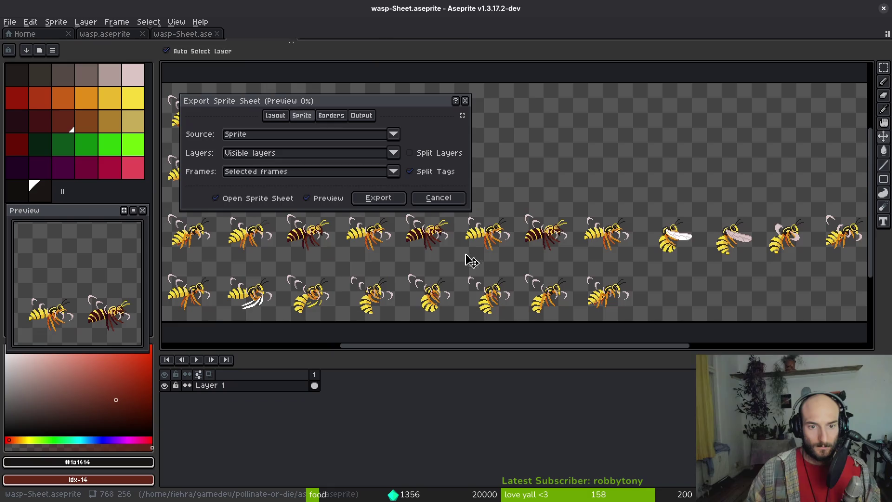
- Generate the wasp sprite sheet and set its output file to art/enemies/wasp-Sheet.png
{"action": "left_click", "coordinate": [377, 198]}
{"action": "key", "text": "ctrl+alt+shift+s"}
{"action": "left_click", "coordinate": [224, 42]}
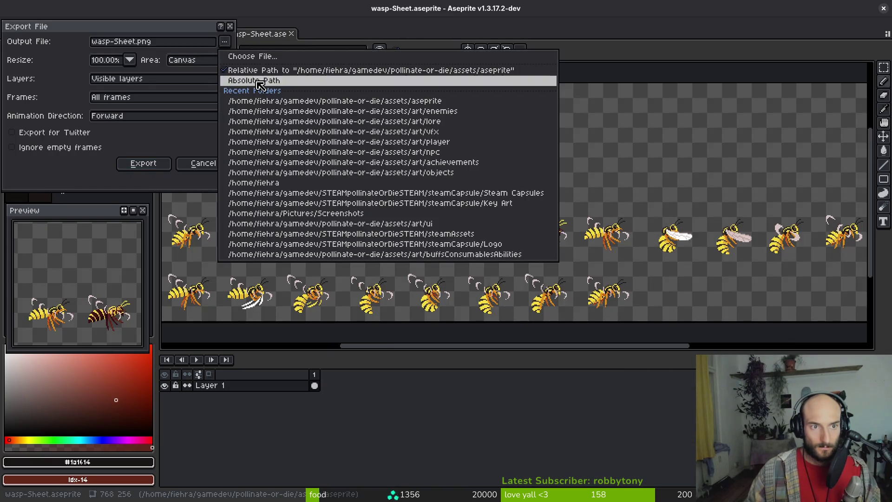
{"action": "left_click", "coordinate": [255, 57]}
{"action": "left_click", "coordinate": [139, 104]}
{"action": "double_click", "coordinate": [155, 153]}
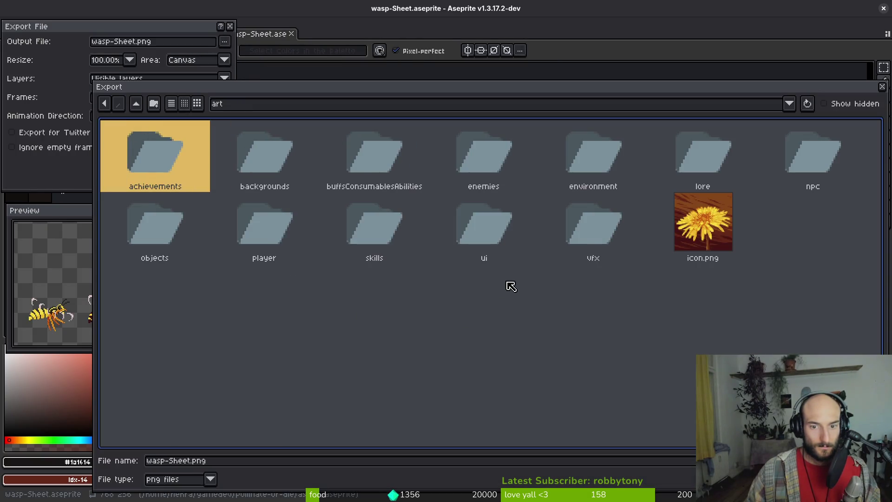
{"action": "double_click", "coordinate": [486, 156]}
{"action": "scroll", "coordinate": [641, 364], "scroll_direction": "down", "scroll_amount": 2}
{"action": "left_click", "coordinate": [537, 408]}
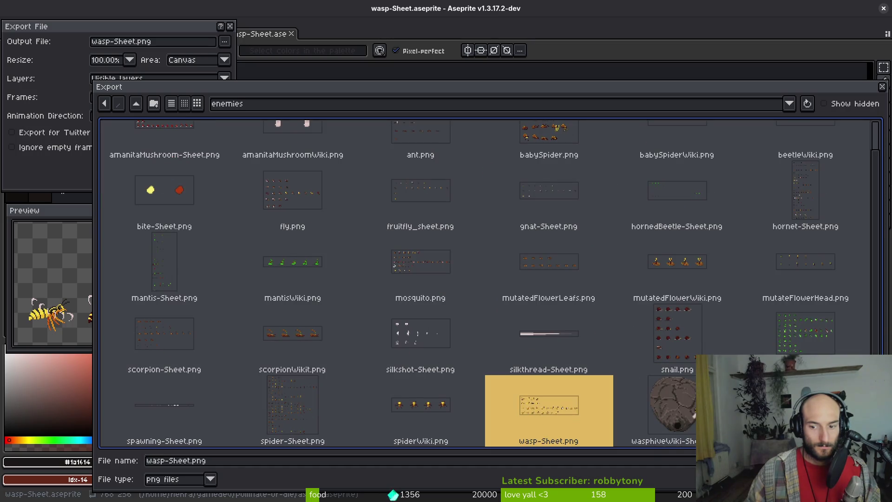
{"action": "key", "text": "Return"}
- Overwrite the existing wasp-Sheet.png with the exported sheet and return to Godot
{"action": "left_click", "coordinate": [386, 280]}
{"action": "left_click", "coordinate": [143, 163]}
{"action": "key", "text": "alt+Tab"}
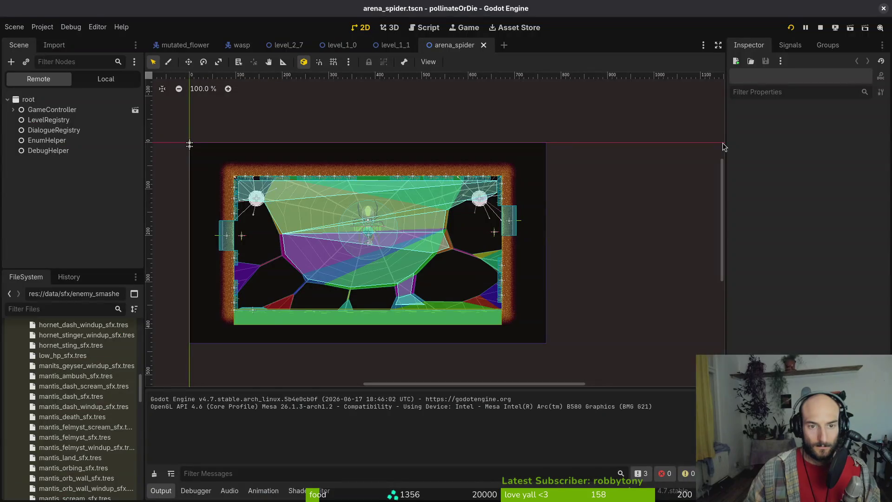
{"action": "key", "text": "F5"}
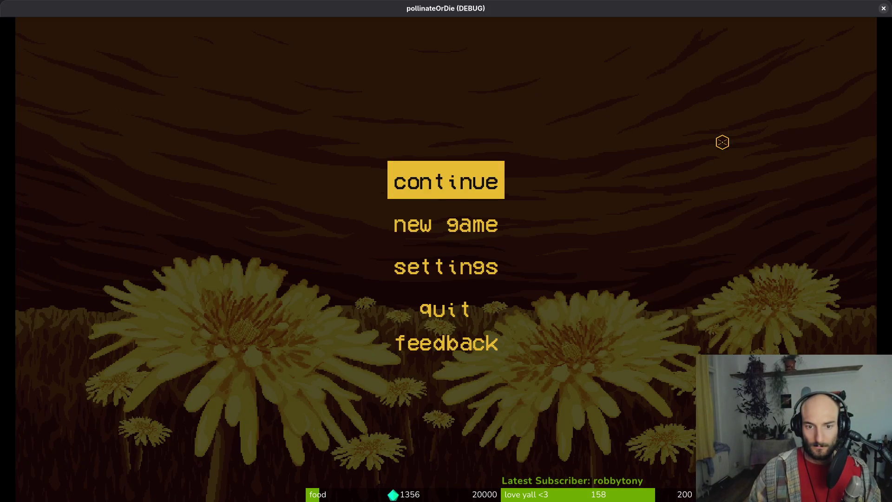
{"action": "key", "text": "Return"}
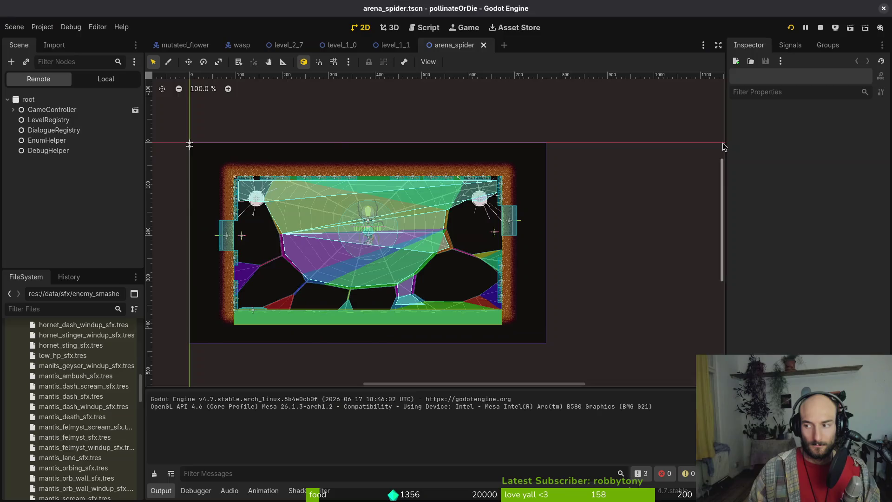
{"action": "key", "text": "Escape"}
{"action": "key", "text": "Up"}
{"action": "key", "text": "Left"}
{"action": "key", "text": "Left"}
{"action": "key", "text": "Left"}
{"action": "key", "text": "Down"}
{"action": "key", "text": "Down"}
{"action": "key", "text": "Return"}
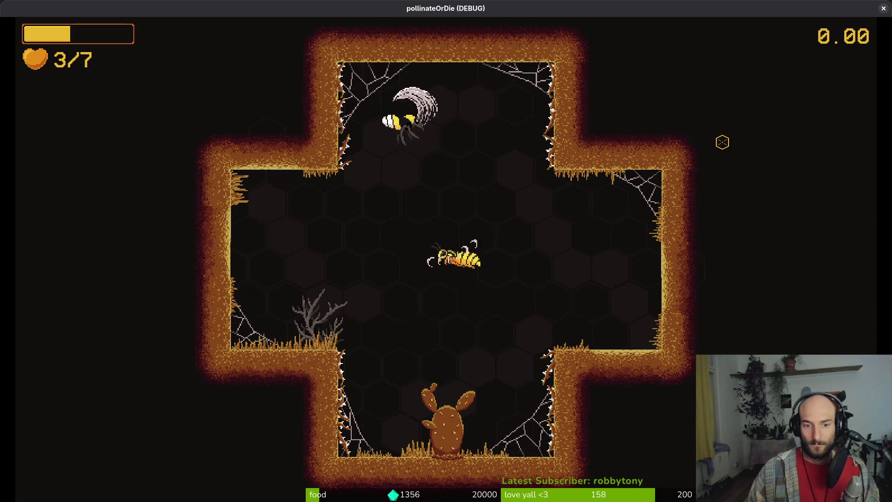
{"action": "key", "text": "Escape"}
{"action": "key", "text": "F8"}
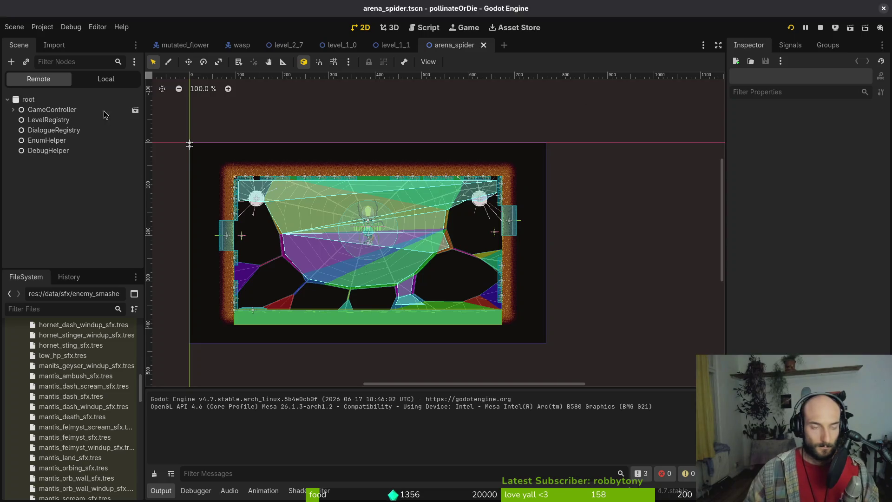
{"action": "key", "text": "alt+Tab"}
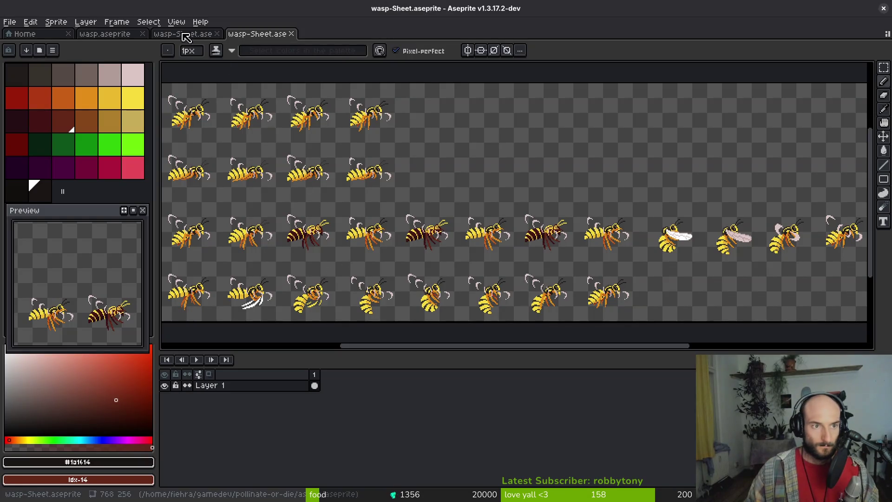
- Close the exported sheet, touch up stray leg pixels, and recolour the reddish-brown legs orange
{"action": "key", "text": "ctrl+w"}
{"action": "key", "text": "ctrl+w"}
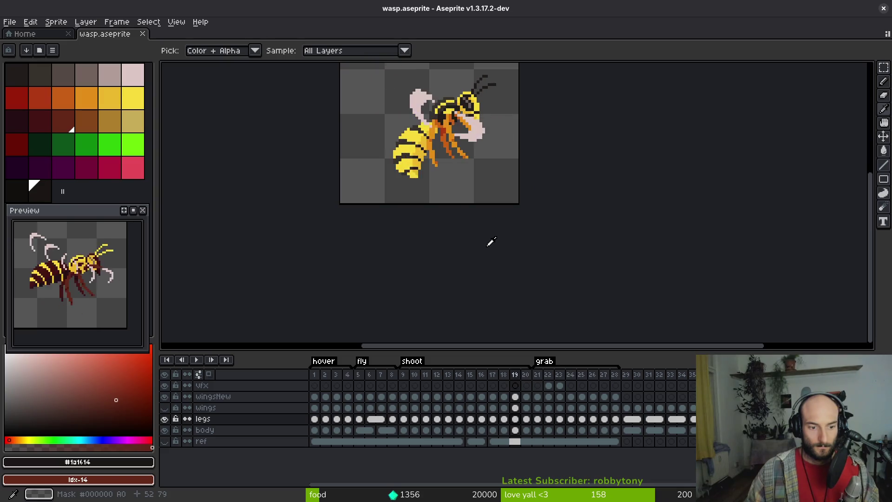
{"action": "scroll", "coordinate": [418, 200], "scroll_direction": "up", "scroll_amount": 5}
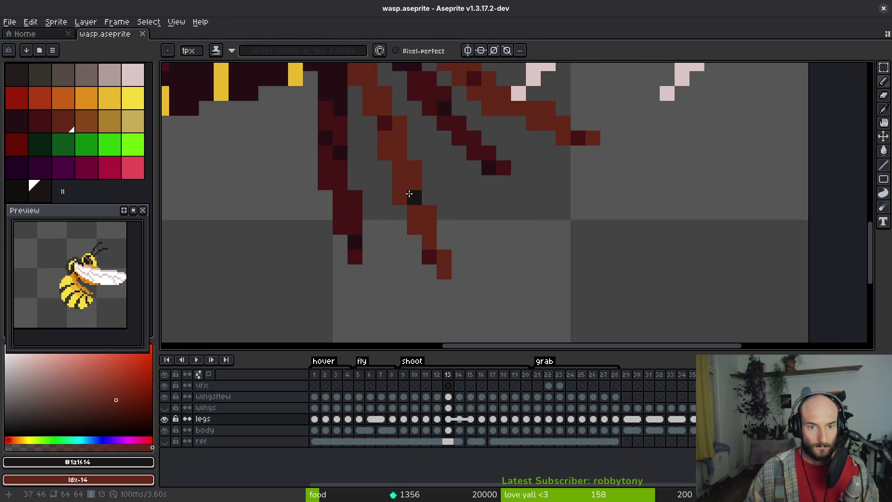
{"action": "left_click", "coordinate": [404, 183], "text": "alt"}
{"action": "left_click", "coordinate": [409, 194]}
{"action": "left_click", "coordinate": [271, 167]}
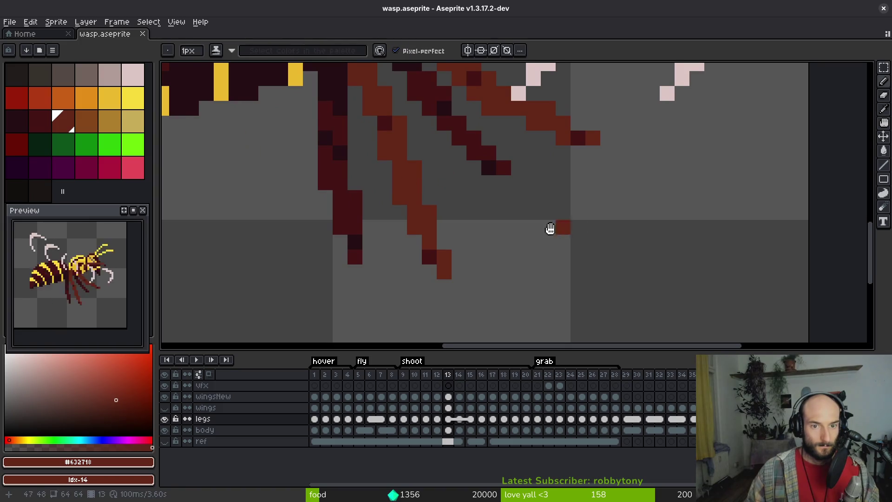
{"action": "key", "text": "shift+r"}
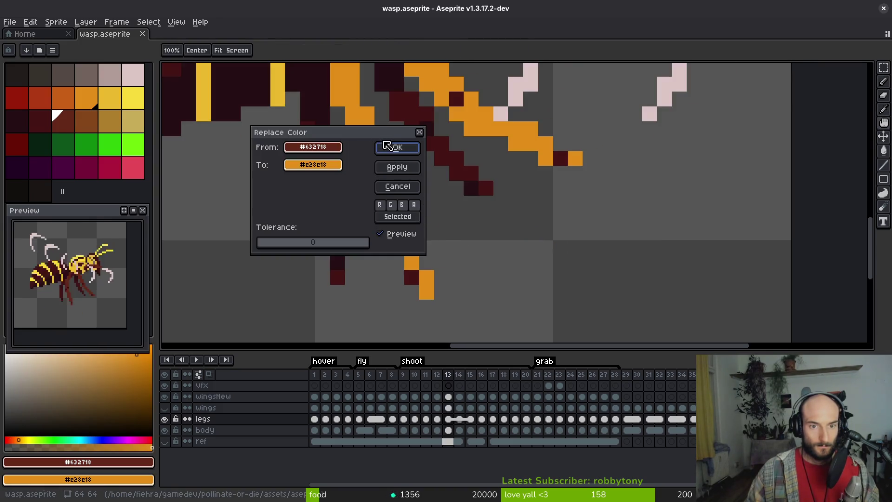
{"action": "left_click", "coordinate": [386, 146]}
- Replace the maroon leg colour with orange and the darkest leg colour with rust-orange
{"action": "left_click", "coordinate": [344, 145], "text": "alt"}
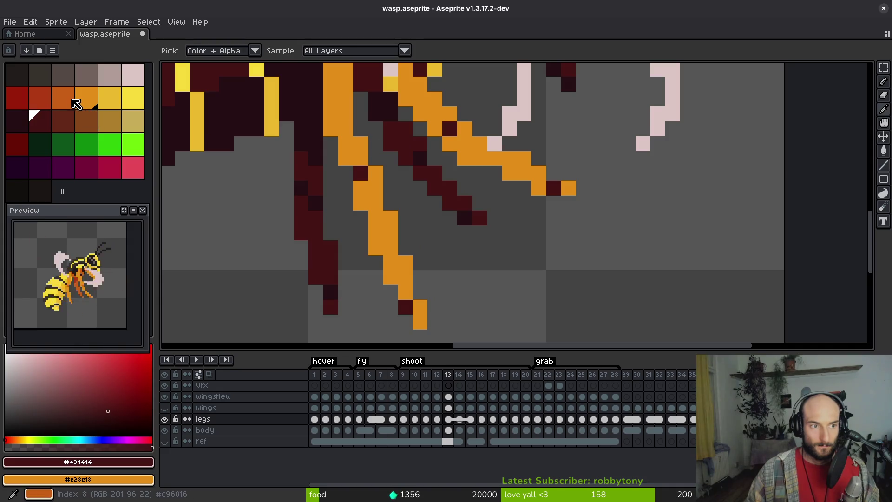
{"action": "right_click", "coordinate": [73, 101]}
{"action": "key", "text": "shift+r"}
{"action": "left_click", "coordinate": [401, 144]}
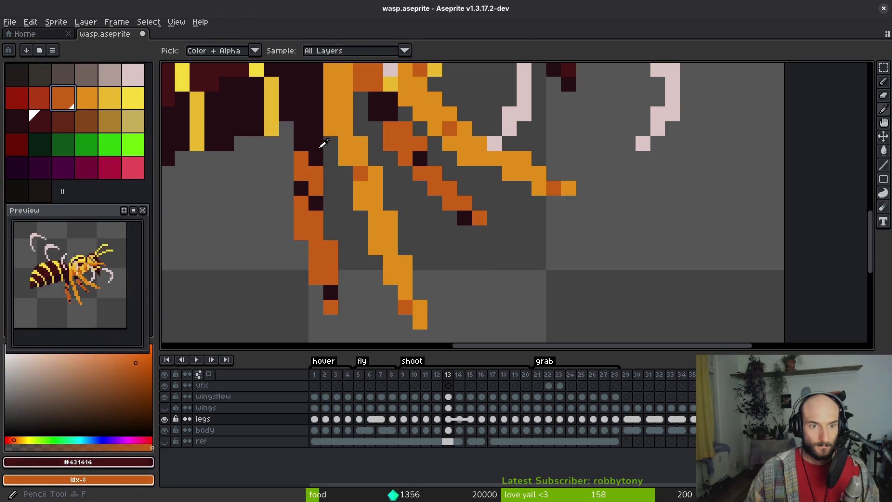
{"action": "left_click", "coordinate": [323, 144], "text": "alt"}
{"action": "right_click", "coordinate": [40, 97]}
{"action": "key", "text": "shift+r"}
{"action": "left_click", "coordinate": [397, 147]}
- Save wasp.aseprite and flip between frames 11 and 12 to compare the legs
{"action": "scroll", "coordinate": [422, 218], "scroll_direction": "down", "scroll_amount": 5}
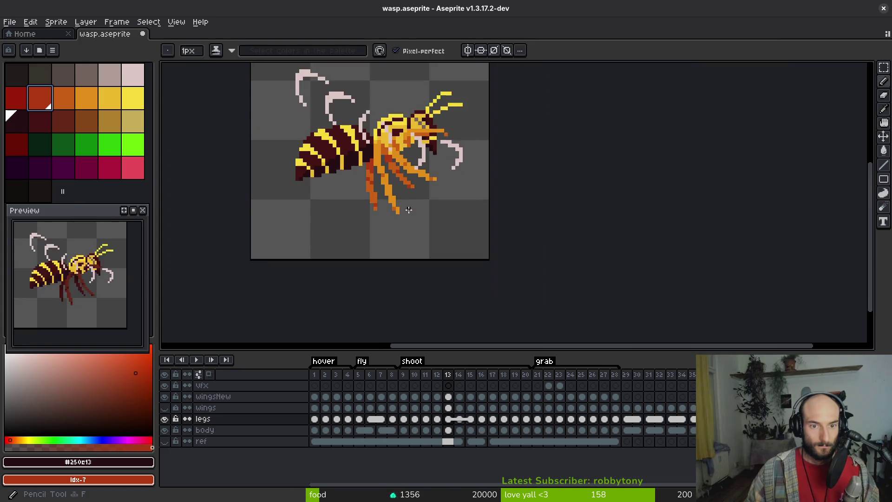
{"action": "key", "text": "ctrl+s"}
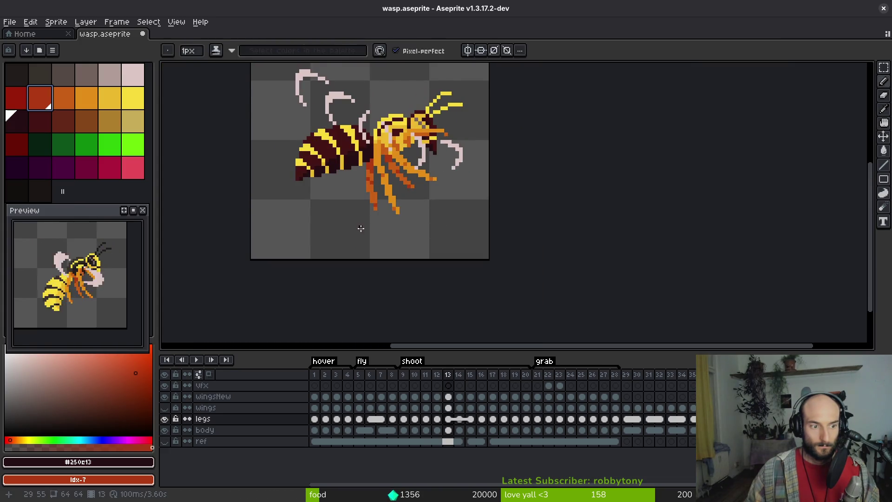
{"action": "key", "text": "Left"}
{"action": "key", "text": "Left"}
{"action": "key", "text": "Right"}
{"action": "key", "text": "Left"}
- On frame 11, recolour the remaining reddish-brown leg pixels orange
{"action": "scroll", "coordinate": [387, 188], "scroll_direction": "up", "scroll_amount": 4}
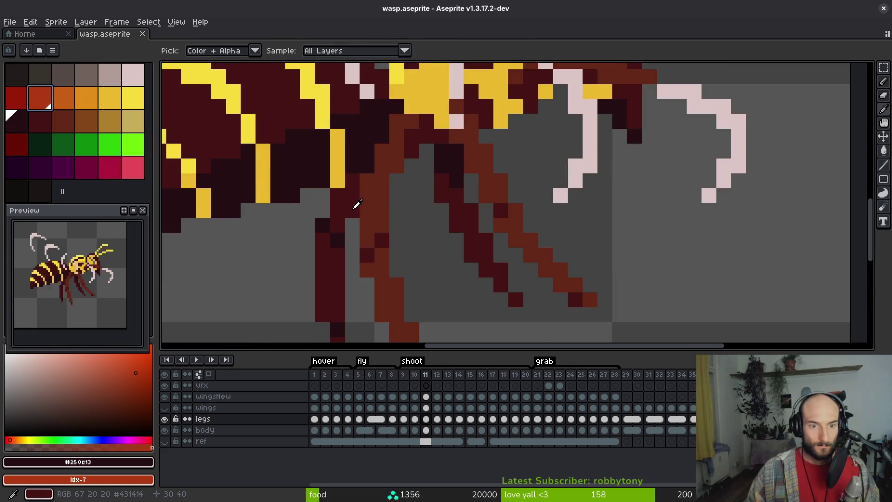
{"action": "left_click_drag", "start_coordinate": [415, 203], "coordinate": [405, 180]}
{"action": "key", "text": "Right"}
{"action": "key", "text": "Left"}
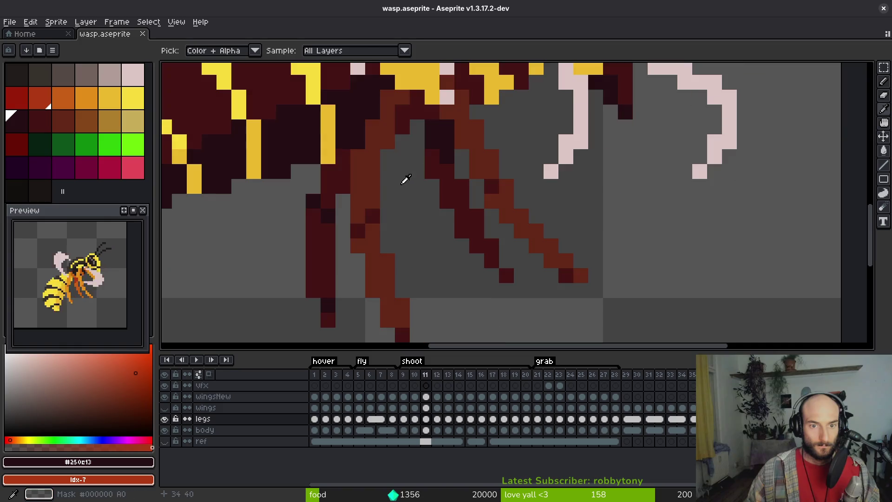
{"action": "left_click", "coordinate": [376, 160]}
{"action": "right_click", "coordinate": [86, 98]}
{"action": "key", "text": "shift+r"}
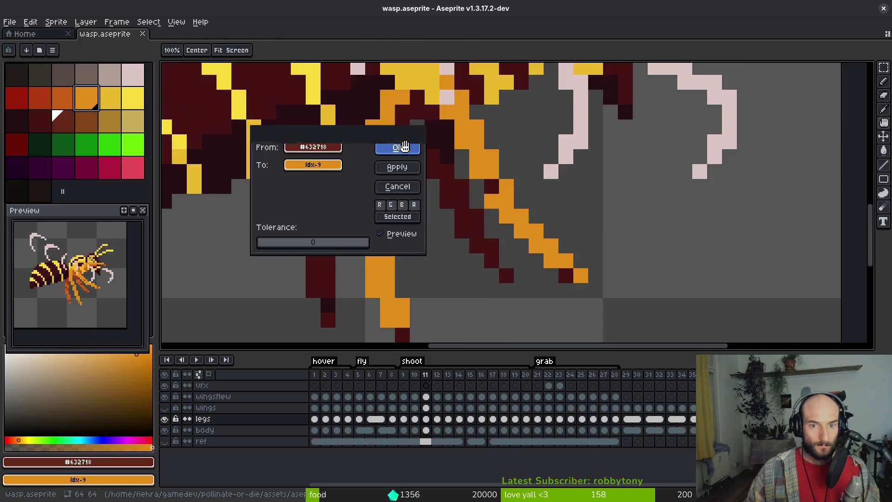
{"action": "left_click", "coordinate": [398, 145]}
- On frame 11, replace the maroon and darkest leg colours with orange shades
{"action": "left_click", "coordinate": [207, 141]}
{"action": "right_click", "coordinate": [74, 101]}
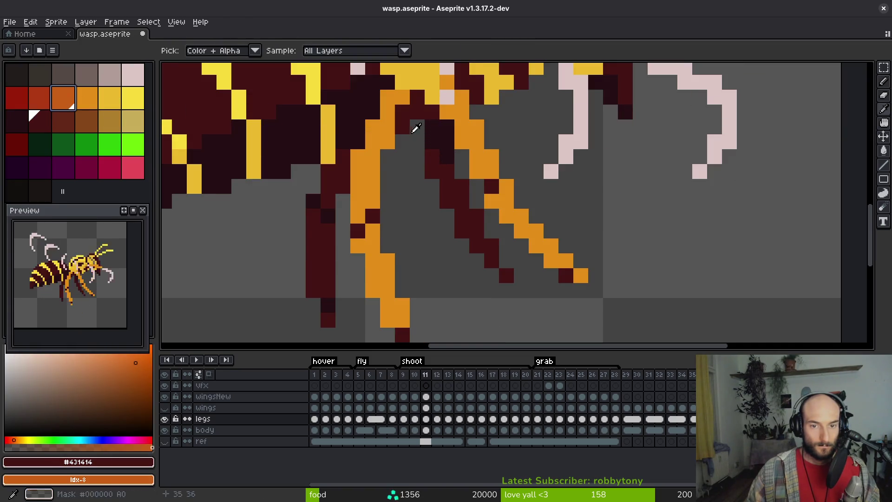
{"action": "key", "text": "shift+r"}
{"action": "left_click", "coordinate": [408, 154]}
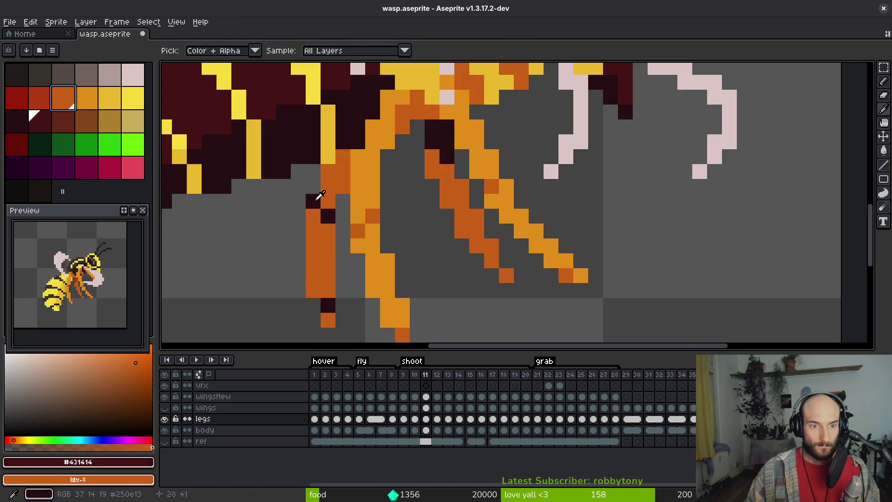
{"action": "left_click", "coordinate": [320, 196]}
{"action": "right_click", "coordinate": [40, 97]}
{"action": "key", "text": "shift+r"}
{"action": "left_click", "coordinate": [397, 147]}
- Select frames 1–10 across all layers for sprite sheet export
{"action": "key", "text": "b"}
{"action": "scroll", "coordinate": [347, 218], "scroll_direction": "down", "scroll_amount": 5}
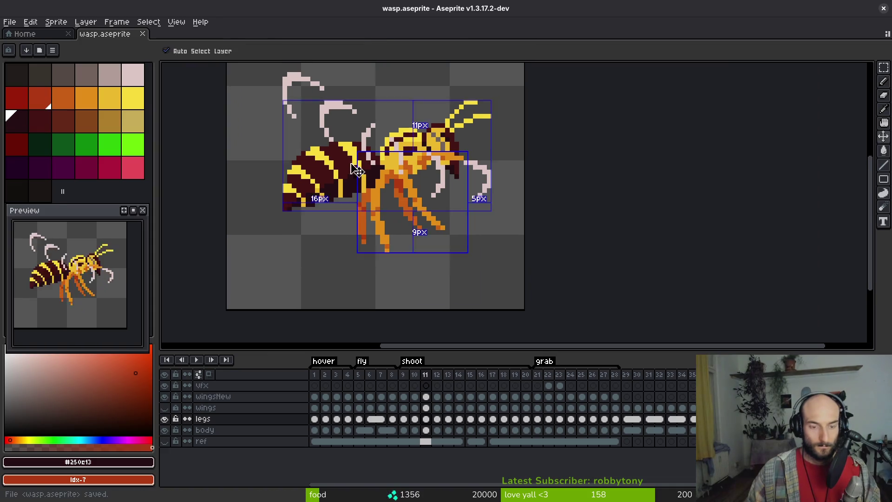
{"action": "left_click_drag", "start_coordinate": [314, 374], "coordinate": [415, 375]}
{"action": "key", "text": "ctrl+e"}
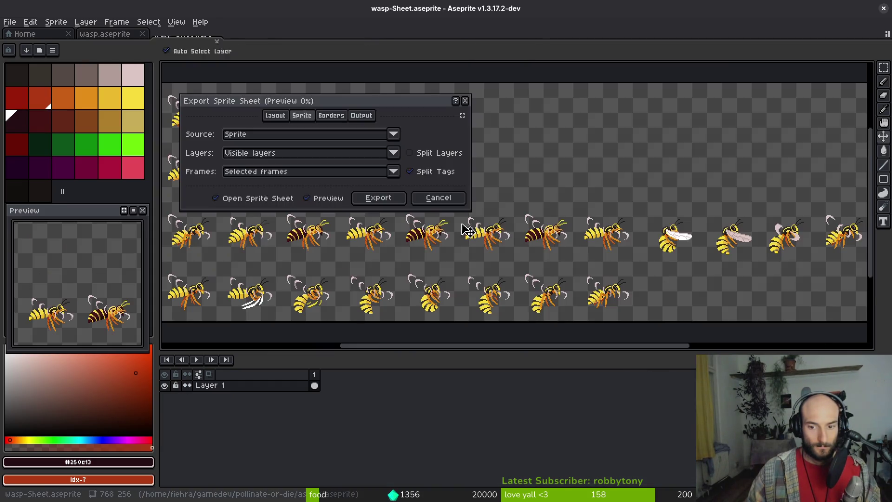
- Export the orange-legged wasp sheet, overwriting art/enemies/wasp-Sheet.png, and inspect the result
{"action": "left_click", "coordinate": [376, 198]}
{"action": "left_click", "coordinate": [225, 41]}
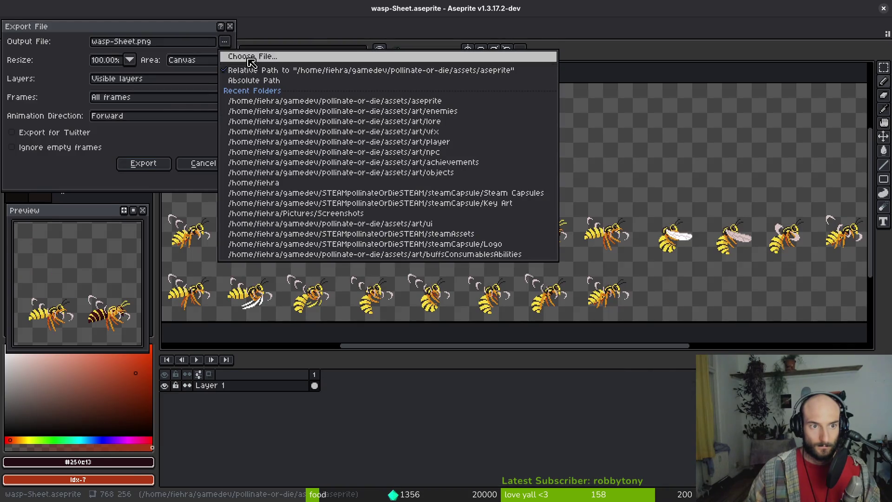
{"action": "left_click", "coordinate": [242, 56]}
{"action": "left_click", "coordinate": [136, 103]}
{"action": "double_click", "coordinate": [149, 149]}
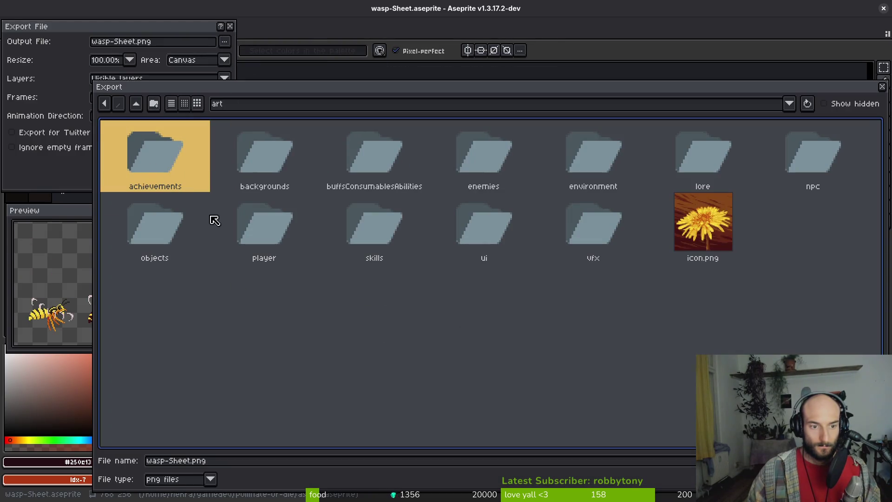
{"action": "double_click", "coordinate": [476, 162]}
{"action": "scroll", "coordinate": [685, 304], "scroll_direction": "down", "scroll_amount": 3}
{"action": "double_click", "coordinate": [560, 408]}
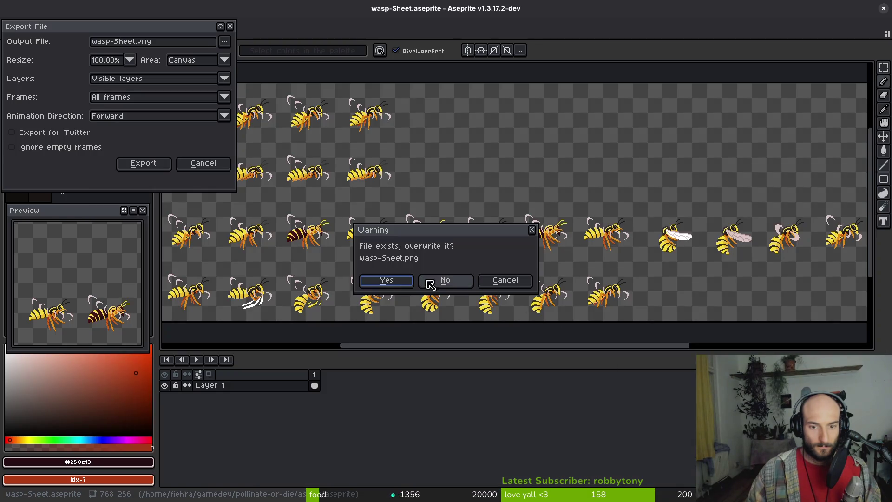
{"action": "left_click", "coordinate": [387, 283]}
{"action": "left_click", "coordinate": [159, 164]}
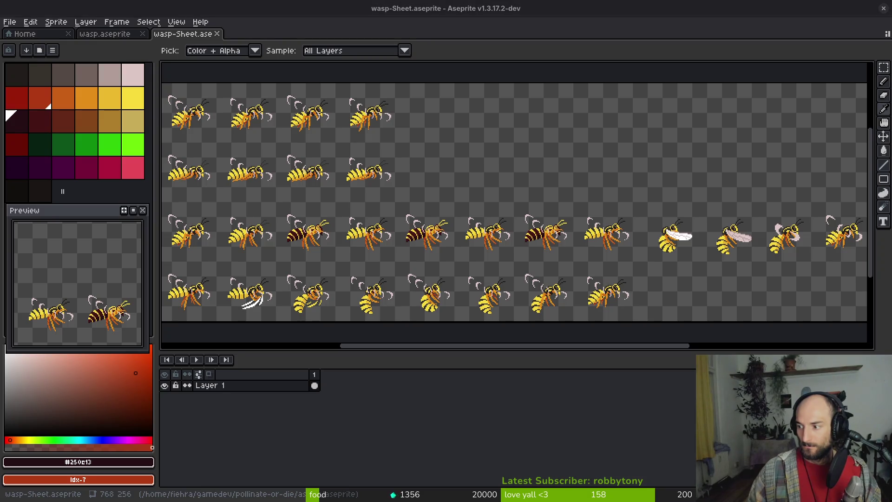
{"action": "left_click", "coordinate": [459, 130]}
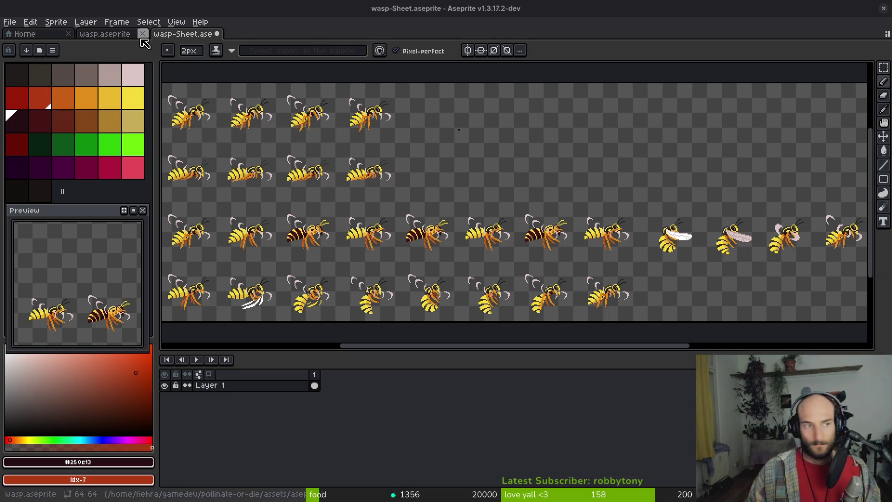
{"action": "scroll", "coordinate": [436, 195], "scroll_direction": "right", "scroll_amount": 1}
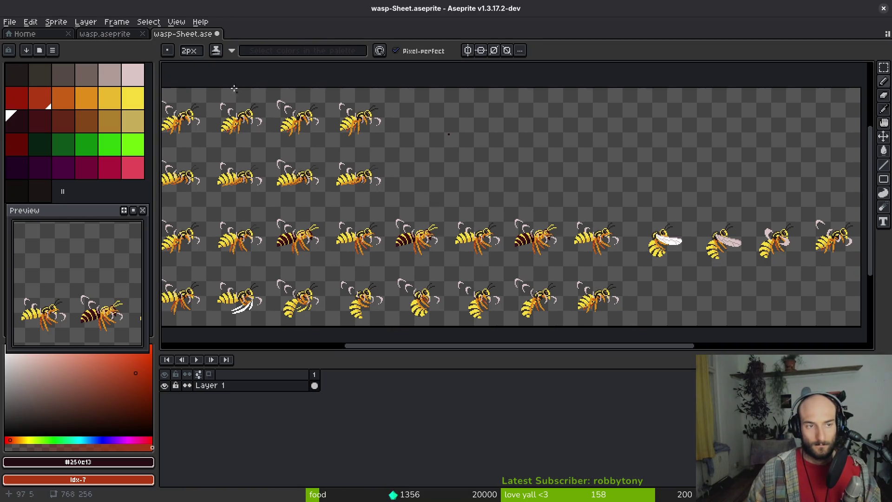
- Close wasp-Sheet.aseprite with Don't Save and switch back to Godot
{"action": "scroll", "coordinate": [297, 157], "scroll_direction": "left", "scroll_amount": 5}
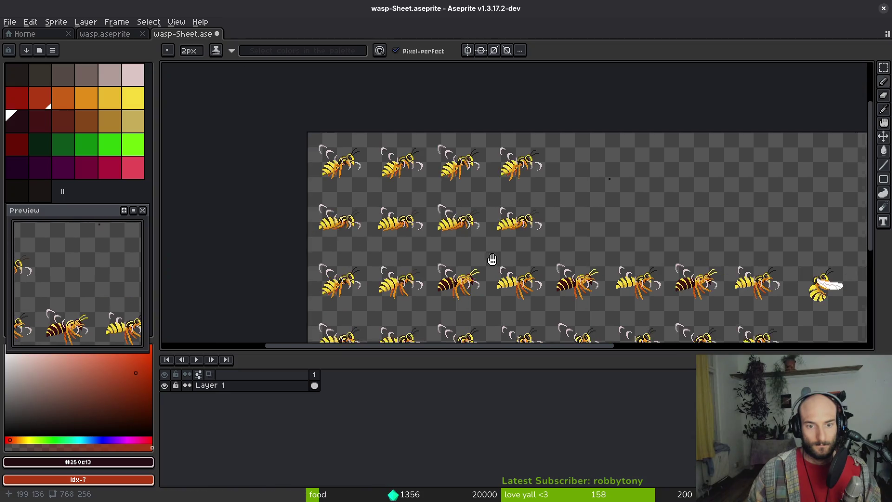
{"action": "scroll", "coordinate": [491, 258], "scroll_direction": "down", "scroll_amount": 4}
{"action": "left_click", "coordinate": [217, 33]}
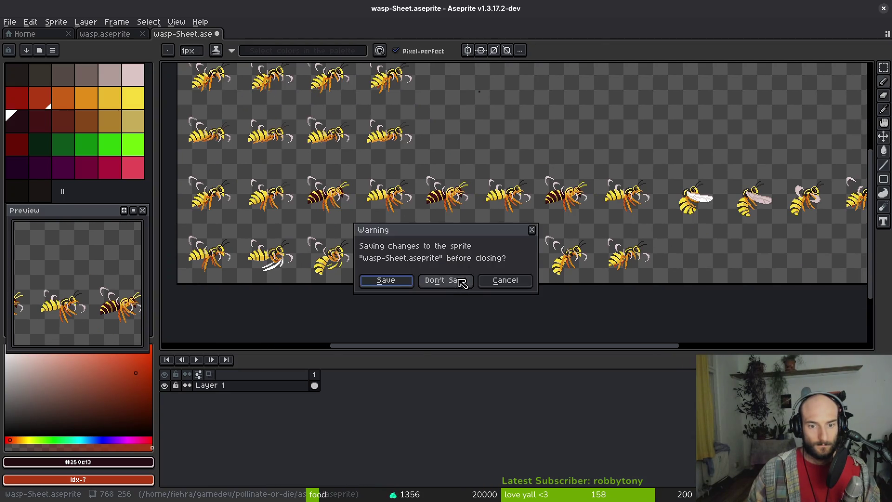
{"action": "left_click", "coordinate": [445, 280]}
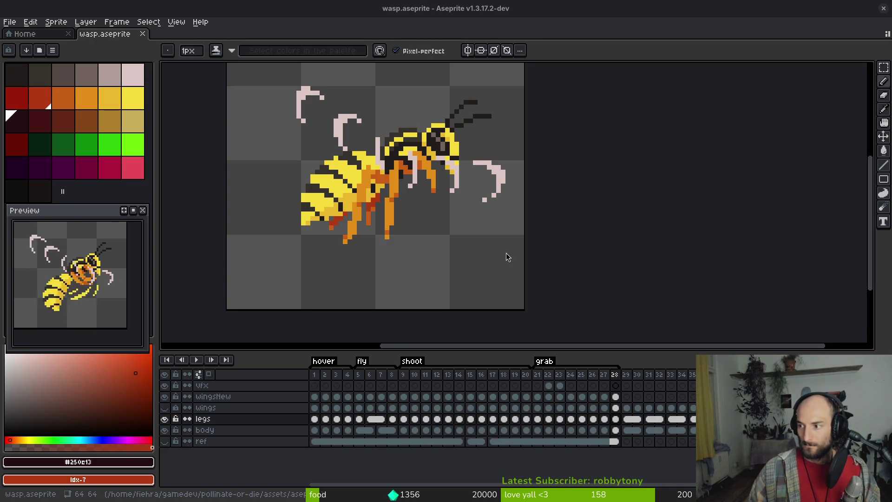
{"action": "key", "text": "alt+Tab"}
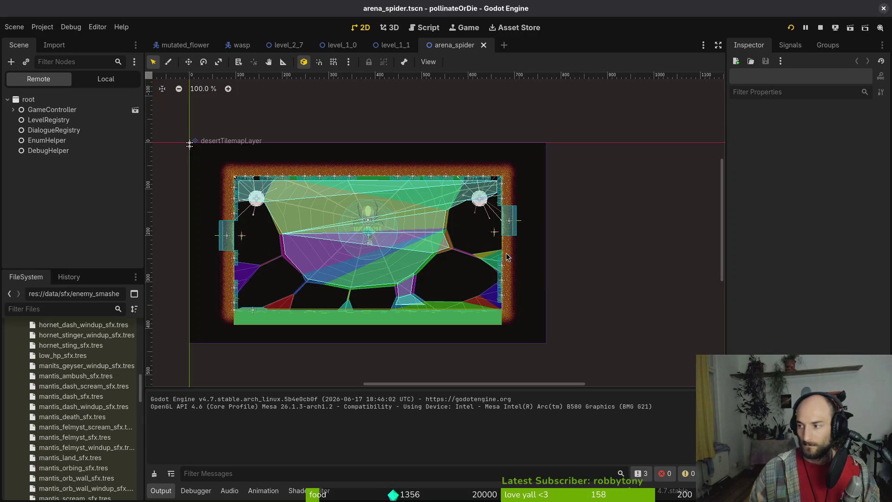
- Resume the running pollinateOrDie game to playtest the orange-legged wasp, then stop it and close wasp.aseprite
{"action": "key", "text": "alt+Tab"}
{"action": "key", "text": "Up"}
{"action": "key", "text": "Return"}
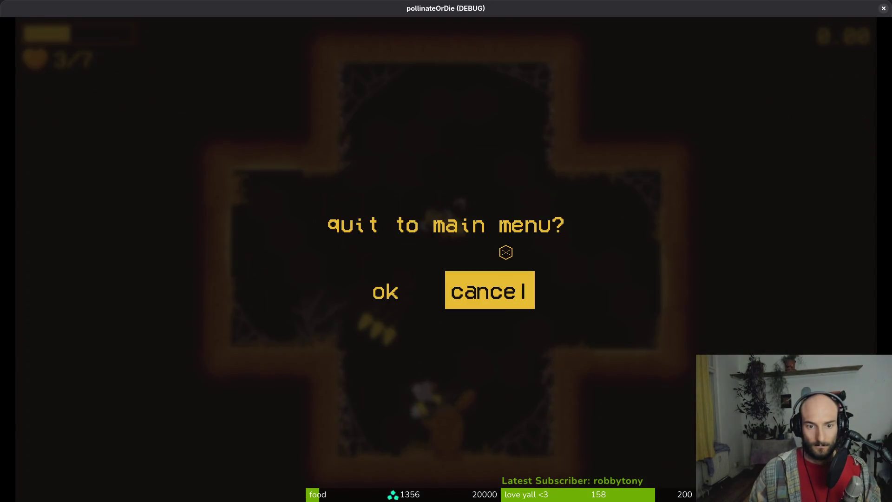
{"action": "key", "text": "Escape"}
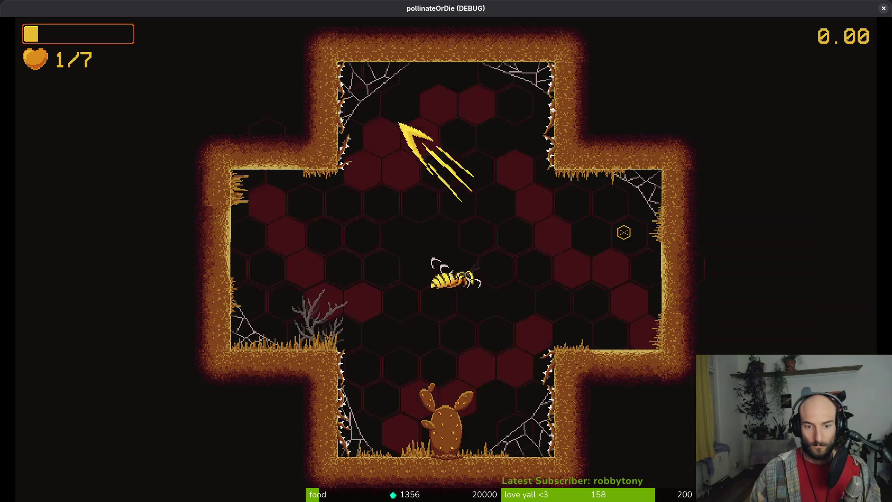
{"action": "key", "text": "F8"}
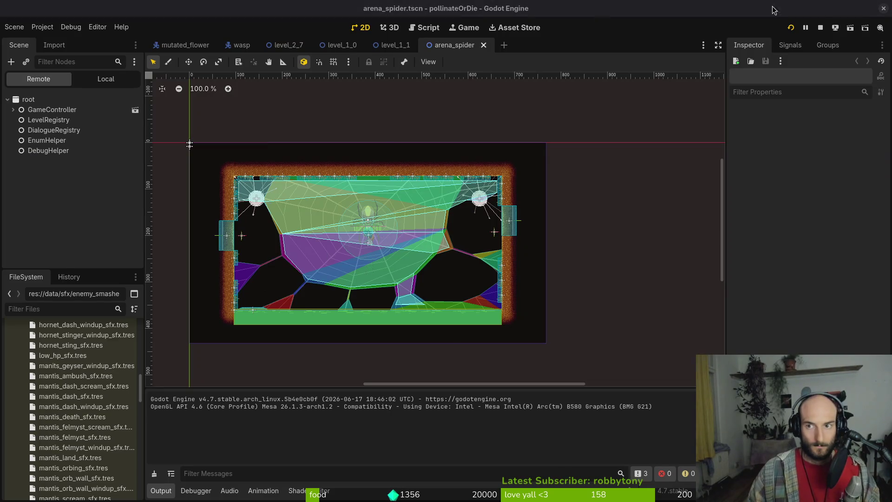
{"action": "key", "text": "alt+Tab"}
{"action": "key", "text": "ctrl+w"}
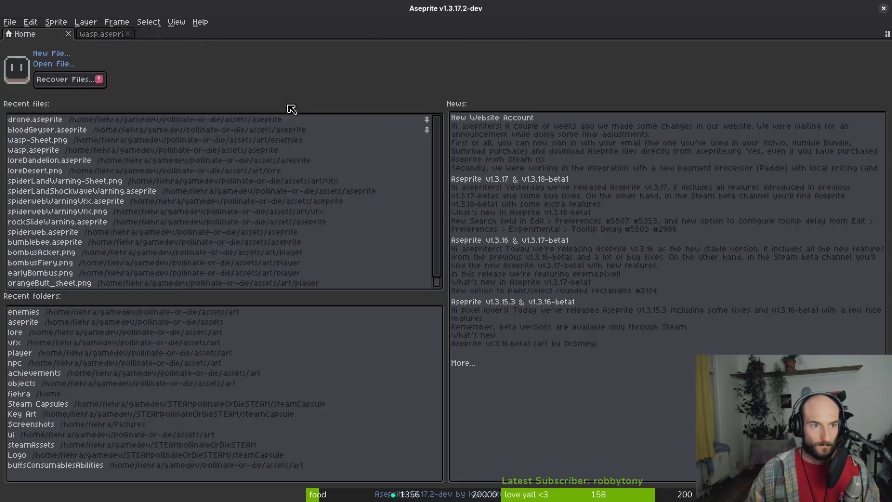
- Reopen wasp.aseprite and recolour the frame 1 body-layer antenna from #201c1a to palette index 1
{"action": "left_click", "coordinate": [275, 149]}
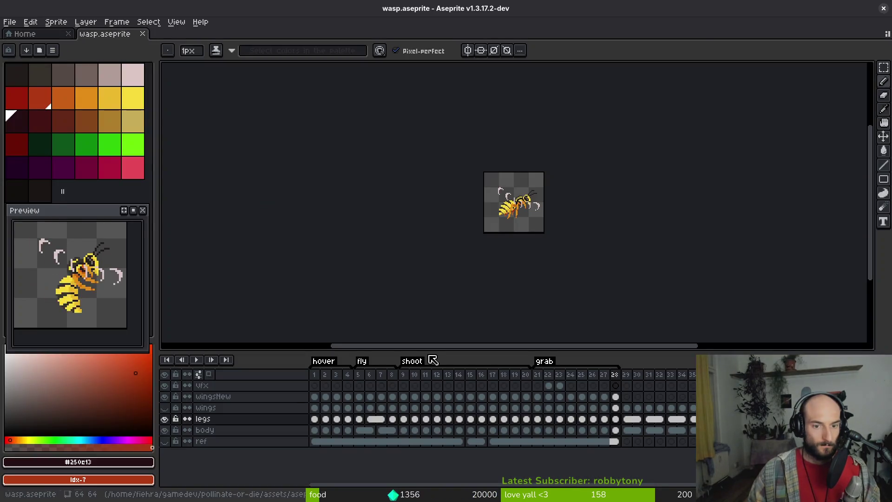
{"action": "left_click", "coordinate": [233, 433]}
{"action": "left_click", "coordinate": [315, 430]}
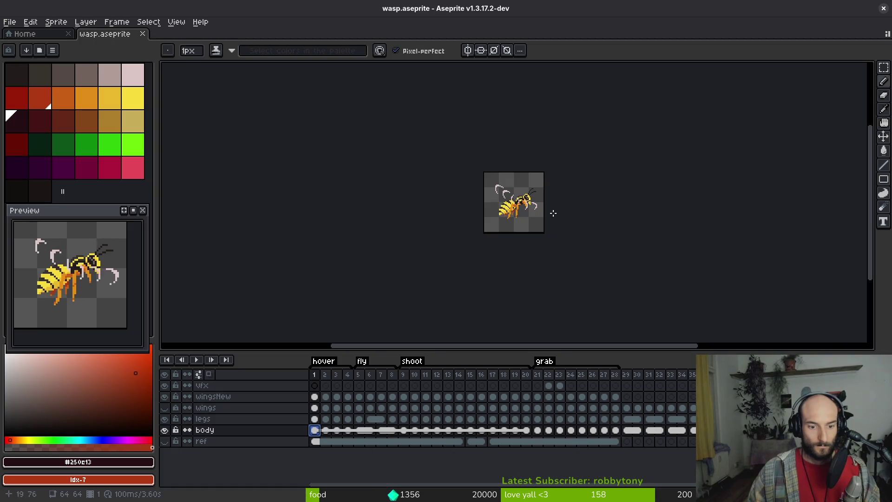
{"action": "scroll", "coordinate": [553, 212], "scroll_direction": "up", "scroll_amount": 8}
{"action": "key", "text": "shift+w"}
{"action": "mouse_move", "coordinate": [520, 106]}
{"action": "left_mouse_down"}
{"action": "mouse_move", "coordinate": [364, 251]}
{"action": "mouse_move", "coordinate": [594, 124]}
{"action": "mouse_move", "coordinate": [580, 104]}
{"action": "left_mouse_up"}
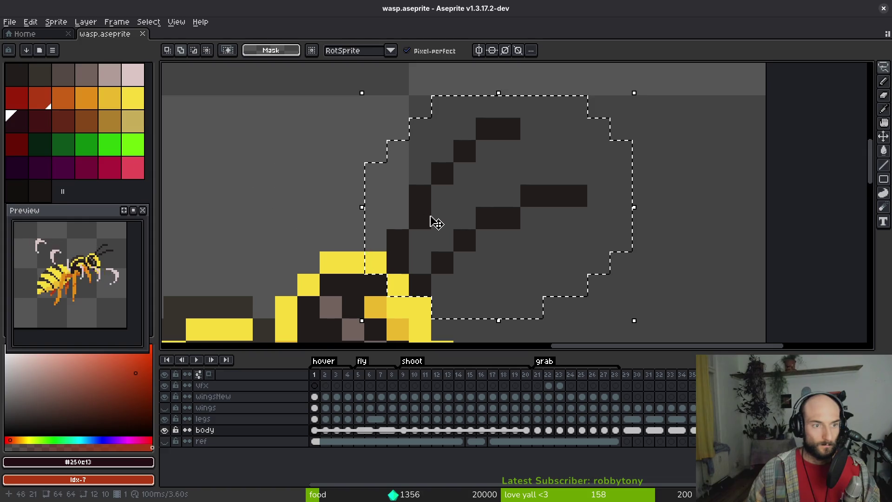
{"action": "key", "text": "i"}
{"action": "left_click", "coordinate": [424, 193]}
{"action": "right_click", "coordinate": [45, 78]}
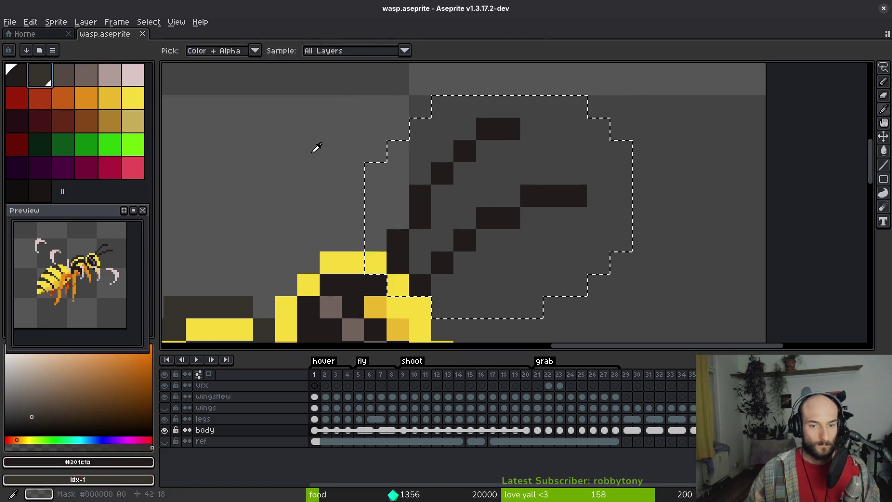
{"action": "key", "text": "shift+r"}
{"action": "left_click", "coordinate": [396, 146]}
- Lighten the near-black antenna to palette index 1 on frames 2 and 3
{"action": "key", "text": "shift+w"}
{"action": "key", "text": "period"}
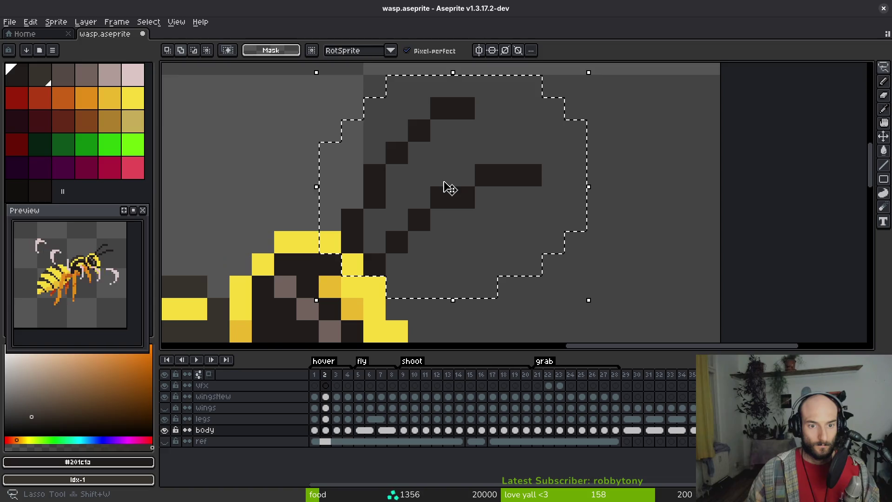
{"action": "key", "text": "i"}
{"action": "left_click", "coordinate": [445, 179]}
{"action": "key", "text": "shift+r"}
{"action": "left_click", "coordinate": [396, 147]}
{"action": "key", "text": "shift+w"}
{"action": "key", "text": "i"}
{"action": "key", "text": "period"}
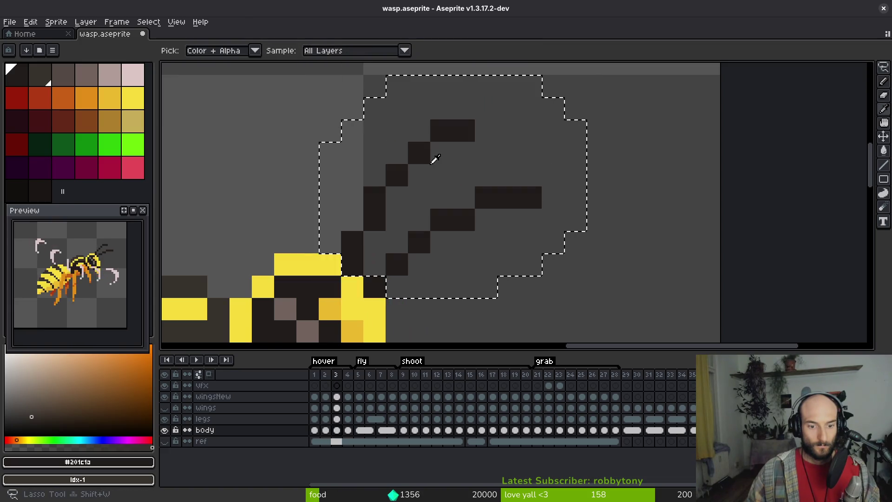
{"action": "key", "text": "shift+r"}
{"action": "left_click", "coordinate": [406, 154]}
- Lasso the frame 4 antenna and replace its near-black colour with palette index 1
{"action": "key", "text": "shift+w"}
{"action": "left_click", "coordinate": [402, 274]}
{"action": "key", "text": "b"}
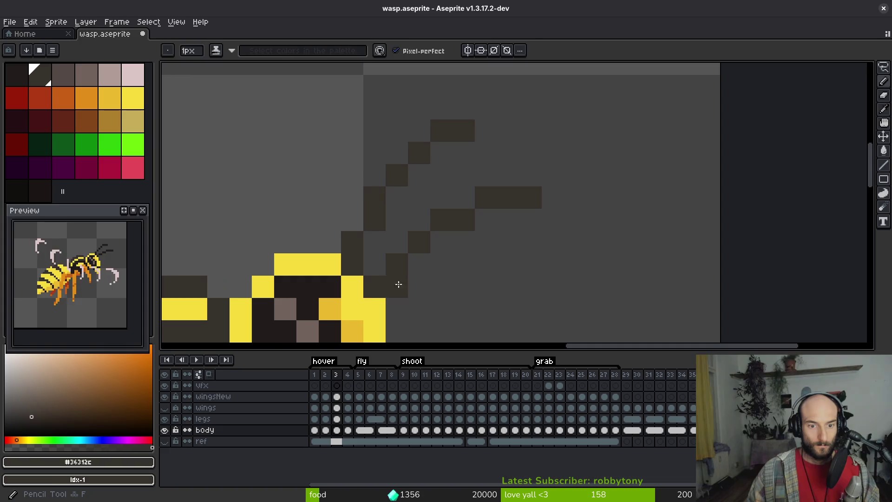
{"action": "key", "text": "period"}
{"action": "key", "text": "shift+w"}
{"action": "mouse_move", "coordinate": [511, 126]}
{"action": "left_mouse_down"}
{"action": "mouse_move", "coordinate": [344, 269]}
{"action": "mouse_move", "coordinate": [599, 174]}
{"action": "left_mouse_up"}
{"action": "key", "text": "i"}
{"action": "key", "text": "shift+r"}
{"action": "left_click", "coordinate": [399, 148]}
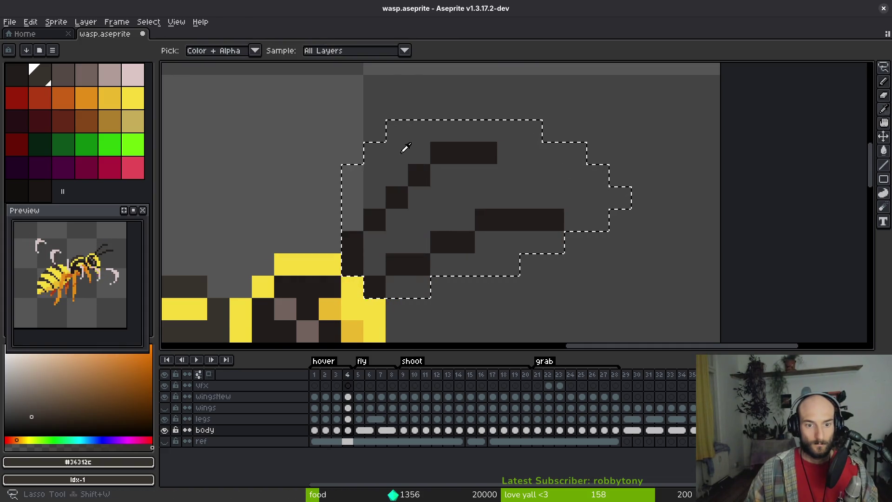
- On frame 4, sample #201c1a and recolour the selected dark antenna strokes to palette index 1
{"action": "key", "text": "period"}
{"action": "key", "text": "shift+w"}
{"action": "key", "text": "comma"}
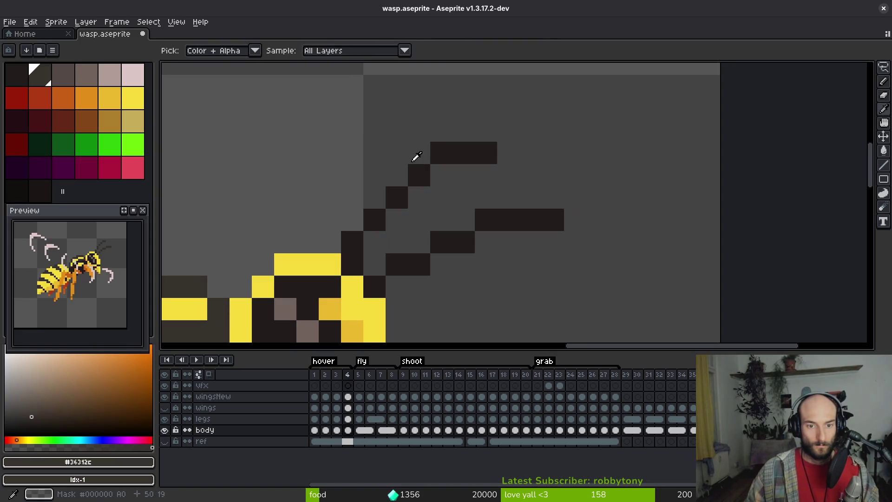
{"action": "key", "text": "alt"}
{"action": "key", "text": "shift+r"}
{"action": "key", "text": "Escape"}
{"action": "left_click", "coordinate": [445, 238], "text": "alt"}
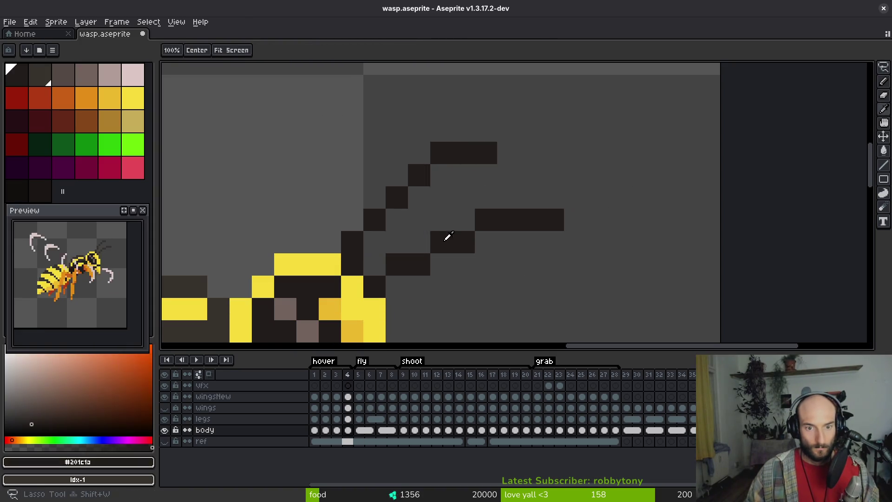
{"action": "key", "text": "shift+r"}
{"action": "key", "text": "Escape"}
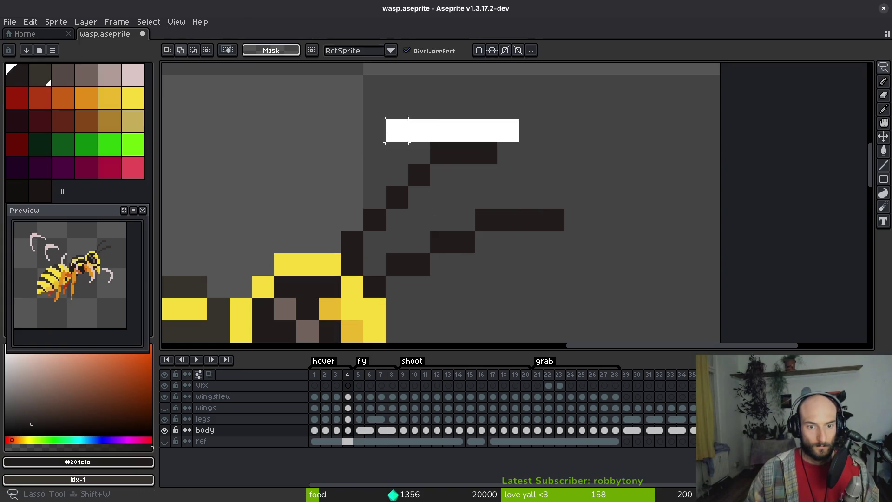
{"action": "left_click_drag", "start_coordinate": [352, 283], "coordinate": [571, 193]}
{"action": "key", "text": "shift+r"}
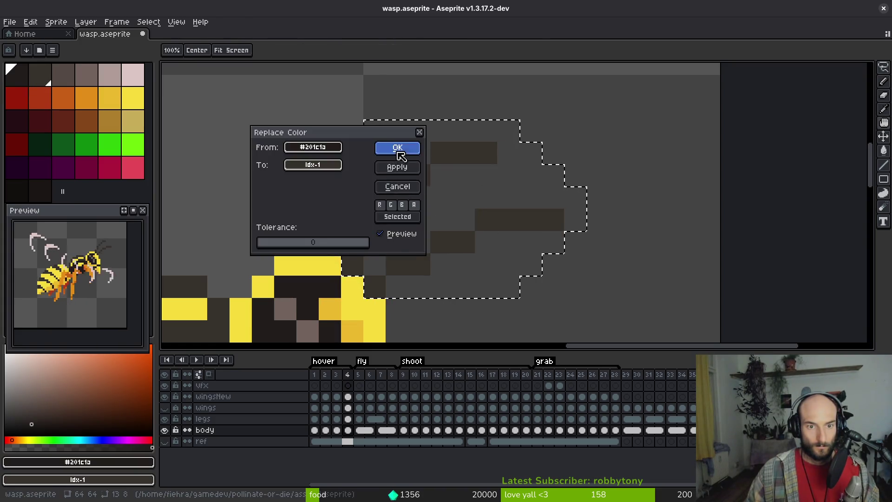
{"action": "left_click", "coordinate": [397, 148]}
- Move to frame 8 and lasso the antenna area for recolouring
{"action": "key", "text": "Right"}
{"action": "key", "text": "Right"}
{"action": "key", "text": "Right"}
{"action": "key", "text": "Right"}
{"action": "key", "text": "Right"}
{"action": "key", "text": "Right"}
{"action": "key", "text": "q"}
{"action": "left_click_drag", "start_coordinate": [497, 91], "coordinate": [276, 235]}
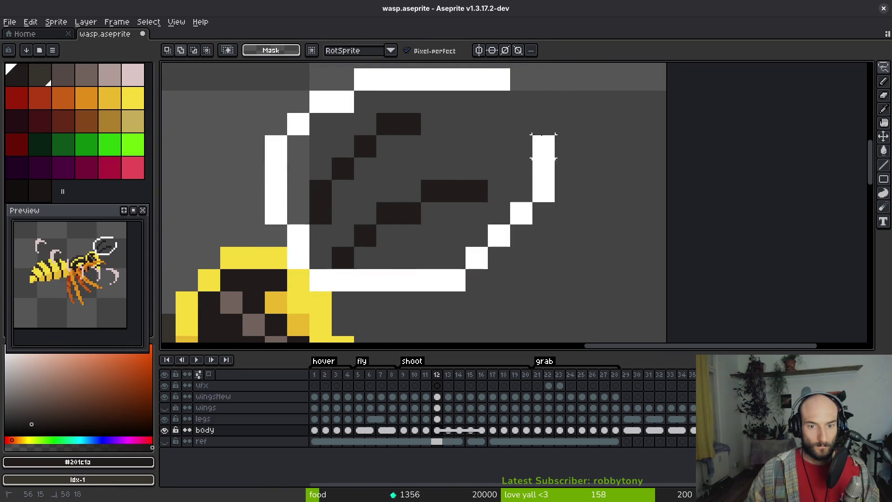
- Lasso the antennae and replace #201c1a with palette index 1 on frames through 18
{"action": "left_click_drag", "start_coordinate": [543, 146], "coordinate": [530, 116]}
{"action": "key", "text": "shift+r"}
{"action": "left_click", "coordinate": [397, 145]}
{"action": "key", "text": "Right"}
{"action": "key", "text": "Right"}
{"action": "key", "text": "Right"}
{"action": "key", "text": "Right"}
{"action": "key", "text": "Right"}
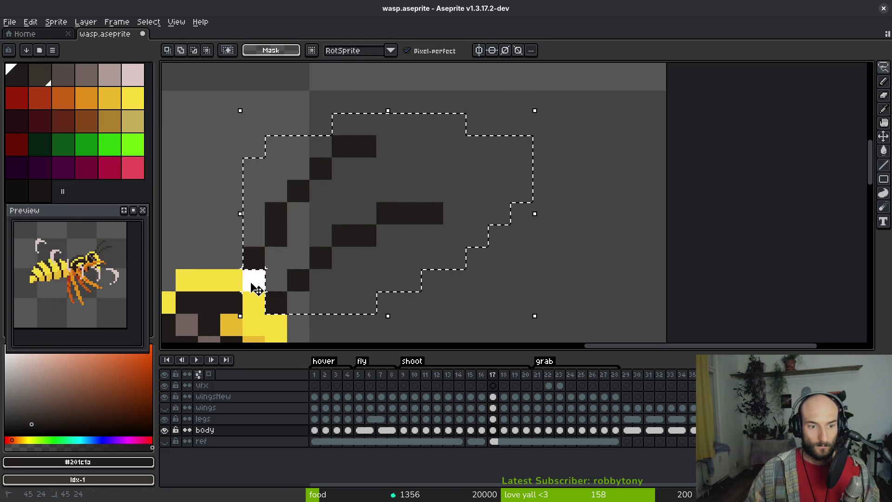
{"action": "key", "text": "shift+r"}
{"action": "left_click", "coordinate": [398, 148]}
{"action": "key", "text": "Right"}
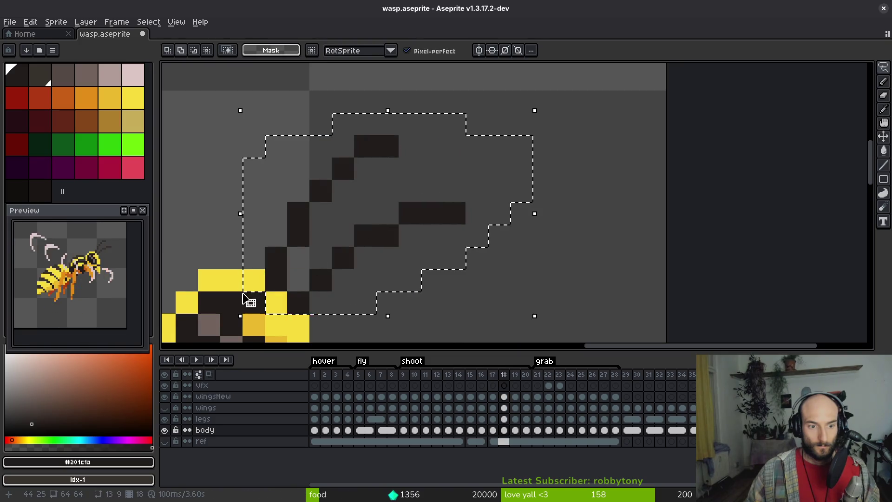
{"action": "key", "text": "shift+r"}
{"action": "left_click", "coordinate": [395, 148]}
{"action": "key", "text": "Right"}
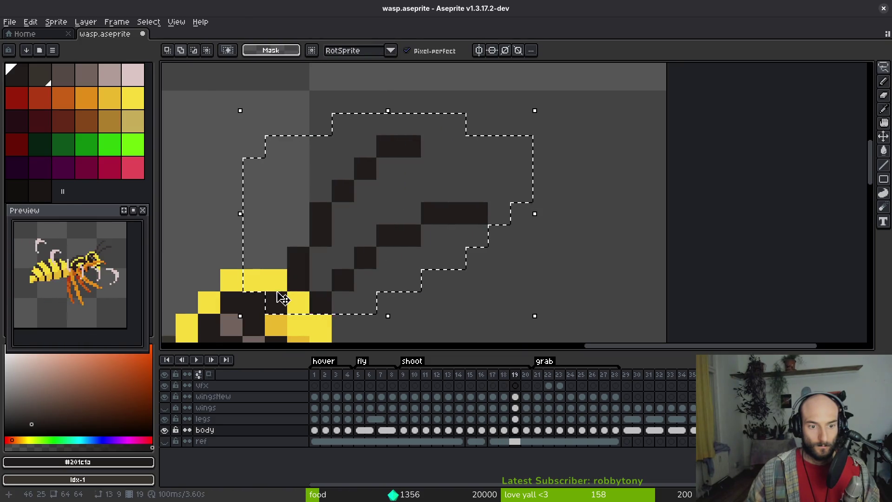
- Repeat the #201c1a-to-index-1 antenna replacement on frames 19 through 23
{"action": "key", "text": "Right"}
{"action": "key", "text": "shift+r"}
{"action": "left_click", "coordinate": [398, 147]}
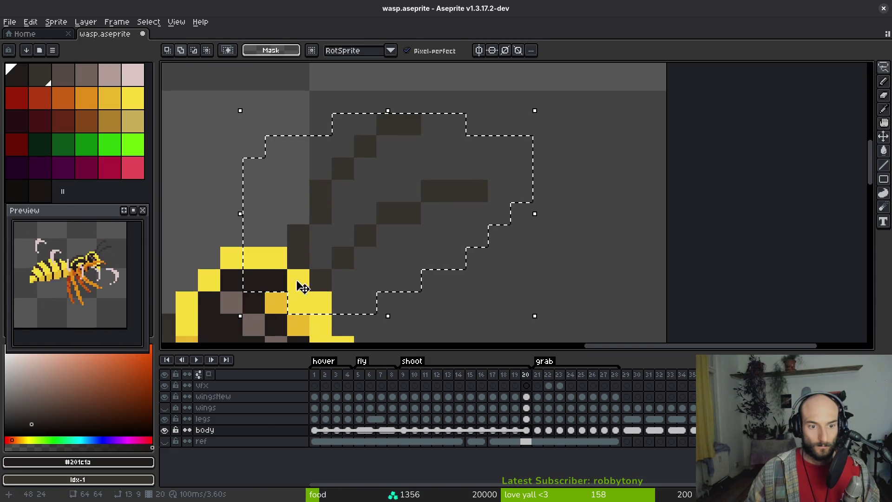
{"action": "key", "text": "shift+r"}
{"action": "left_click", "coordinate": [398, 149]}
{"action": "key", "text": "Right"}
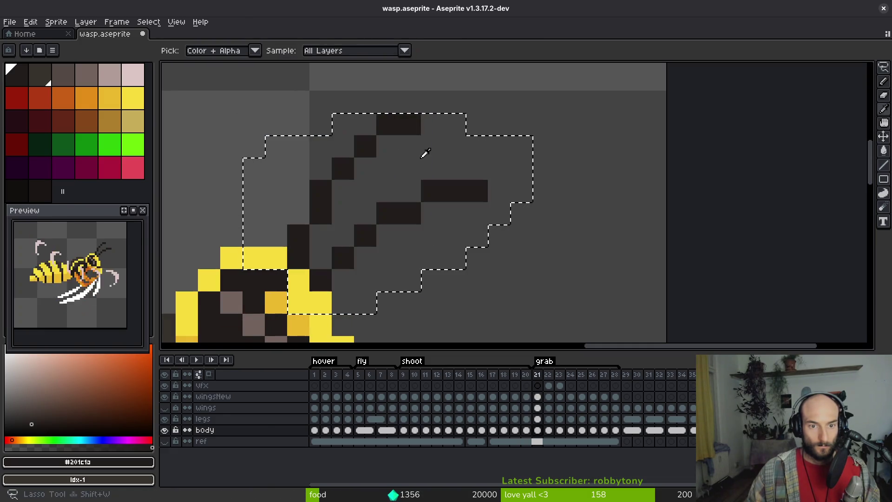
{"action": "key", "text": "shift+r"}
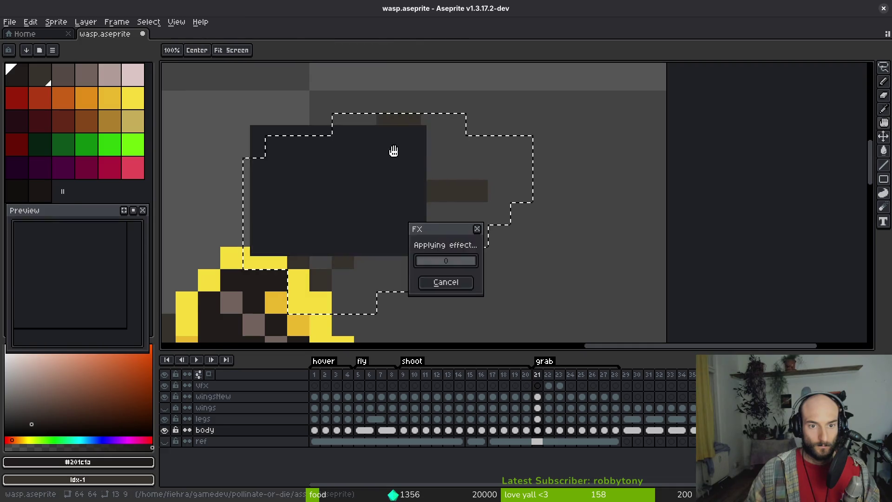
{"action": "key", "text": "Right"}
{"action": "key", "text": "shift+r"}
{"action": "left_click", "coordinate": [398, 148]}
{"action": "key", "text": "Right"}
{"action": "key", "text": "shift+r"}
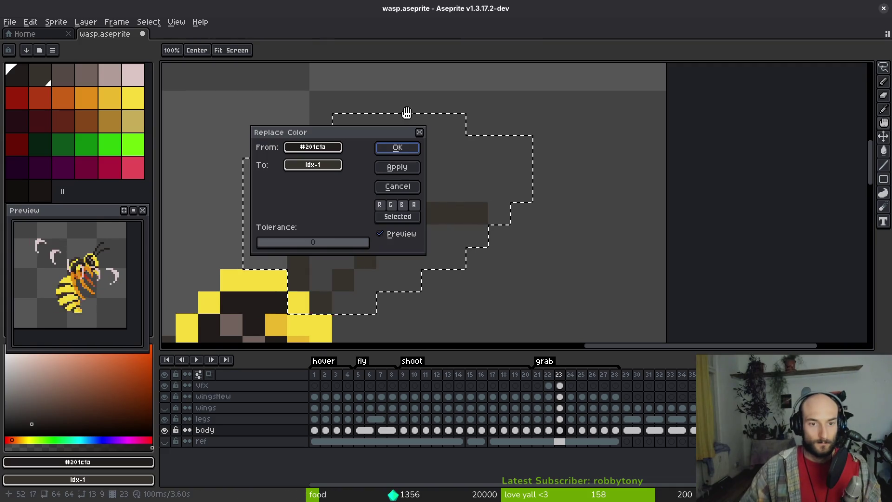
{"action": "left_click", "coordinate": [398, 149]}
- Apply the same antenna colour replacement on frames 24 through 28
{"action": "key", "text": "Right"}
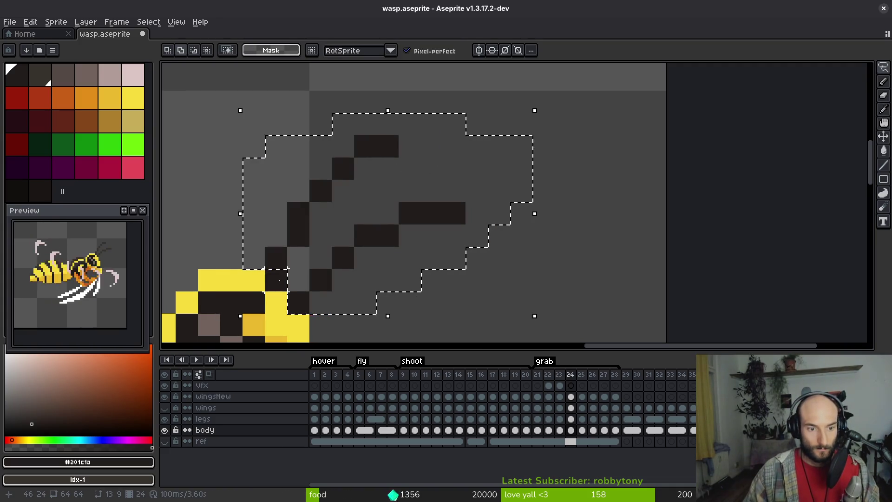
{"action": "key", "text": "shift+r"}
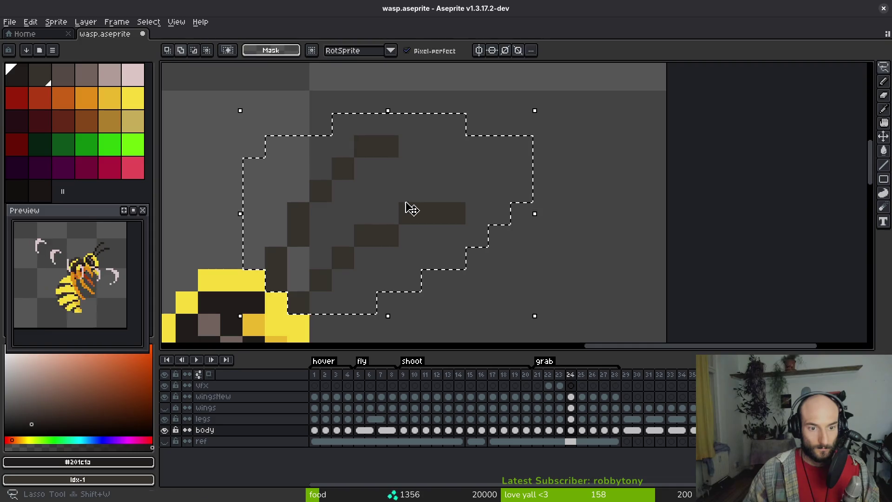
{"action": "key", "text": "Right"}
{"action": "key", "text": "shift+r"}
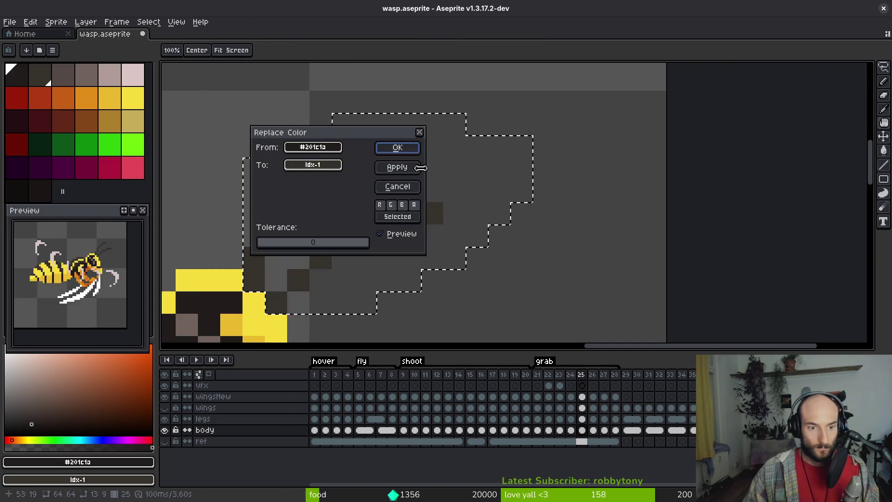
{"action": "key", "text": "Right"}
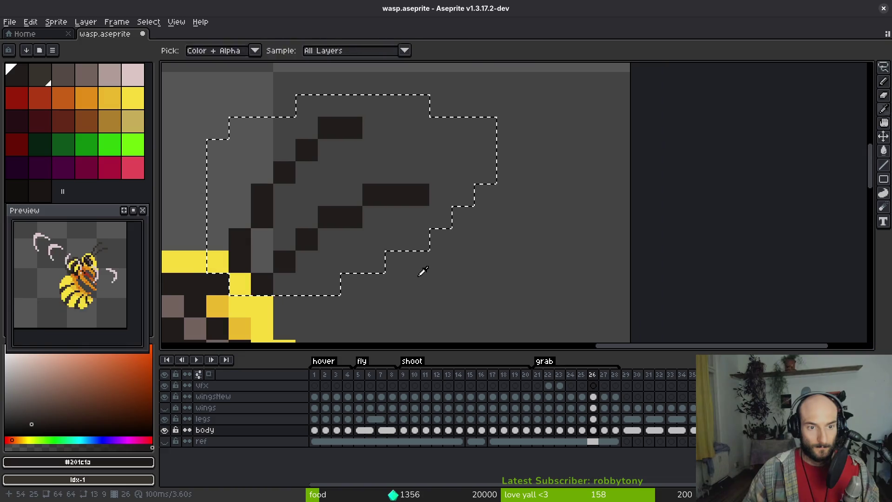
{"action": "left_click", "coordinate": [397, 148]}
{"action": "key", "text": "Right"}
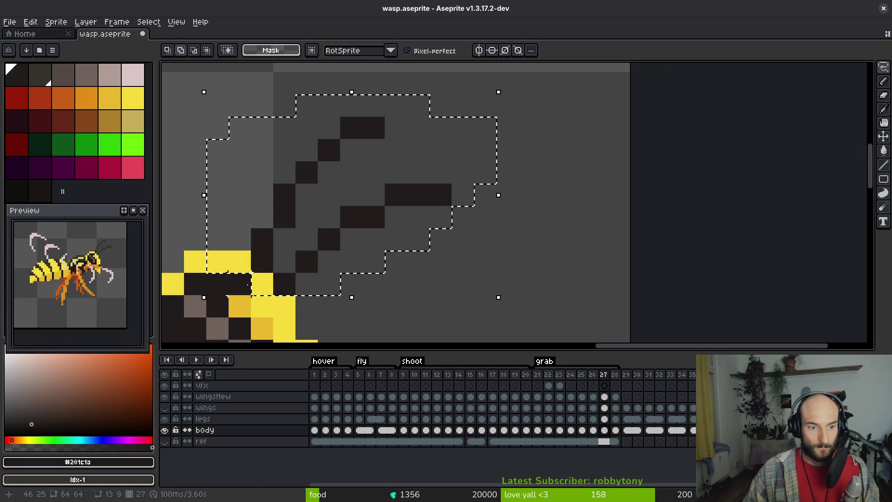
{"action": "key", "text": "shift+r"}
{"action": "left_click", "coordinate": [397, 148]}
{"action": "key", "text": "Right"}
{"action": "key", "text": "shift+r"}
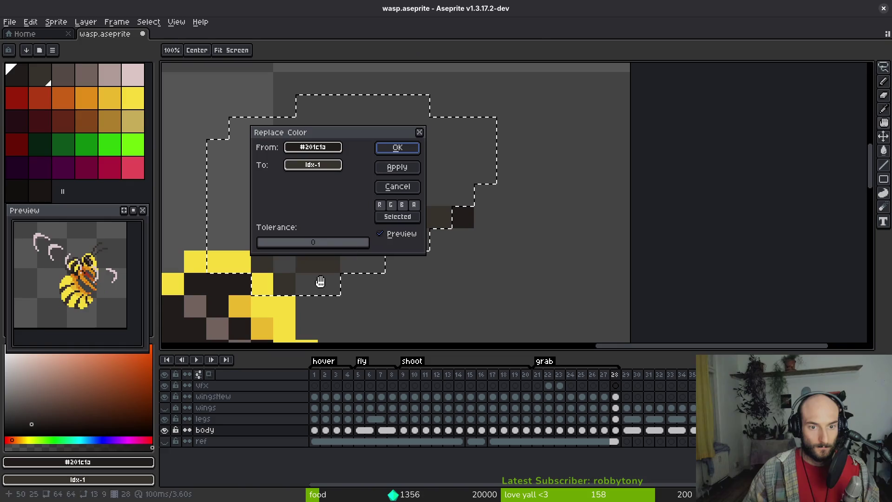
{"action": "left_click", "coordinate": [404, 148]}
- Deselect the antennae and sample the new #36312c antenna colour to check it
{"action": "key", "text": "ctrl+d"}
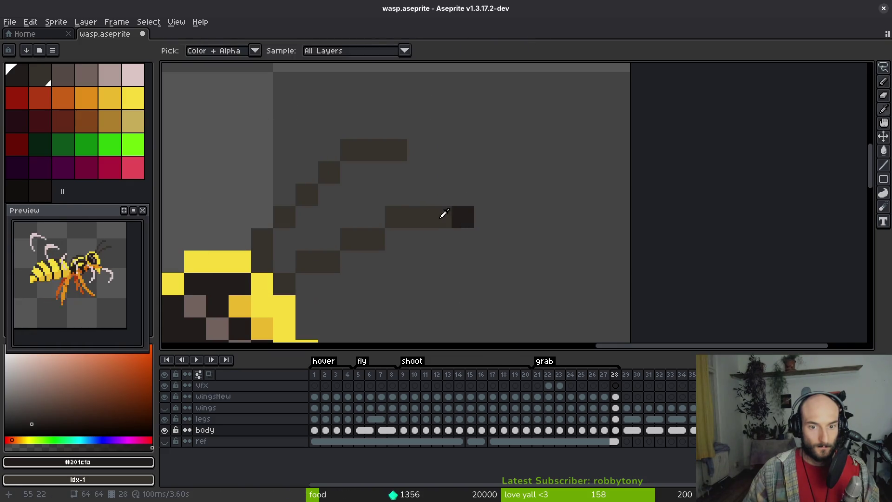
{"action": "left_click", "coordinate": [442, 215], "text": "alt"}
{"action": "scroll", "coordinate": [496, 230], "scroll_direction": "down", "scroll_amount": 7}
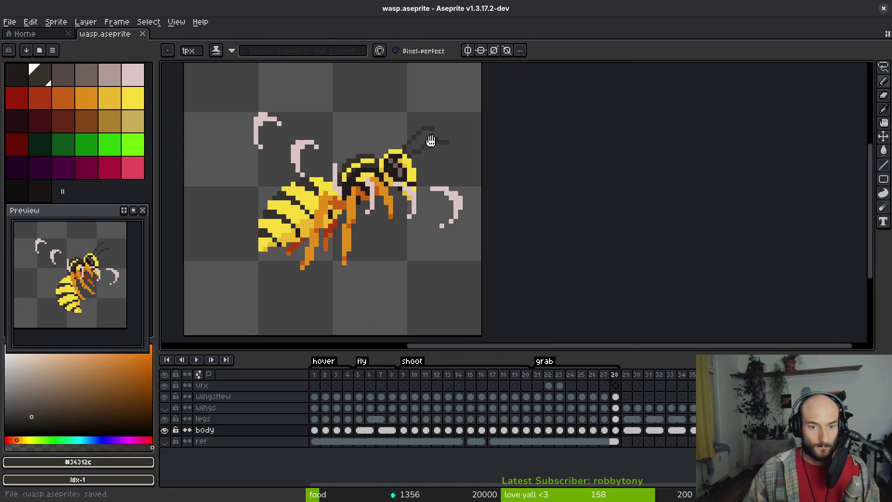
- Select all 28 frames and bring up the Export Sprite Sheet settings
{"action": "left_click_drag", "start_coordinate": [314, 374], "coordinate": [614, 374]}
{"action": "key", "text": "ctrl+e"}
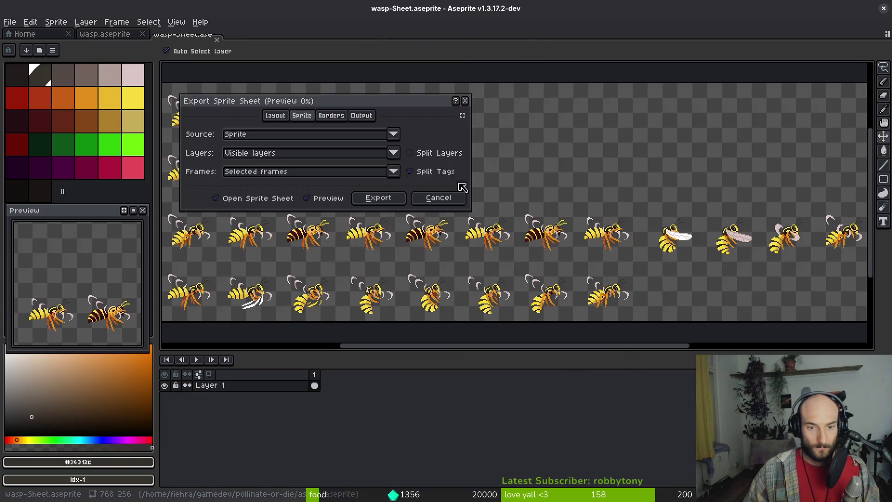
{"action": "left_click", "coordinate": [378, 199]}
{"action": "key", "text": "ctrl+shift+e"}
- Set the output file to art/enemies/wasp-Sheet.png
{"action": "left_click", "coordinate": [224, 41]}
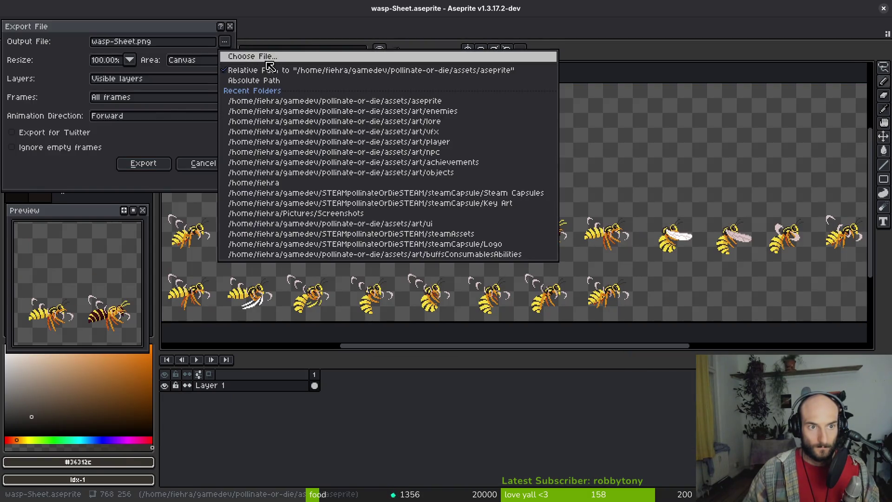
{"action": "left_click", "coordinate": [237, 53]}
{"action": "double_click", "coordinate": [125, 159]}
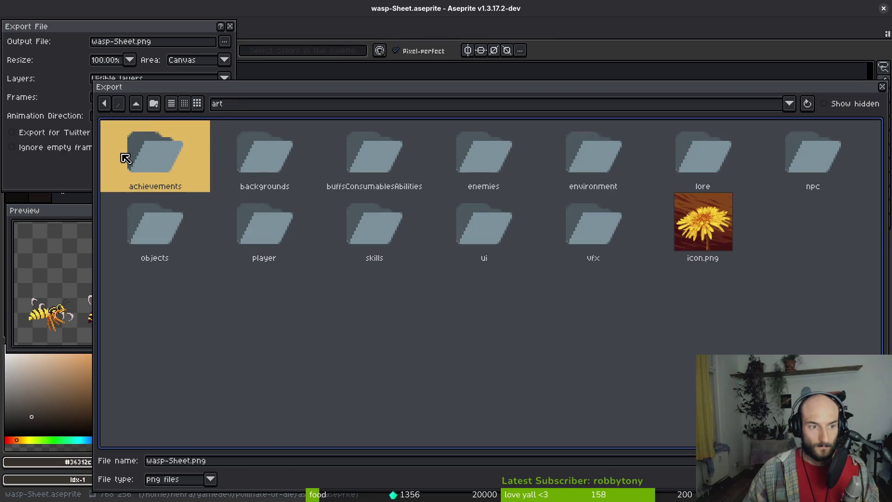
{"action": "double_click", "coordinate": [466, 167]}
{"action": "scroll", "coordinate": [434, 372], "scroll_direction": "down", "scroll_amount": 1}
{"action": "left_click", "coordinate": [550, 418]}
{"action": "key", "text": "Return"}
- Overwrite the existing sheet, write it out, and close the wasp-Sheet preview
{"action": "left_click", "coordinate": [388, 281]}
{"action": "left_click", "coordinate": [139, 161]}
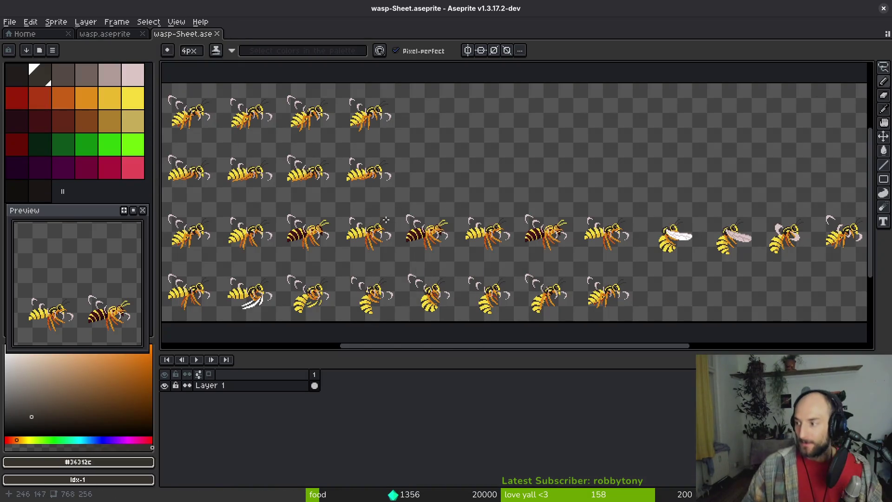
{"action": "left_click", "coordinate": [217, 34]}
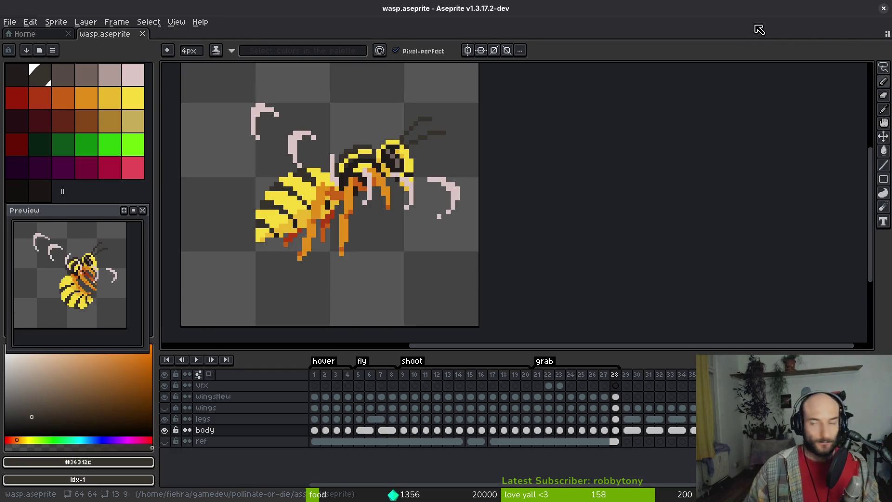
- Launch the game from the Godot editor and continue past the main menu
{"action": "key", "text": "alt+Tab"}
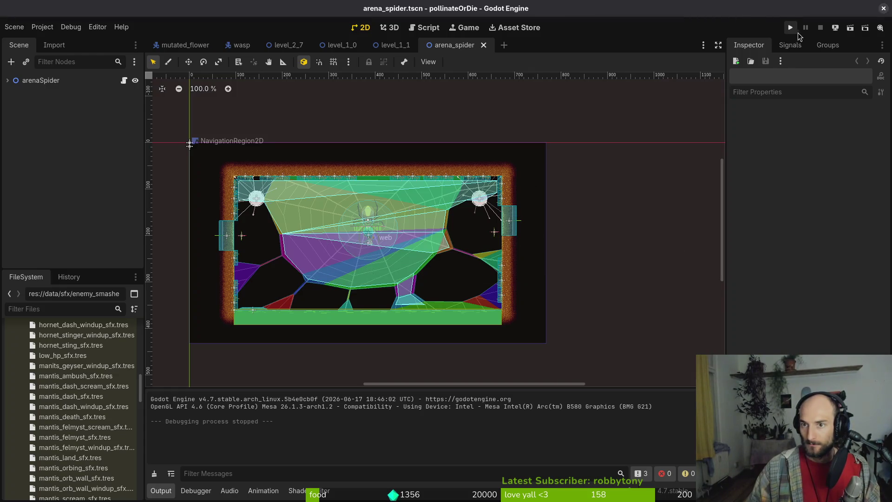
{"action": "left_click", "coordinate": [790, 28]}
{"action": "key", "text": "alt+Tab"}
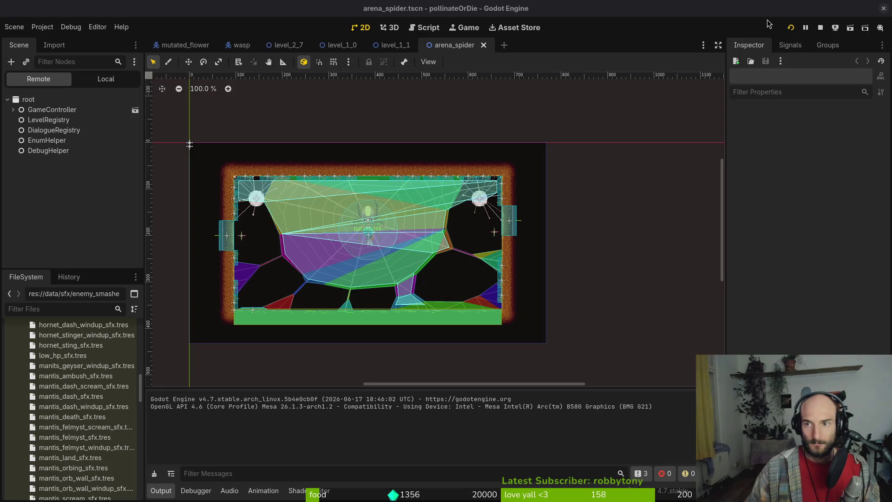
{"action": "key", "text": "alt+Tab"}
{"action": "key", "text": "Return"}
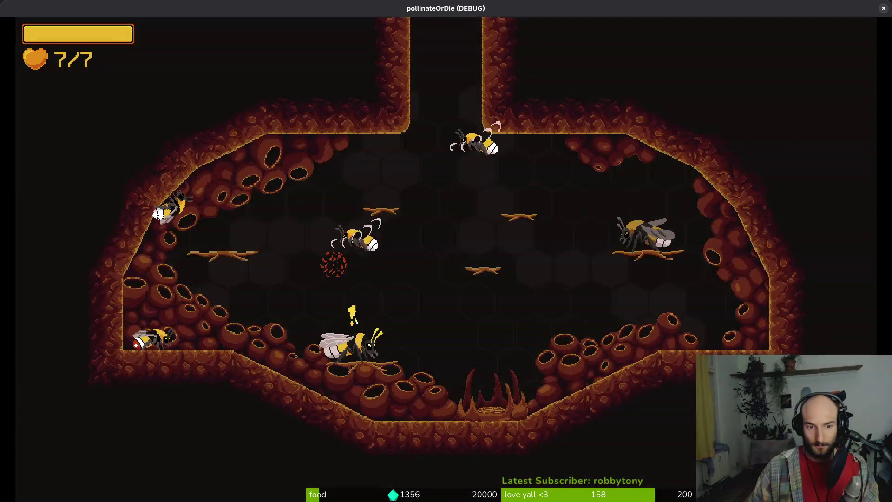
- Load level 2-6 through the debug level select
{"action": "key", "text": "Escape"}
{"action": "key", "text": "Left"}
{"action": "key", "text": "Left"}
{"action": "key", "text": "Left"}
{"action": "key", "text": "Down"}
{"action": "key", "text": "Down"}
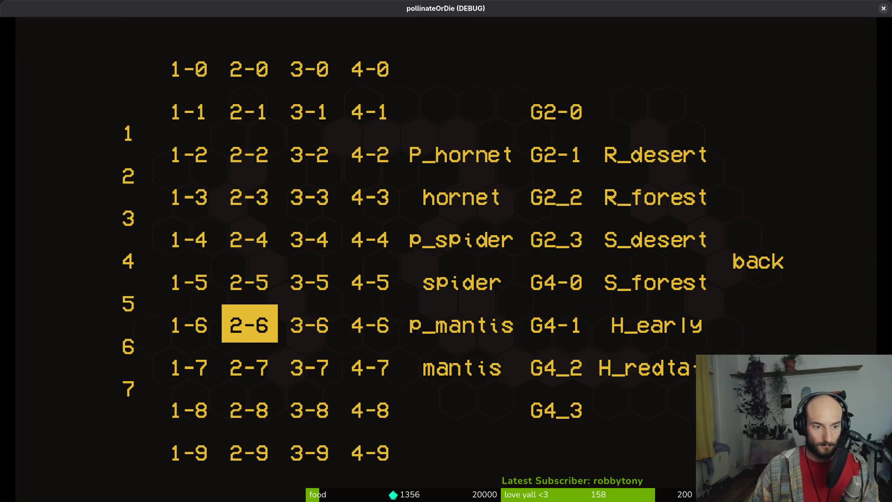
{"action": "key", "text": "Return"}
- Fly the bee around the room, chasing and slashing at the recoloured wasp
{"action": "key", "text": "a"}
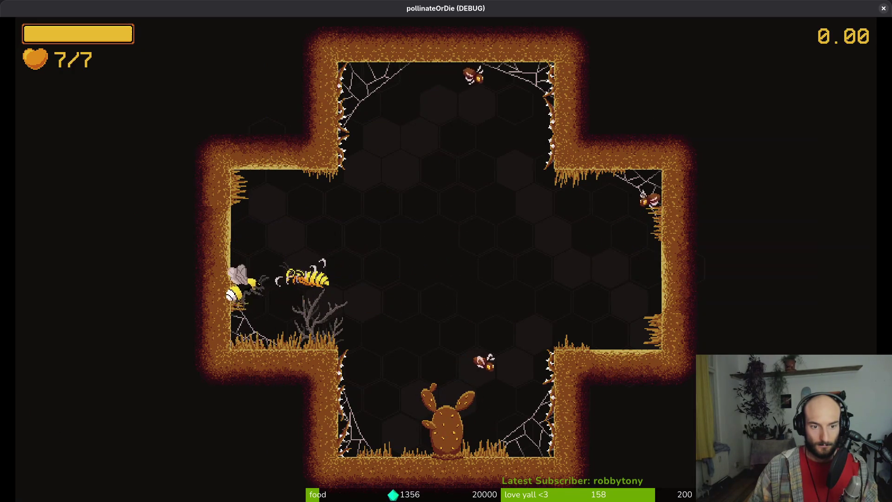
{"action": "key", "text": "Down"}
{"action": "key", "text": "Right"}
{"action": "key", "text": "a"}
{"action": "key", "text": "Up"}
{"action": "key", "text": "a"}
{"action": "key", "text": "Up"}
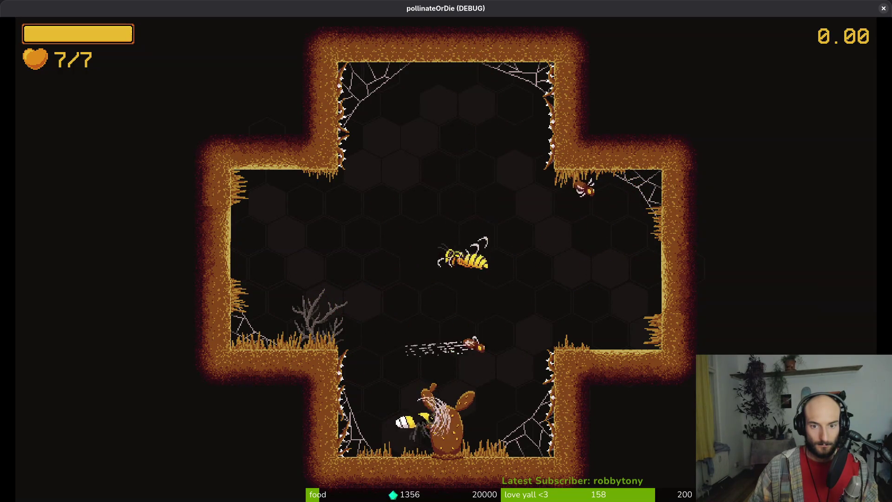
{"action": "key", "text": "Left"}
{"action": "key", "text": "Up"}
{"action": "key", "text": "Right"}
{"action": "key", "text": "Down"}
{"action": "key", "text": "Right"}
{"action": "key", "text": "Right"}
{"action": "key", "text": "Down"}
{"action": "key", "text": "Left"}
{"action": "key", "text": "Up"}
{"action": "key", "text": "Left"}
{"action": "key", "text": "Right"}
{"action": "key", "text": "Up"}
{"action": "key", "text": "Right"}
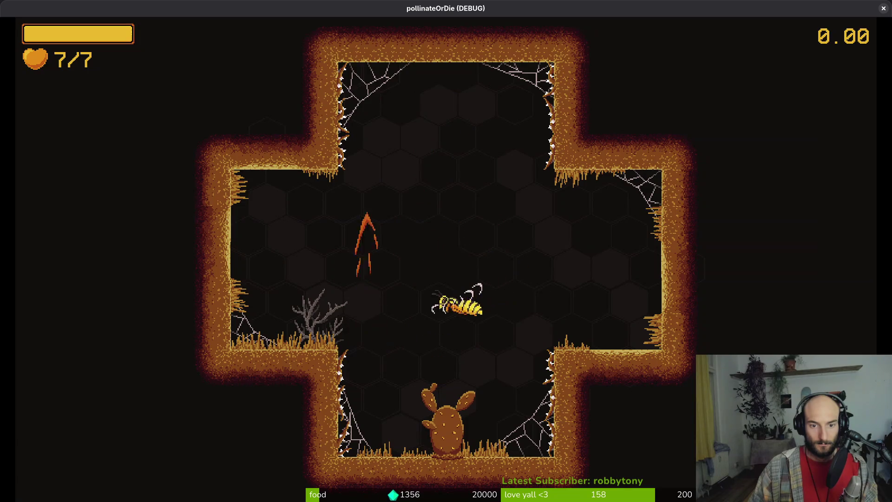
- Close in on the recoloured wasp and finish it off
{"action": "key", "text": "Down"}
{"action": "key", "text": "Right"}
{"action": "key", "text": "Down"}
{"action": "key", "text": "Left"}
{"action": "key", "text": "Up"}
{"action": "key", "text": "Left"}
{"action": "key", "text": "Right"}
{"action": "key", "text": "Up"}
{"action": "key", "text": "Right"}
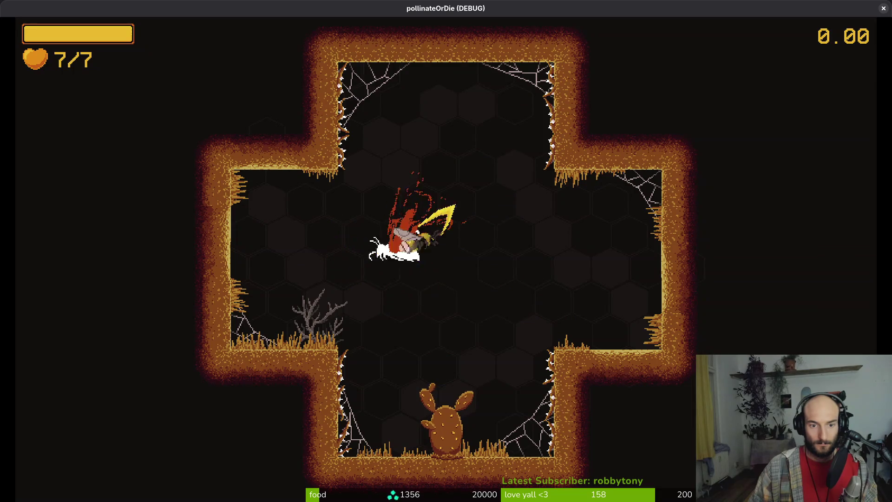
{"action": "key", "text": "Down"}
{"action": "key", "text": "Left"}
{"action": "key", "text": "Right"}
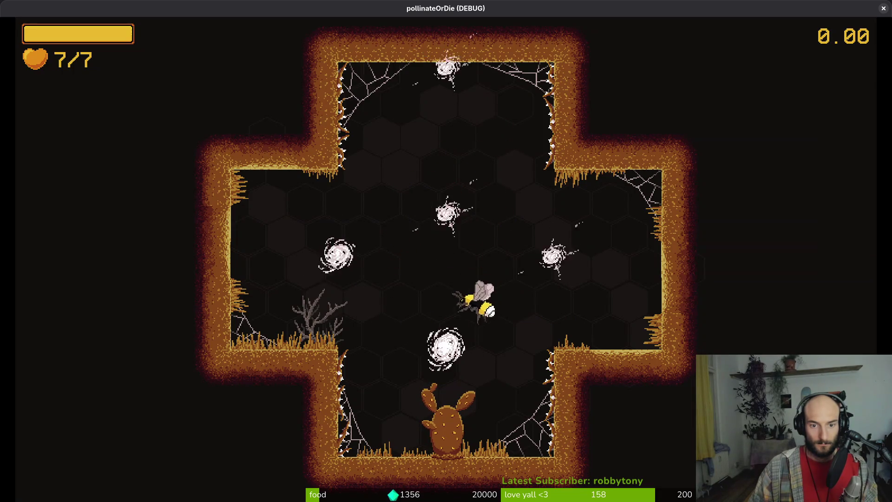
- Clear the newly spawned enemies and the top plant, then close the game window
{"action": "key", "text": "Down"}
{"action": "key", "text": "Left"}
{"action": "key", "text": "Right"}
{"action": "key", "text": "Up"}
{"action": "key", "text": "Right"}
{"action": "key", "text": "Right"}
{"action": "key", "text": "Left"}
{"action": "key", "text": "Up"}
{"action": "key", "text": "Right"}
{"action": "key", "text": "Left"}
{"action": "key", "text": "Up"}
{"action": "key", "text": "Down"}
{"action": "key", "text": "Right"}
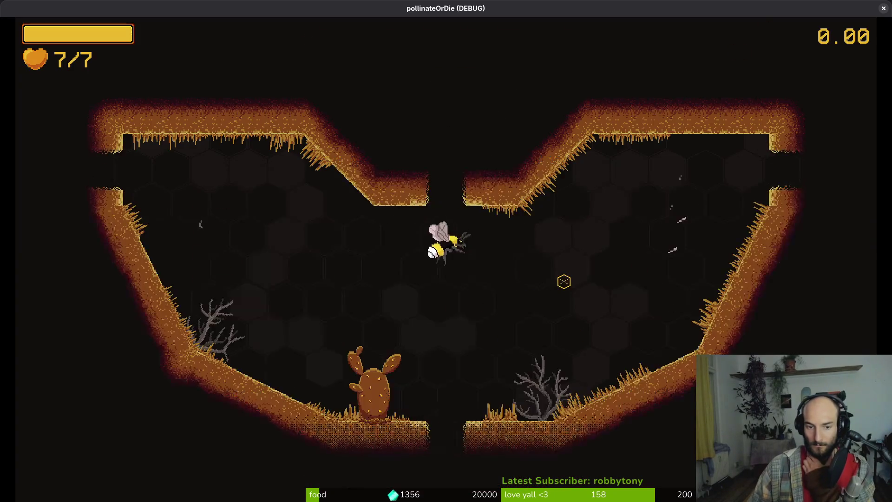
{"action": "left_click", "coordinate": [882, 8]}
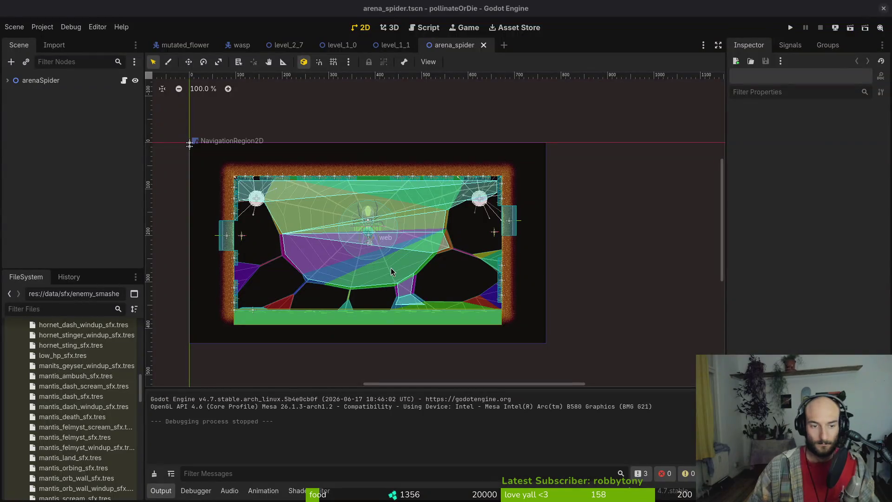
- Stage loreDandelion.aseprite in tig and commit the lore panel change
{"action": "key", "text": "super+2"}
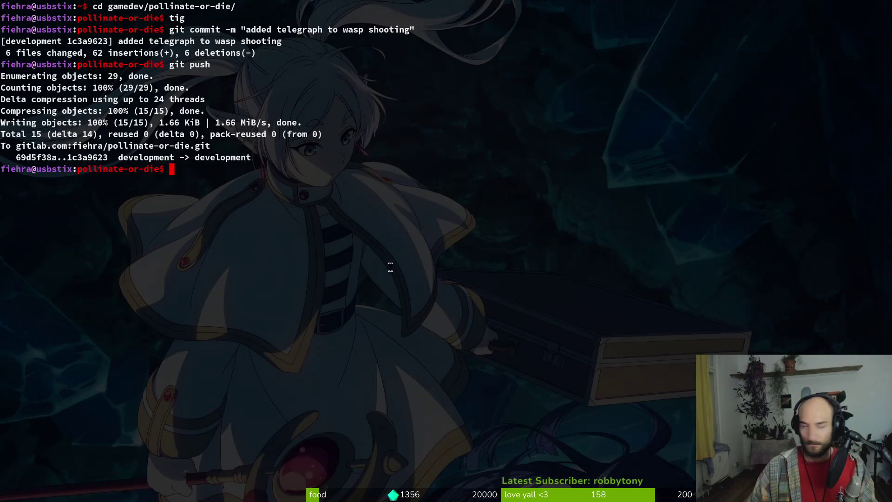
{"action": "type", "text": "tig status"}
{"action": "key", "text": "Return"}
{"action": "key", "text": "q"}
{"action": "type", "text": "cd assets/"}
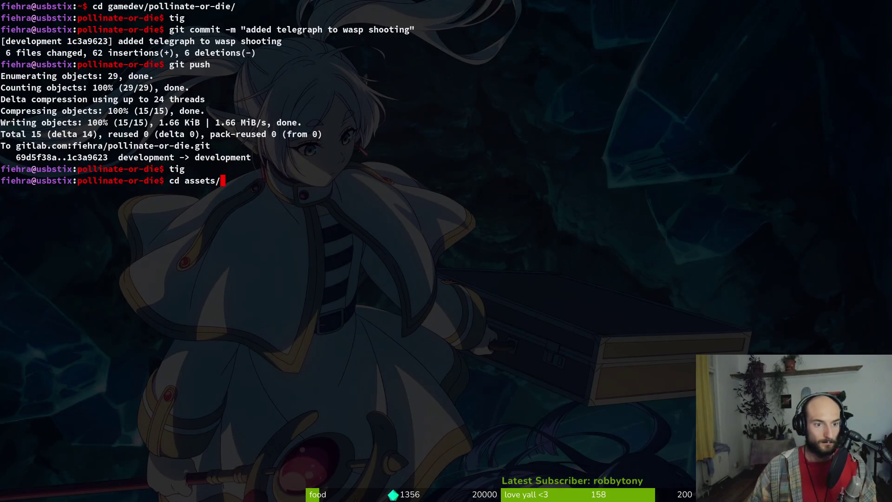
{"action": "key", "text": "Return"}
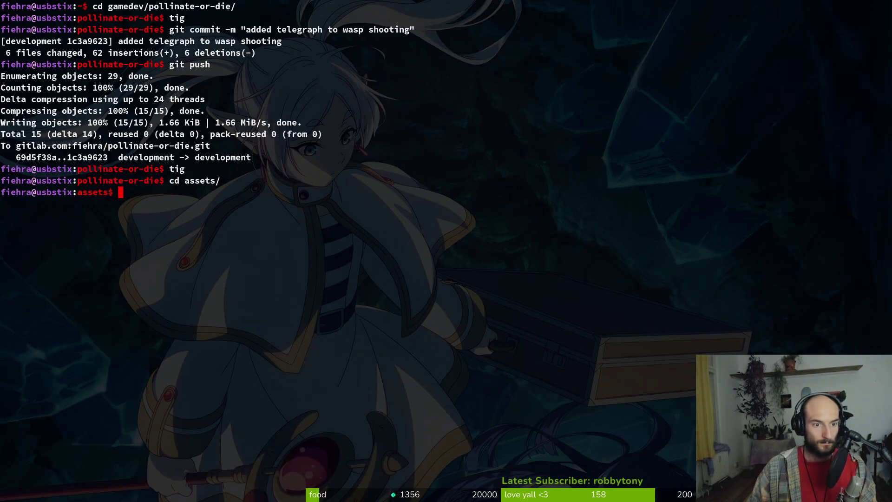
{"action": "key", "text": "ctrl+c"}
{"action": "type", "text": "tig"}
{"action": "key", "text": "Return"}
{"action": "key", "text": "Down"}
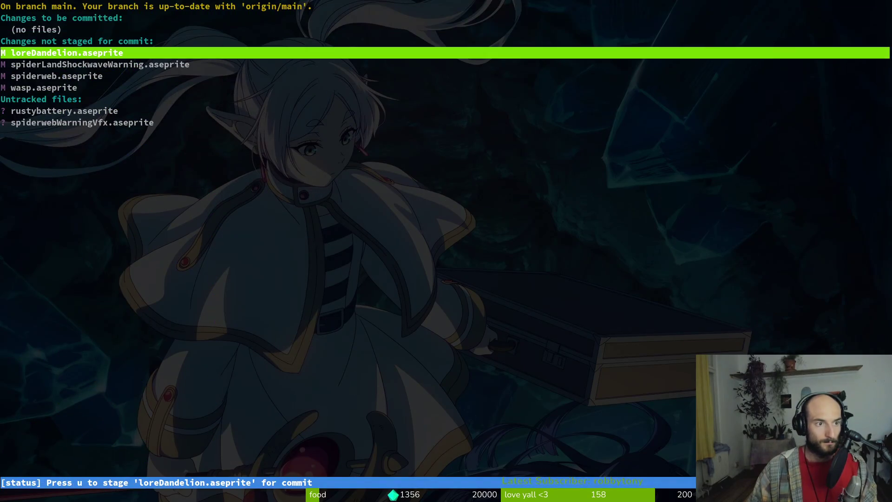
{"action": "key", "text": "Return"}
{"action": "key", "text": "u"}
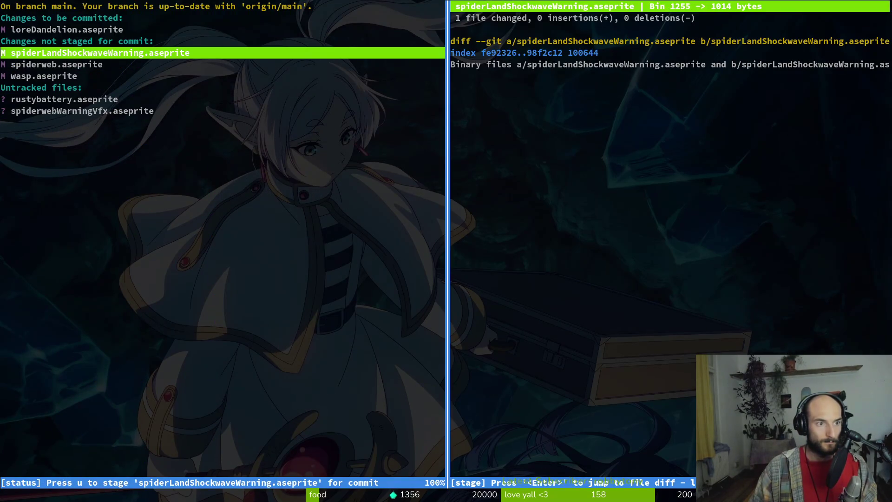
{"action": "type", "text": "qgit "}
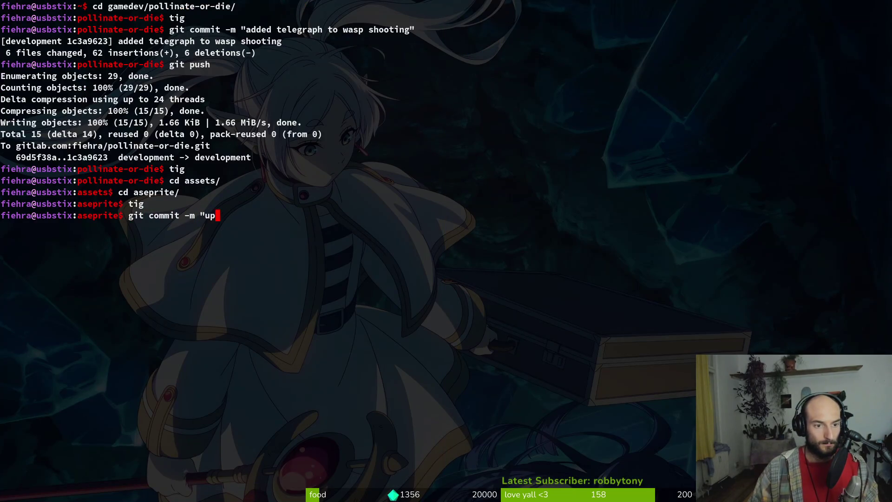
{"action": "type", "text": "\""}
{"action": "key", "text": "Return"}
- Stage spiderLandShockwaveWarning.aseprite, spiderweb.aseprite and the new spiderwebWarningVfx.aseprite
{"action": "type", "text": "tig"}
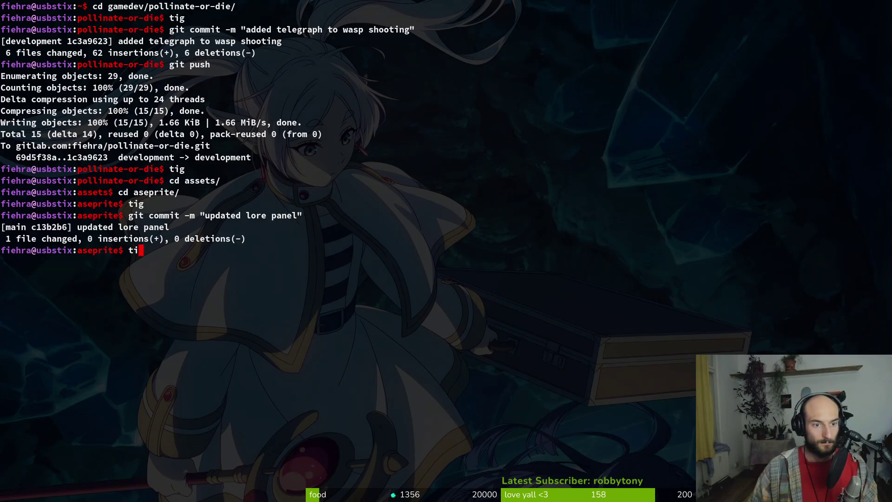
{"action": "key", "text": "Return"}
{"action": "key", "text": "s"}
{"action": "key", "text": "Down"}
{"action": "key", "text": "Down"}
{"action": "key", "text": "u"}
{"action": "key", "text": "u"}
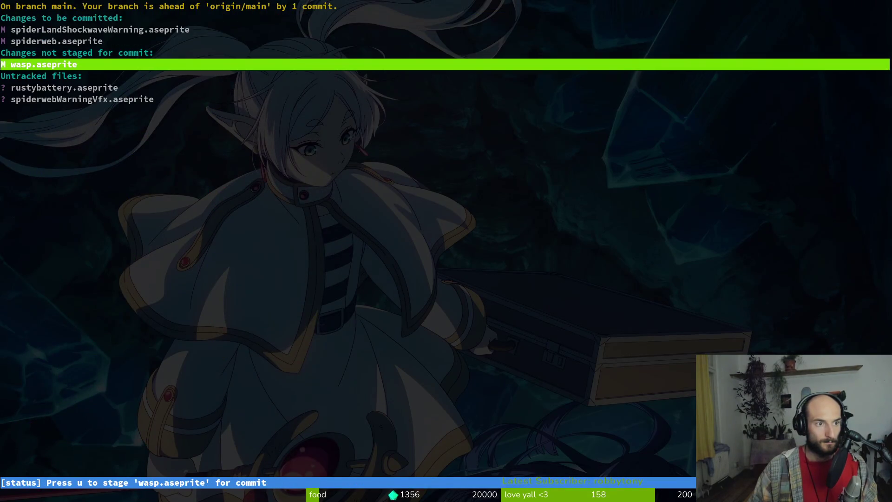
{"action": "key", "text": "Down"}
{"action": "key", "text": "Down"}
{"action": "key", "text": "Up"}
{"action": "key", "text": "Up"}
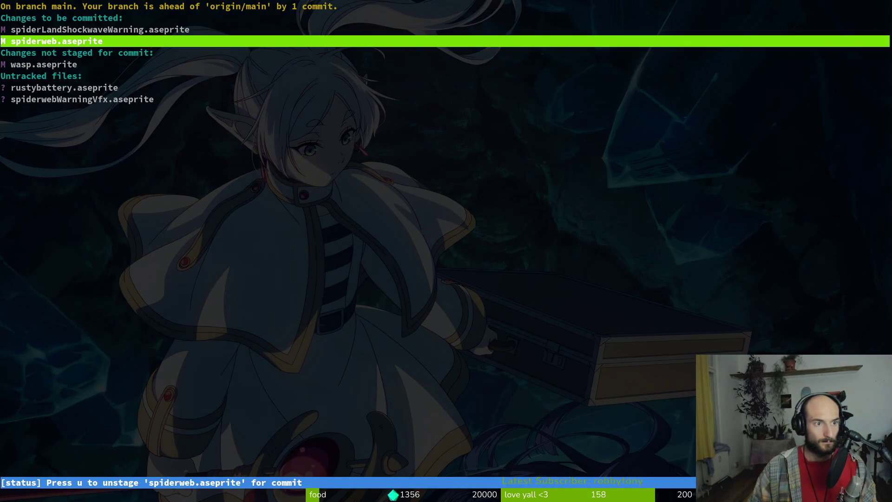
{"action": "key", "text": "Down"}
{"action": "key", "text": "Down"}
{"action": "key", "text": "Down"}
{"action": "key", "text": "Down"}
{"action": "key", "text": "Down"}
{"action": "key", "text": "u"}
{"action": "key", "text": "q"}
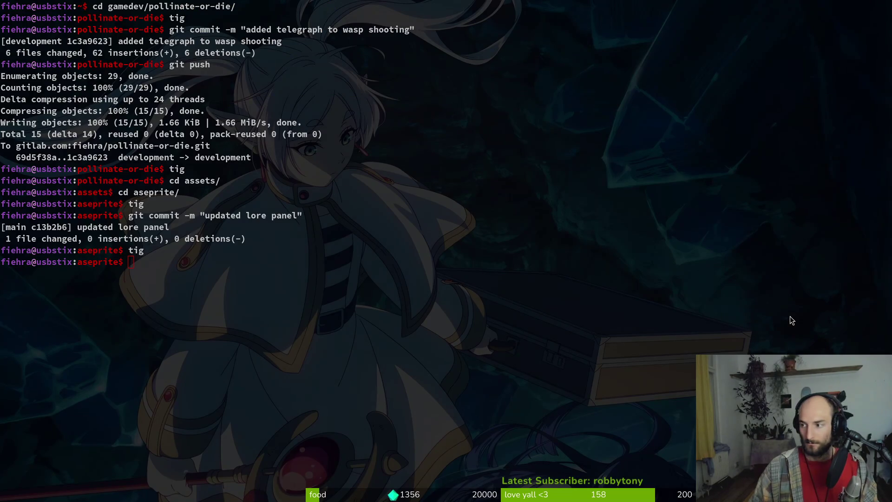
- Review the staged sprite diffs and commit the spider telegraph changes
{"action": "left_click", "coordinate": [789, 316]}
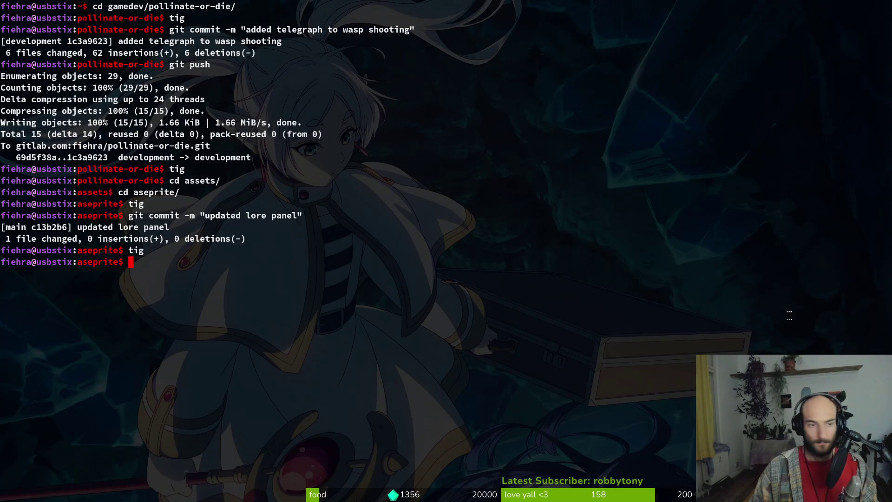
{"action": "left_click", "coordinate": [223, 262]}
{"action": "type", "text": "tig"}
{"action": "key", "text": "Return"}
{"action": "key", "text": "Return"}
{"action": "key", "text": "Up"}
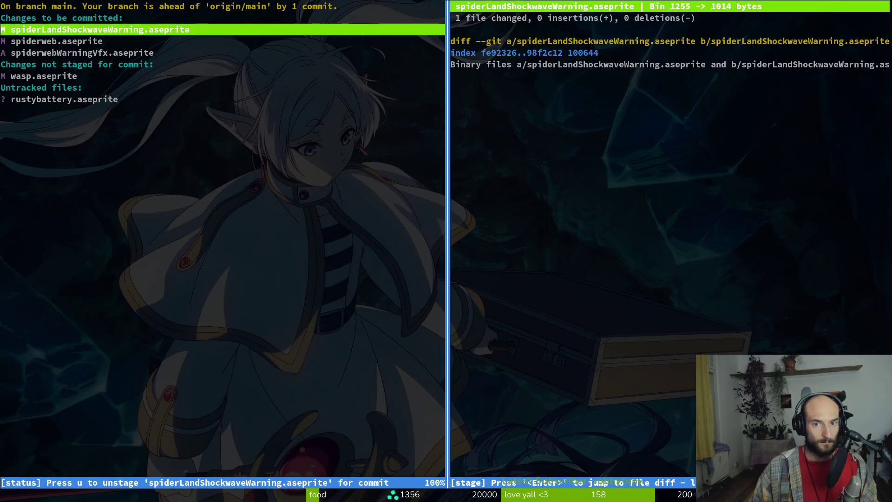
{"action": "key", "text": "q"}
{"action": "key", "text": "q"}
{"action": "type", "text": "tig"}
{"action": "key", "text": "Return"}
{"action": "key", "text": "s"}
{"action": "key", "text": "Down"}
{"action": "key", "text": "Down"}
{"action": "key", "text": "Down"}
{"action": "key", "text": "Up"}
{"action": "key", "text": "Down"}
{"action": "key", "text": "Down"}
{"action": "key", "text": "Down"}
{"action": "key", "text": "Down"}
{"action": "key", "text": "q"}
{"action": "key", "text": "q"}
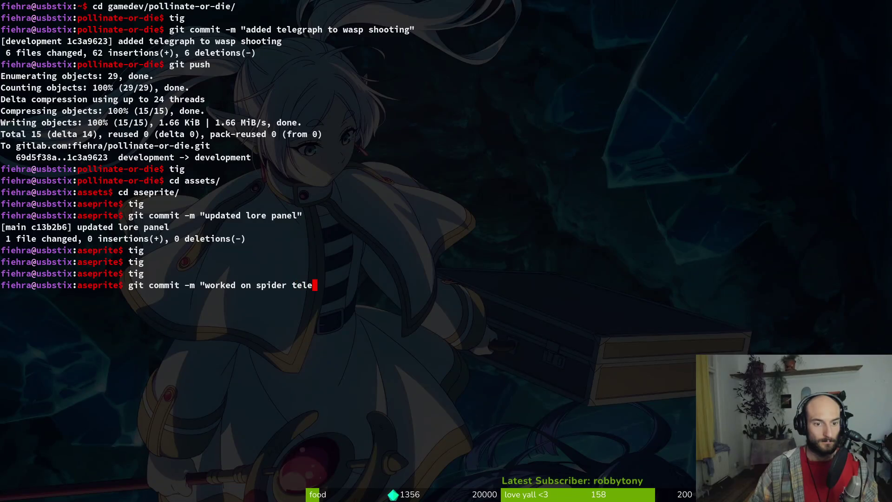
{"action": "key", "text": "Return"}
- Stage wasp.aseprite, commit the wasp telegraph animation, and go back up to assets
{"action": "type", "text": "tig"}
{"action": "key", "text": "Return"}
{"action": "key", "text": "s"}
{"action": "key", "text": "q"}
{"action": "key", "text": "q"}
{"action": "type", "text": "g"}
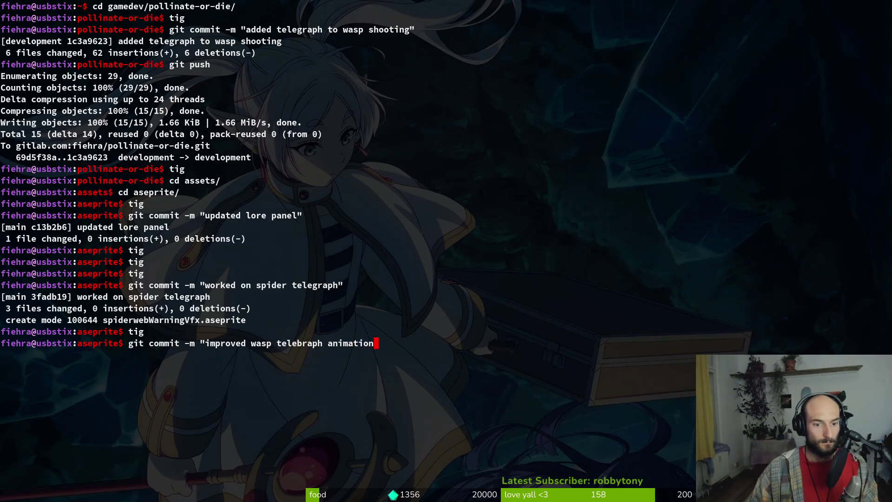
{"action": "type", "text": "\""}
{"action": "key", "text": "Return"}
{"action": "type", "text": "git push"}
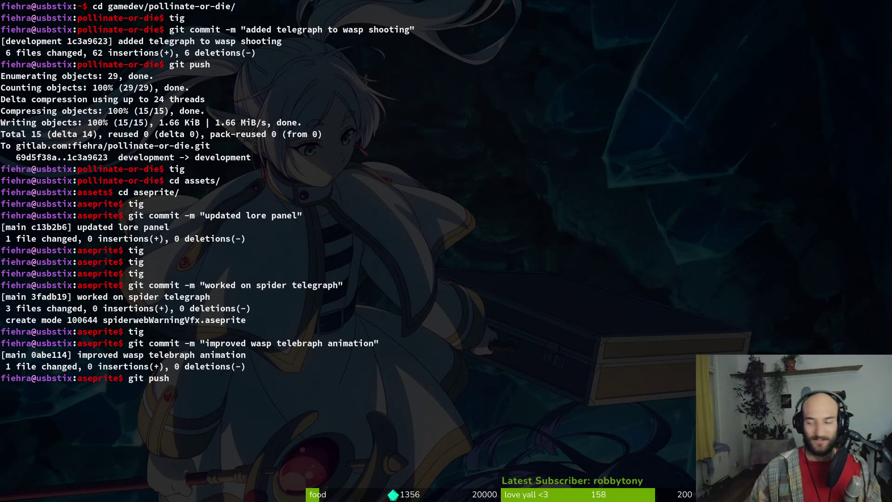
{"action": "type", "text": "cd .."}
{"action": "key", "text": "Return"}
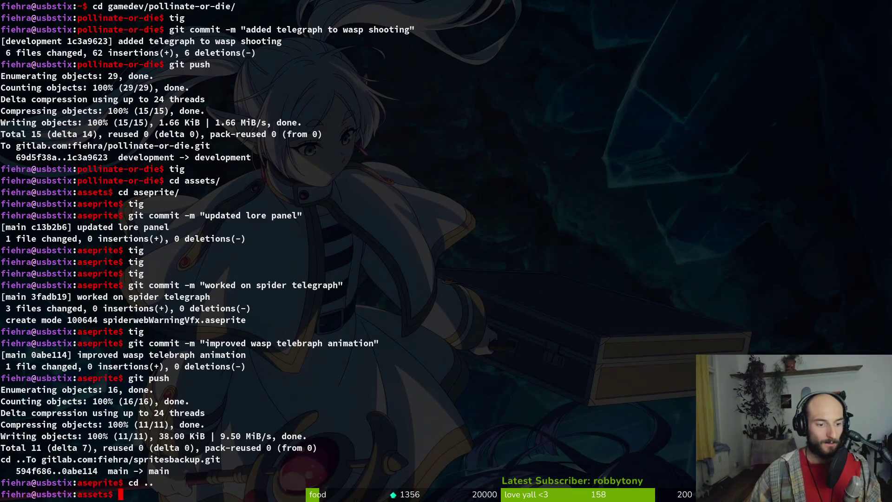
- From the project root, check the git status in tig and push the project
{"action": "key", "text": "Return"}
{"action": "type", "text": "cg"}
{"action": "key", "text": "Return"}
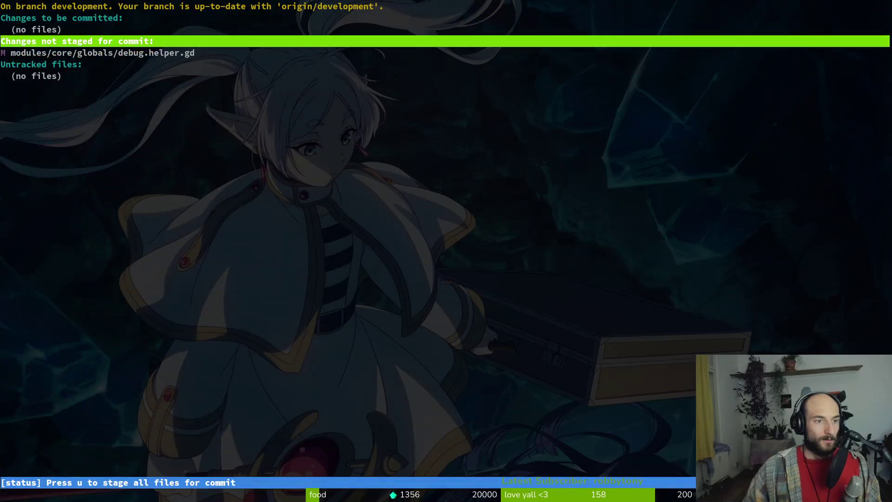
{"action": "type", "text": "qgi"}
{"action": "key", "text": "Return"}
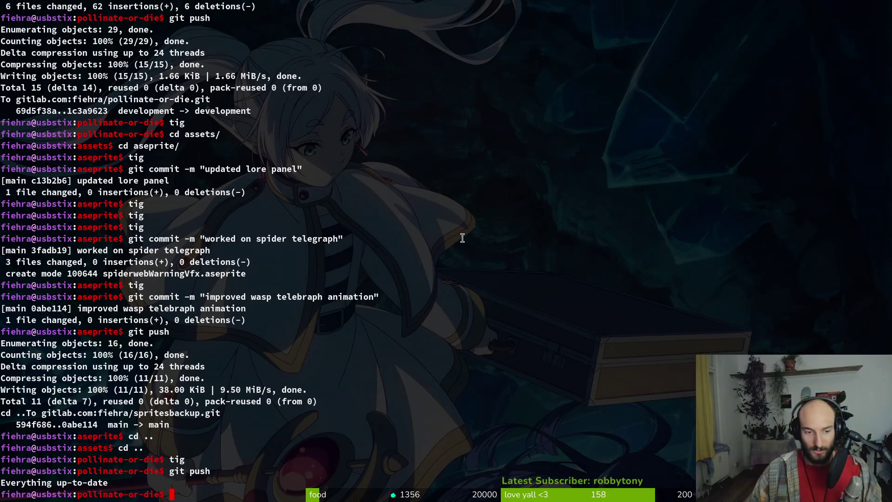
{"action": "key", "text": "alt+Tab"}
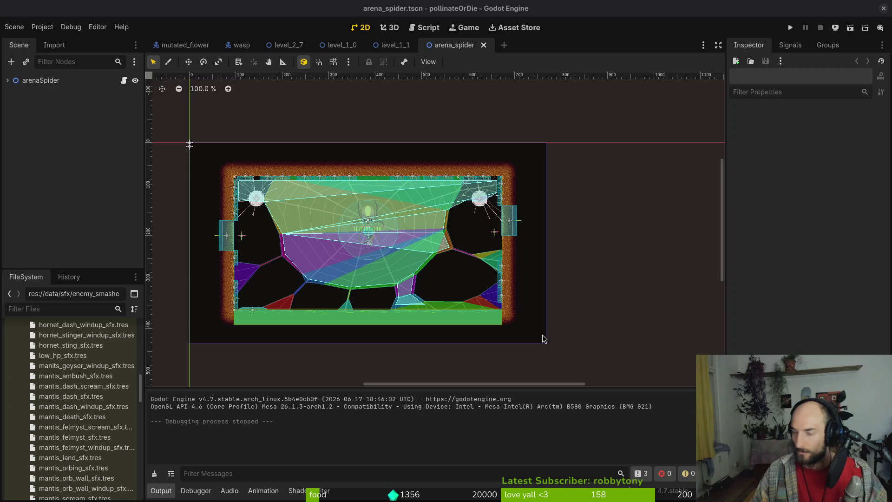
{"action": "key", "text": "alt+Tab"}
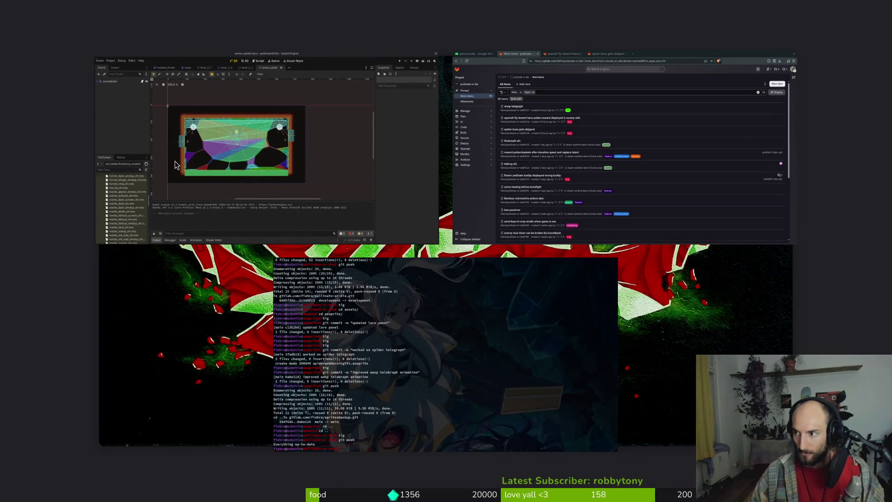
- Set show_level_select to false in debug.helper.gd and save it
{"action": "type", "text": "im ."}
{"action": "key", "text": "Return"}
{"action": "key", "text": "space"}
{"action": "key", "text": "f"}
{"action": "key", "text": "f"}
{"action": "type", "text": "code"}
{"action": "key", "text": "BackSpace"}
{"action": "key", "text": "BackSpace"}
{"action": "key", "text": "BackSpace"}
{"action": "type", "text": "debug"}
{"action": "key", "text": "Return"}
{"action": "key", "text": "j"}
{"action": "key", "text": "j"}
{"action": "key", "text": "j"}
{"action": "type", "text": "$ciwfalse"}
{"action": "key", "text": "Escape"}
{"action": "key", "text": "j"}
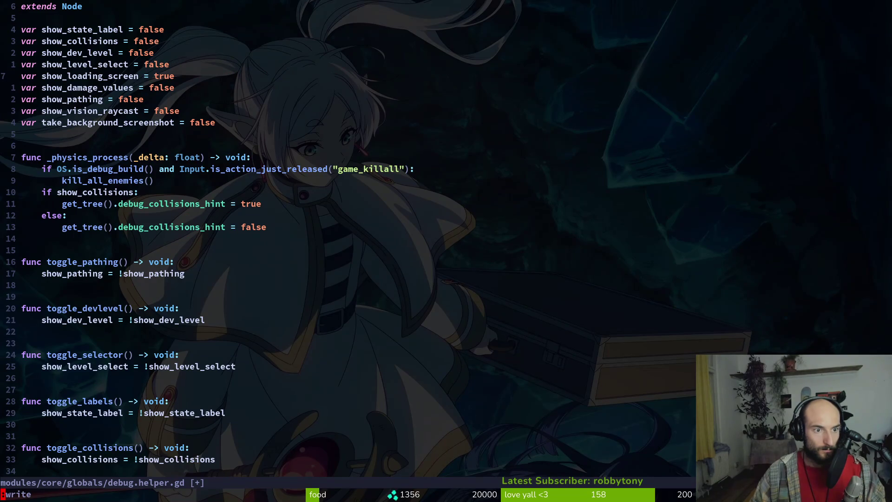
{"action": "key", "text": "Return"}
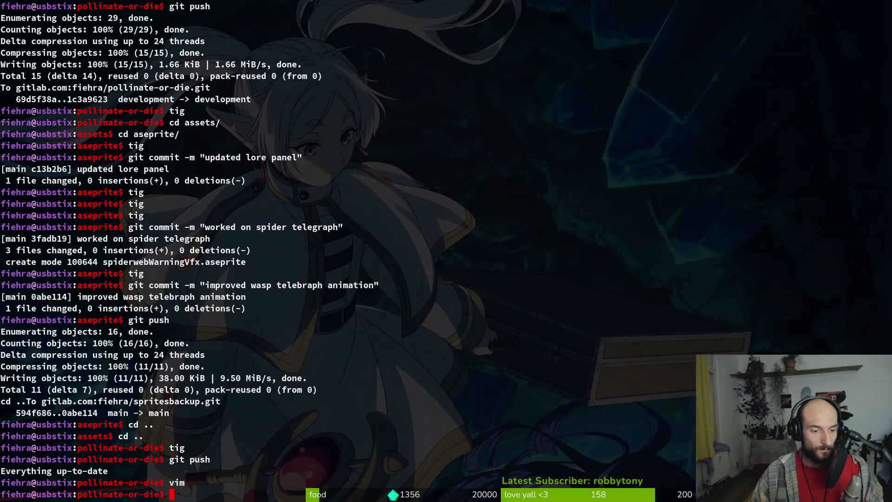
- Add a '## 0.64' heading atop docs/changelog.md, save it, and return to Godot
{"action": "type", "text": "vim"}
{"action": "key", "text": "Return"}
{"action": "key", "text": "space"}
{"action": "key", "text": "f"}
{"action": "key", "text": "f"}
{"action": "type", "text": "changel"}
{"action": "key", "text": "Return"}
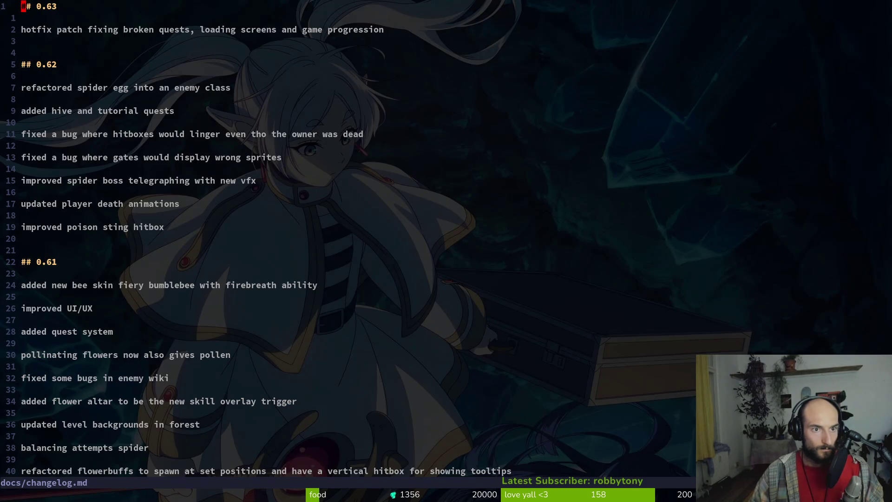
{"action": "key", "text": "y"}
{"action": "key", "text": "y"}
{"action": "key", "text": "p"}
{"action": "key", "text": "o"}
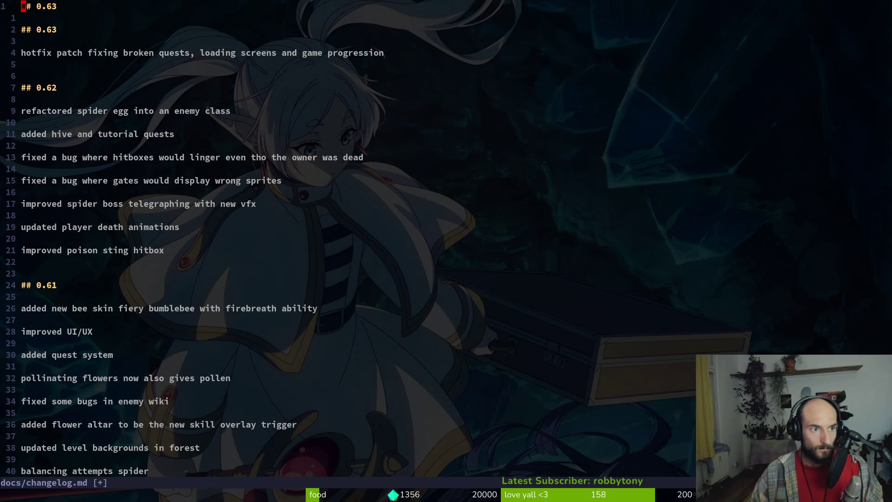
{"action": "type", "text": "4"}
{"action": "key", "text": "Escape"}
{"action": "key", "text": "o"}
{"action": "key", "text": "Return"}
{"action": "key", "text": "Return"}
{"action": "key", "text": "Return"}
{"action": "key", "text": "Escape"}
{"action": "key", "text": "alt+Tab"}
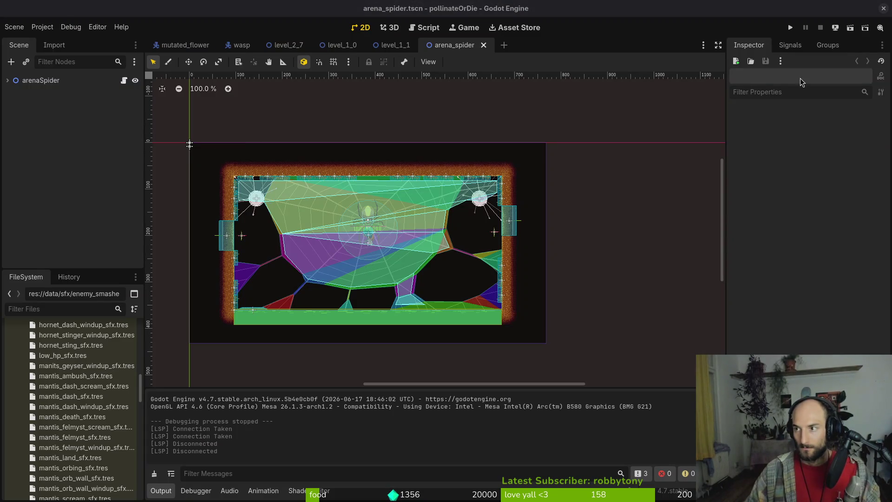
- Open the pollinate or die project and read through the spanish fly pollen reward issue
{"action": "key", "text": "alt+Tab"}
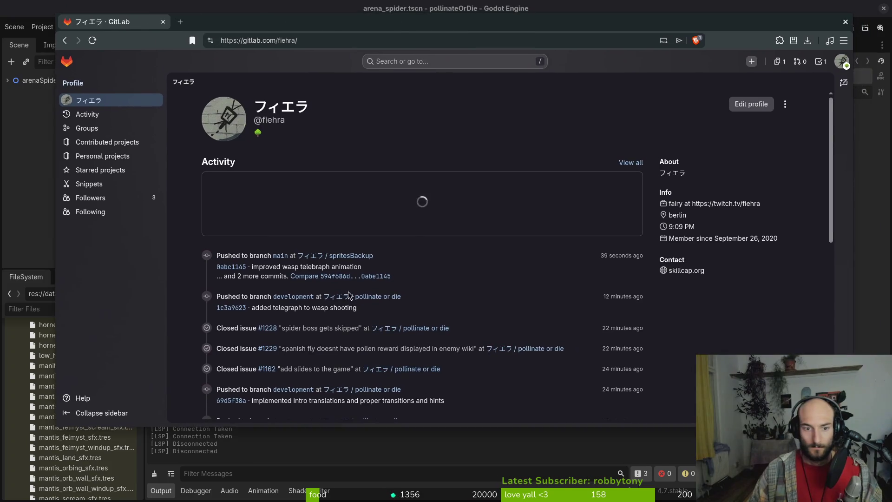
{"action": "left_click", "coordinate": [409, 328]}
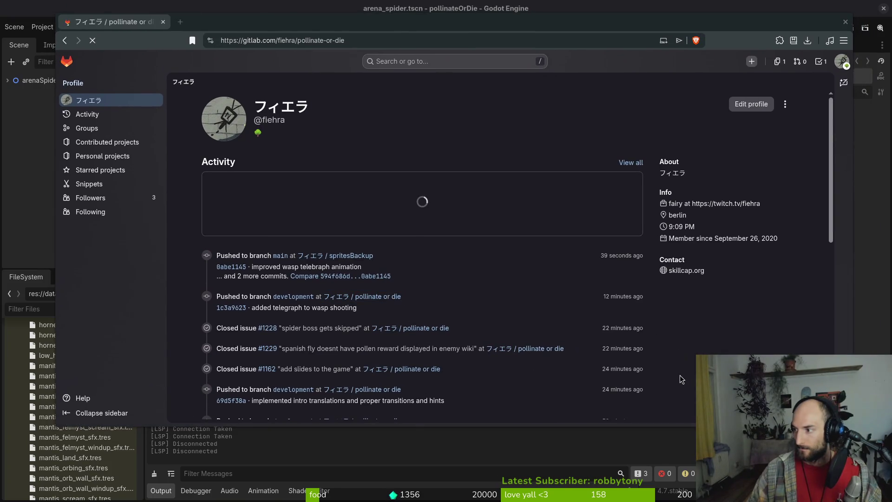
{"action": "key", "text": "alt+Tab"}
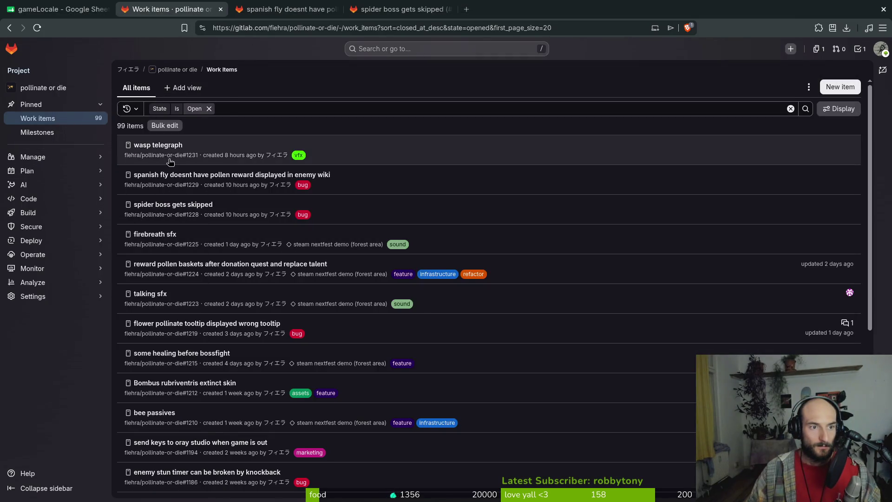
{"action": "left_click", "coordinate": [442, 191]}
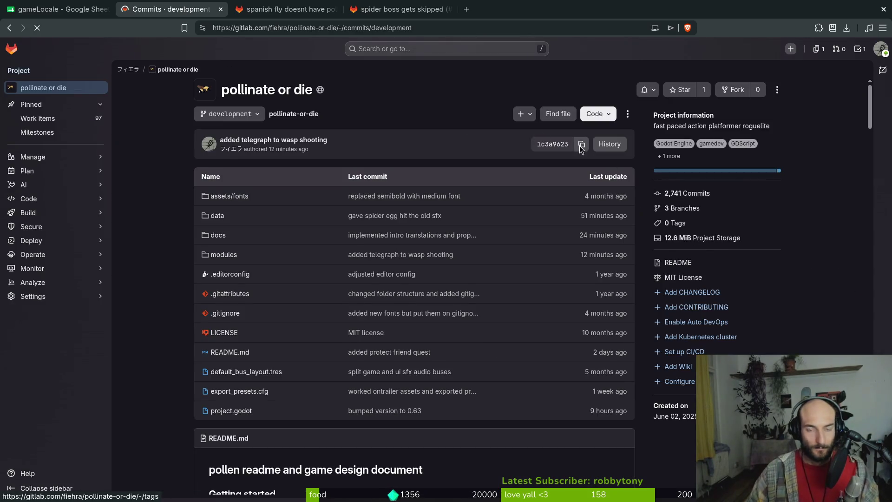
{"action": "scroll", "coordinate": [395, 232], "scroll_direction": "down", "scroll_amount": 5}
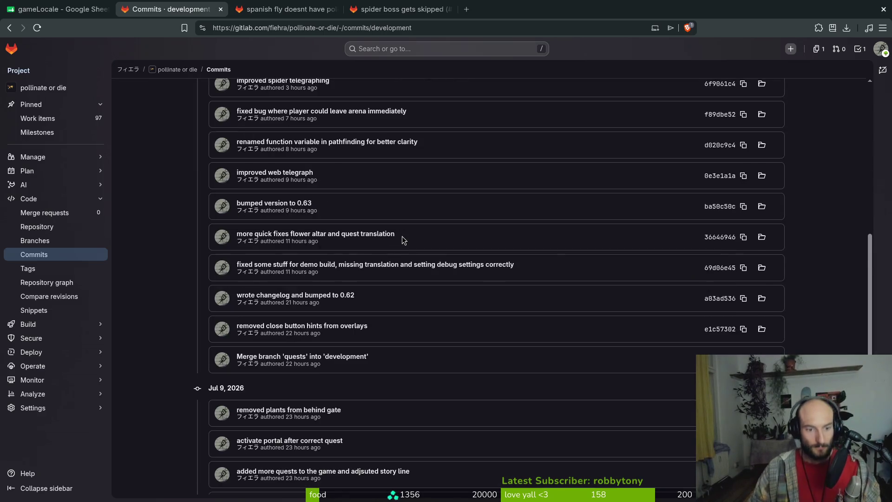
{"action": "scroll", "coordinate": [402, 239], "scroll_direction": "down", "scroll_amount": 2}
- Open the project's commit history and scroll back through the development commits
{"action": "key", "text": "alt+Left"}
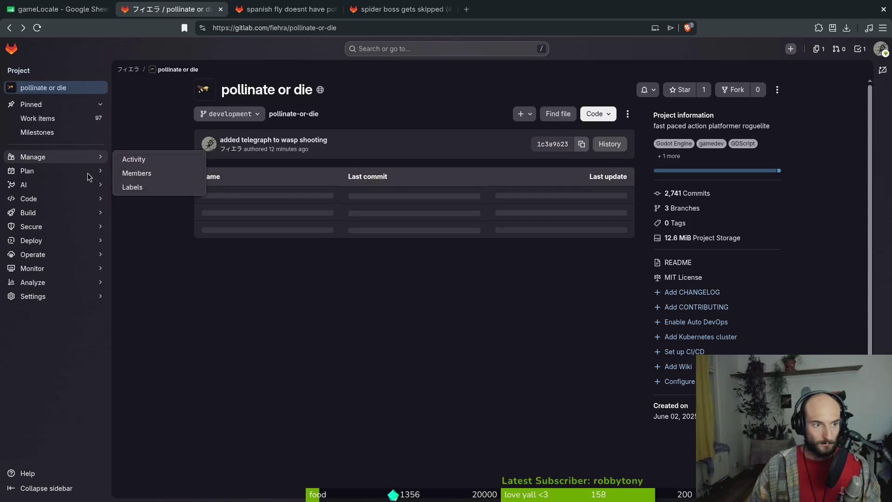
{"action": "left_click", "coordinate": [686, 193]}
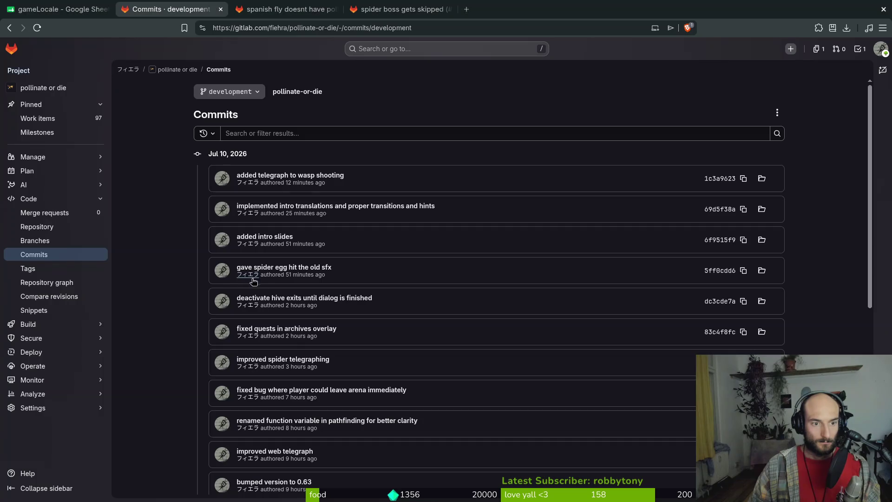
{"action": "scroll", "coordinate": [334, 207], "scroll_direction": "down", "scroll_amount": 5}
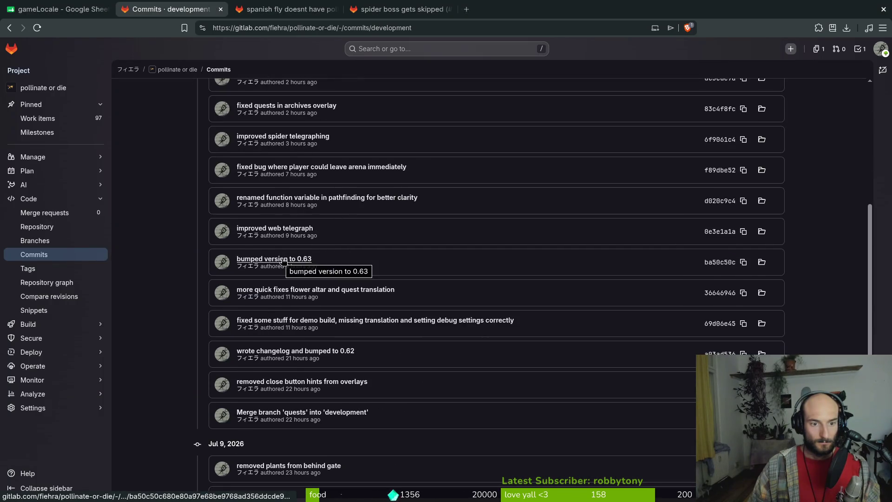
{"action": "mouse_move", "coordinate": [302, 269]}
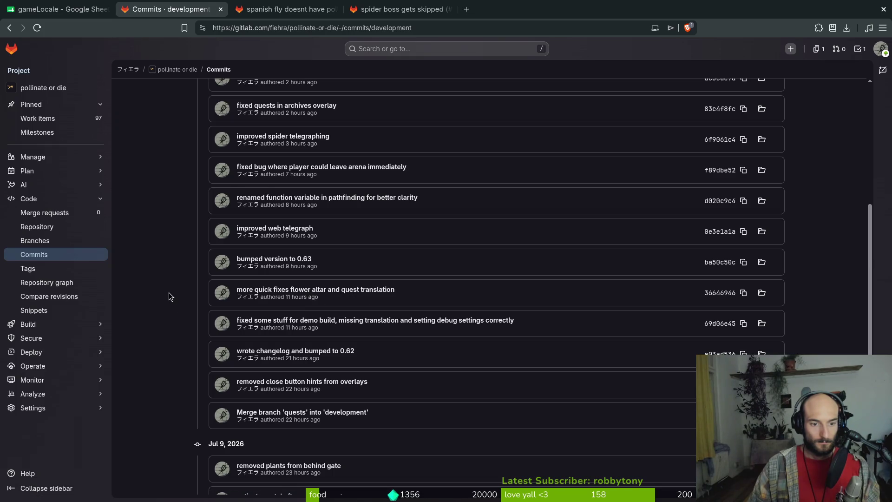
- Add the 0.64 entry 'improved attack telegraphing on boss and enemies' to the changelog
{"action": "scroll", "coordinate": [189, 242], "scroll_direction": "up", "scroll_amount": 1}
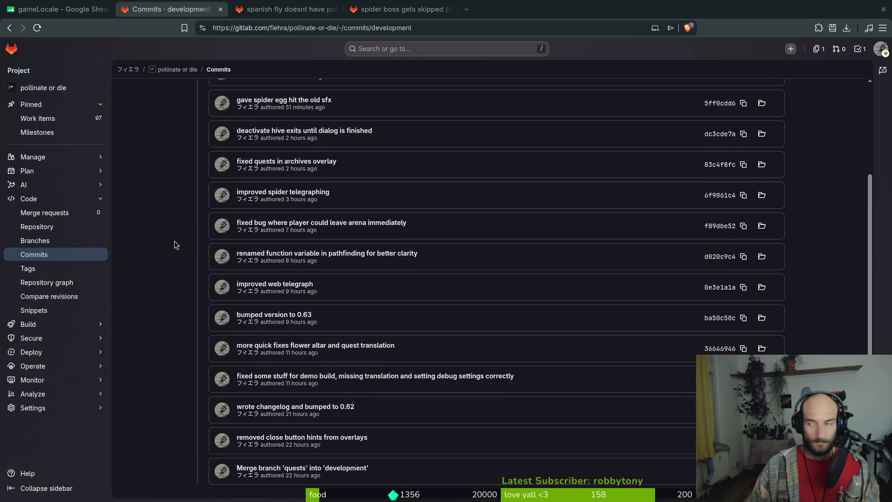
{"action": "key", "text": "alt+Tab"}
{"action": "type", "text": "o"}
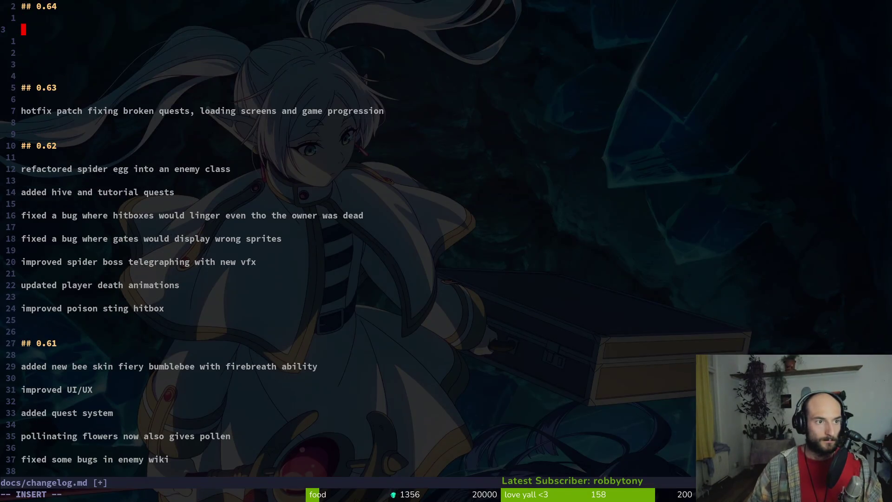
{"action": "type", "text": "improved te"}
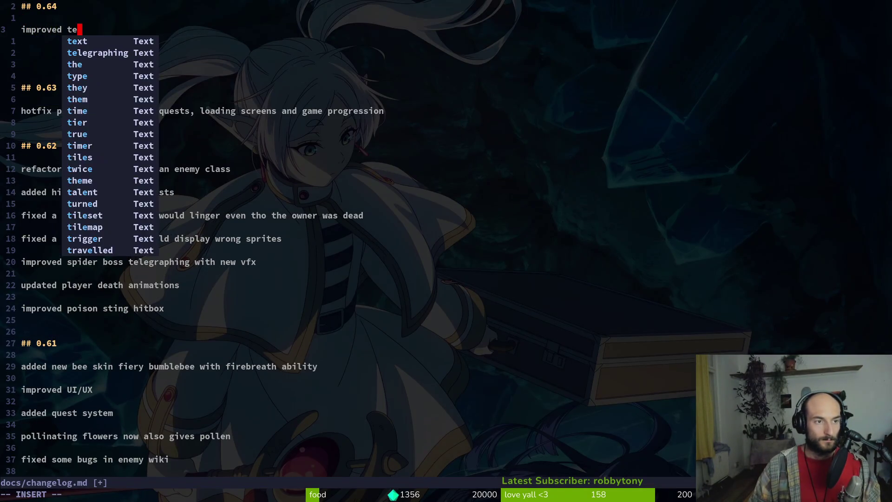
{"action": "type", "text": "legraphing"}
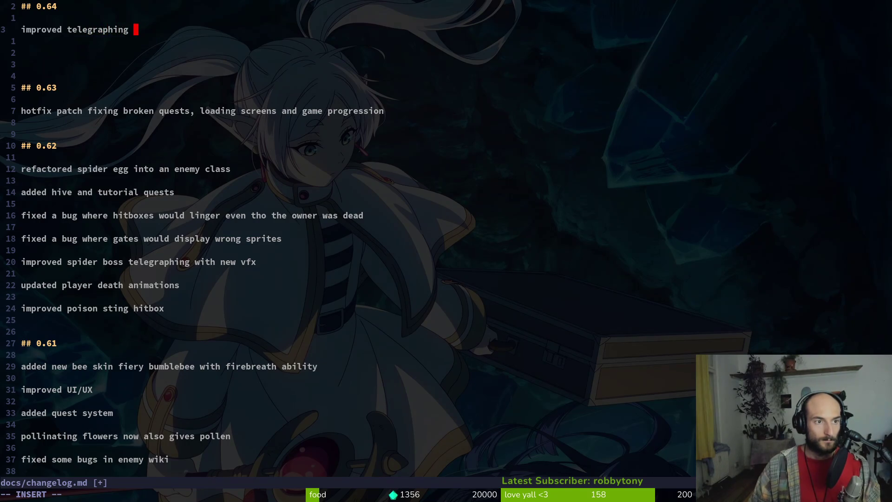
{"action": "key", "text": "BackSpace"}
{"action": "key", "text": "BackSpace"}
{"action": "key", "text": "BackSpace"}
{"action": "type", "text": "at"}
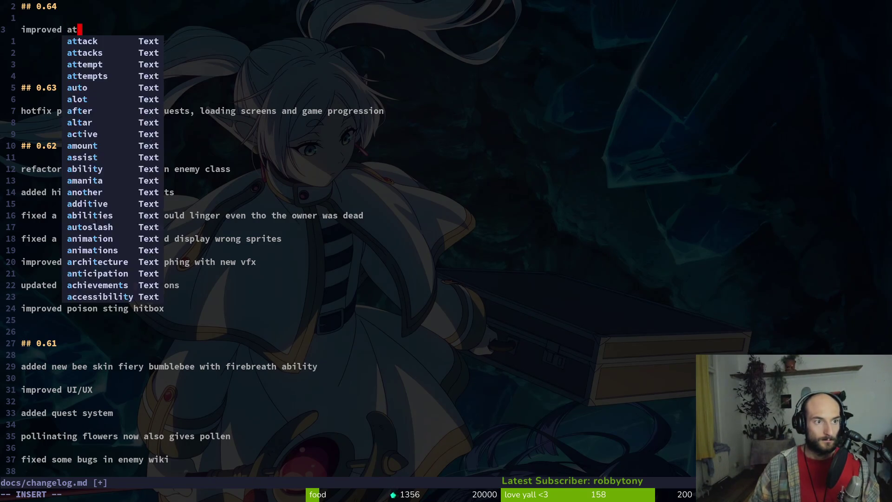
{"action": "type", "text": "tack telegrap"}
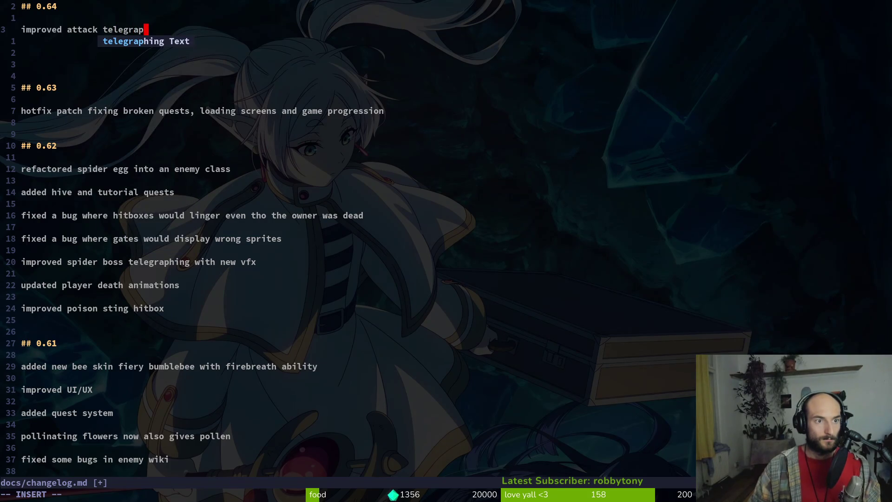
{"action": "type", "text": "on sp"}
{"action": "key", "text": "BackSpace"}
{"action": "key", "text": "BackSpace"}
{"action": "key", "text": "BackSpace"}
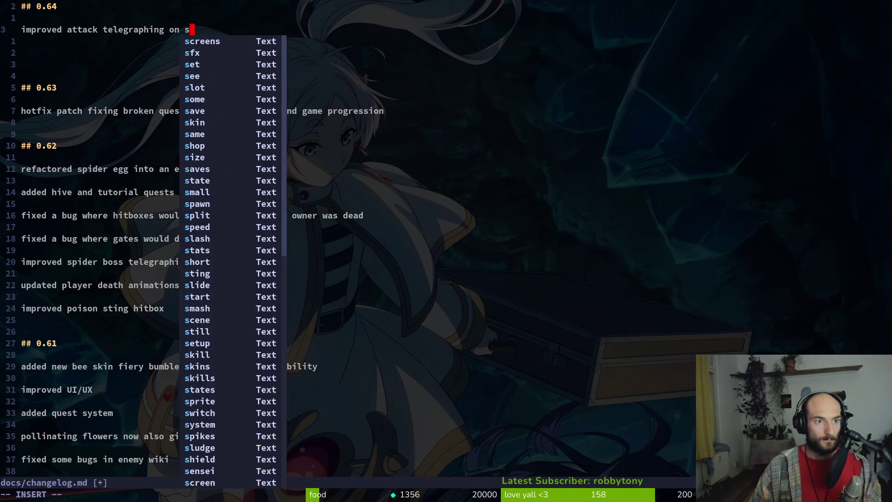
{"action": "type", "text": "n boss "}
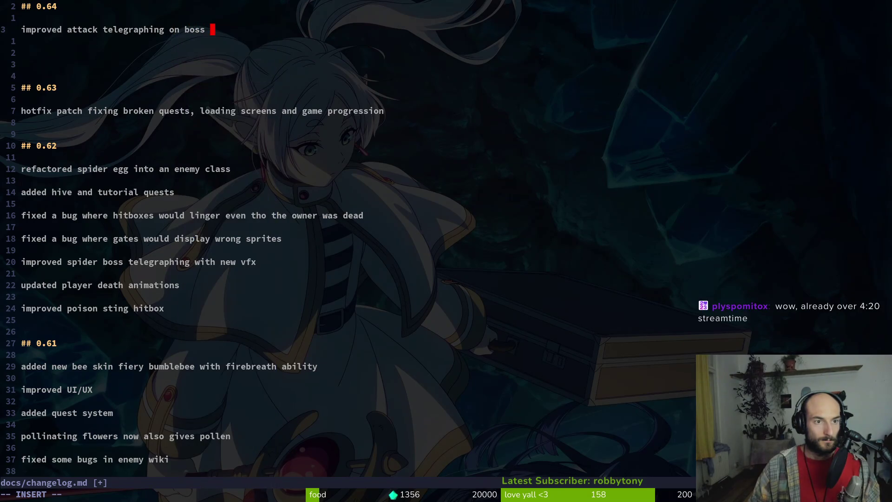
{"action": "type", "text": " and enemies"}
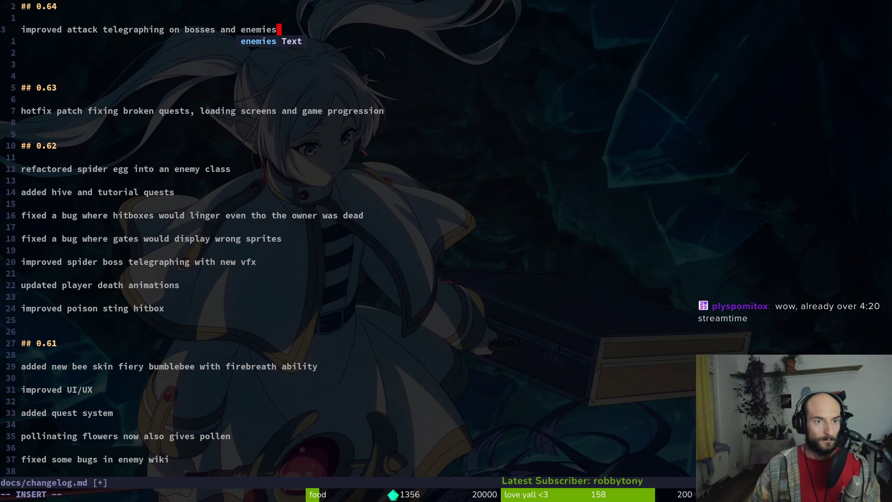
{"action": "key", "text": "Escape"}
{"action": "key", "text": "o"}
{"action": "key", "text": "Return"}
{"action": "key", "text": "Return"}
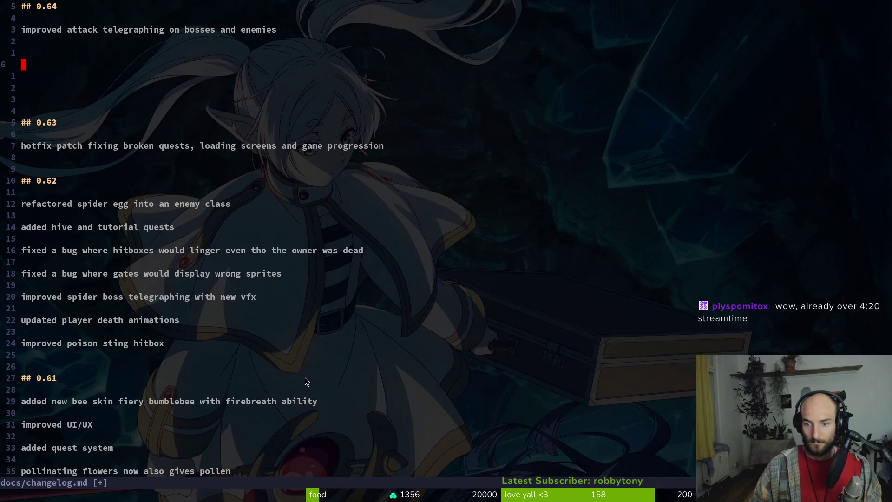
- Add the entry 'fixed a bug where player could leave the boss arenas immediately'
{"action": "key", "text": "alt+Tab"}
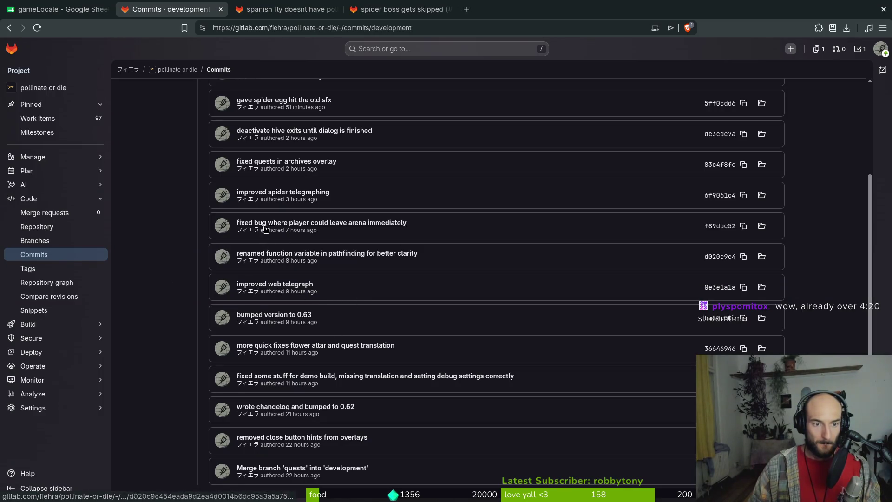
{"action": "scroll", "coordinate": [288, 229], "scroll_direction": "up", "scroll_amount": 3}
{"action": "key", "text": "alt+Tab"}
{"action": "key", "text": "k"}
{"action": "key", "text": "shift+o"}
{"action": "type", "text": "fix"}
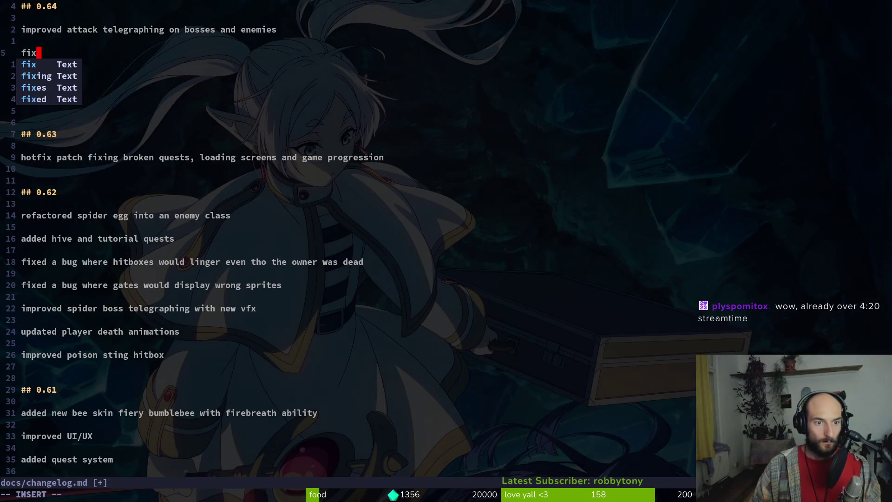
{"action": "type", "text": "ed a bug w"}
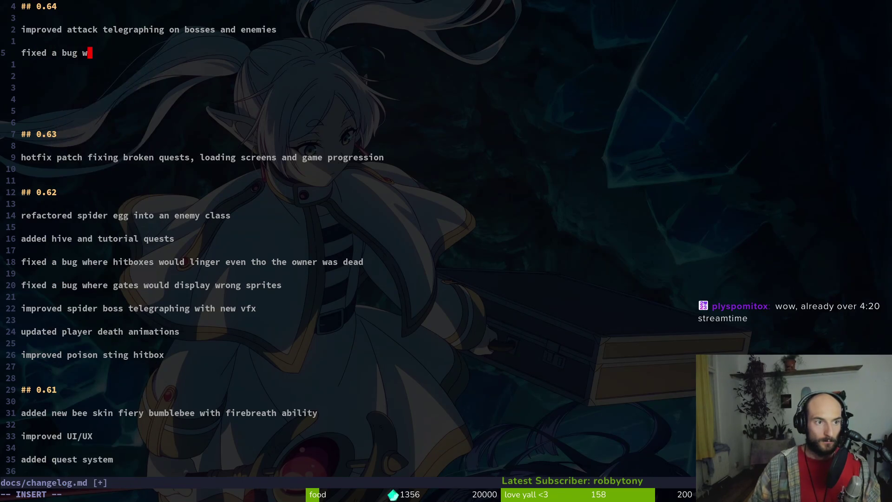
{"action": "type", "text": "here player could"}
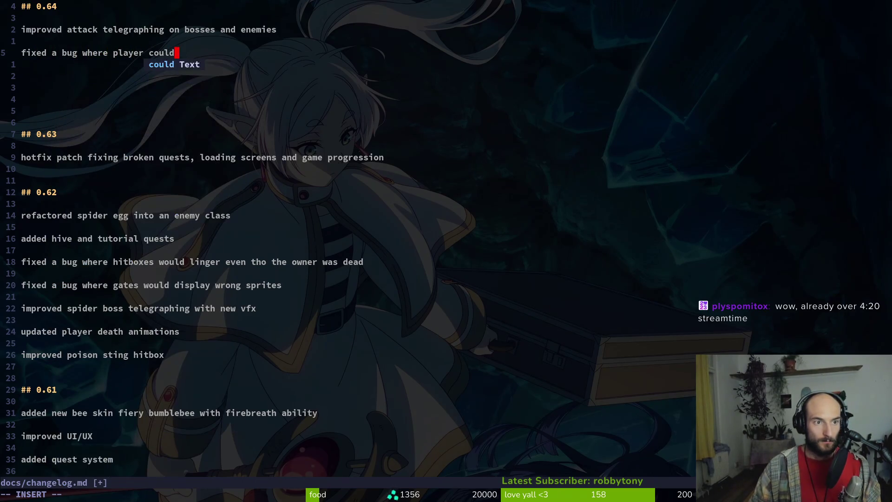
{"action": "type", "text": " leave the "}
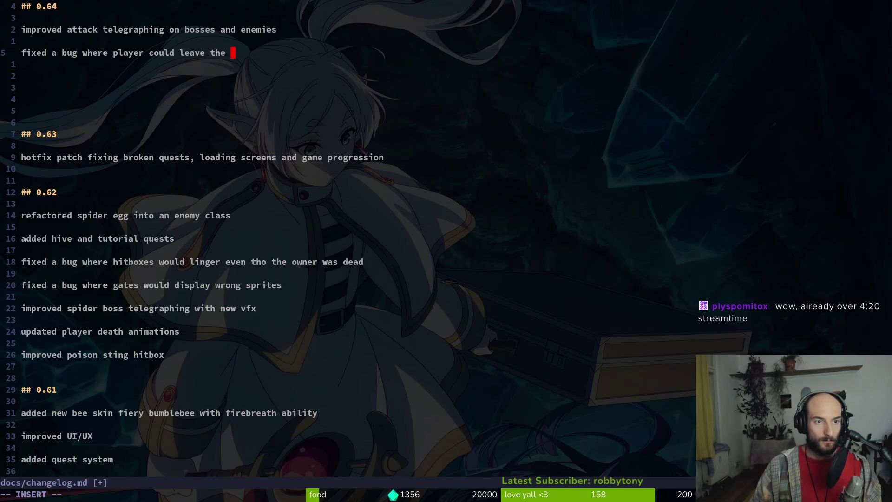
{"action": "type", "text": "boss arenas e"}
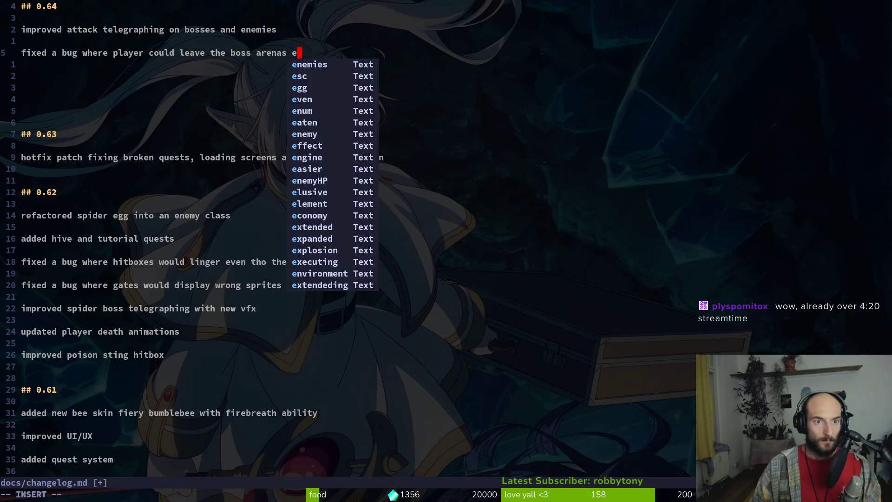
{"action": "key", "text": "BackSpace"}
{"action": "type", "text": "immediately"}
{"action": "key", "text": "Return"}
{"action": "key", "text": "Return"}
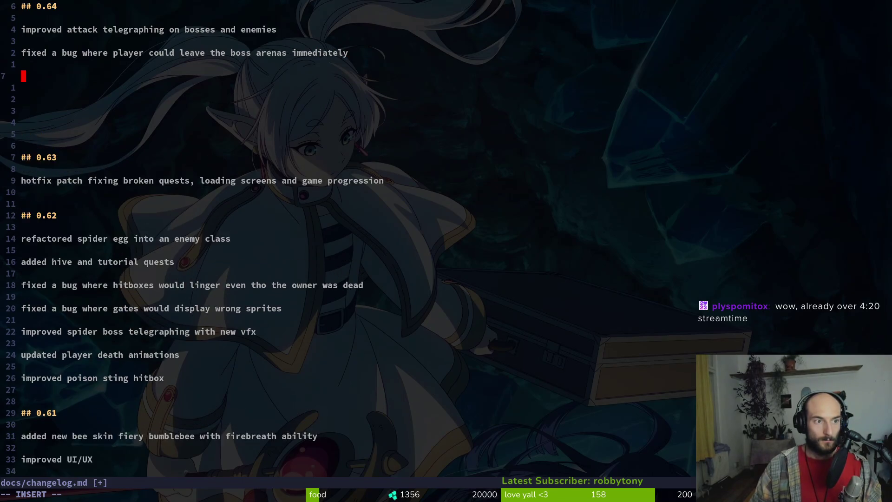
{"action": "key", "text": "alt+Tab"}
- Add the 0.64 entry 'fixed a bug where dialog in bee hives could be kipped'
{"action": "scroll", "coordinate": [352, 218], "scroll_direction": "up", "scroll_amount": 3}
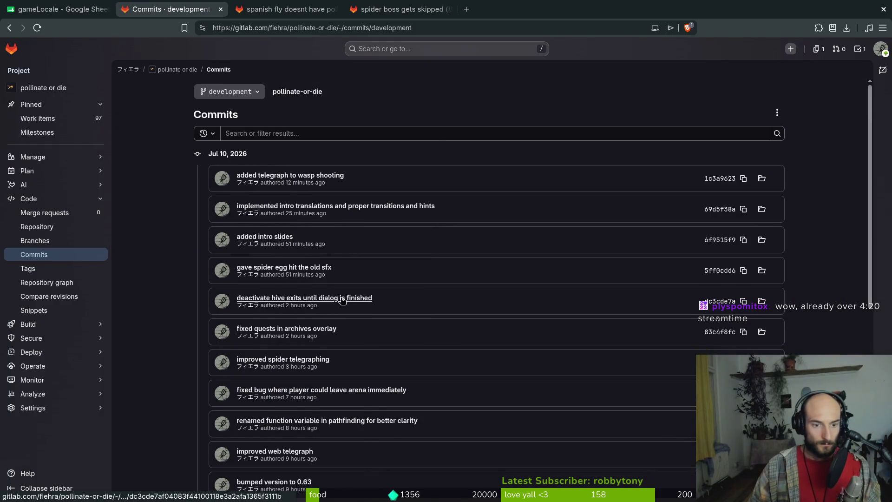
{"action": "key", "text": "alt+Tab"}
{"action": "type", "text": "fixed a bug where"}
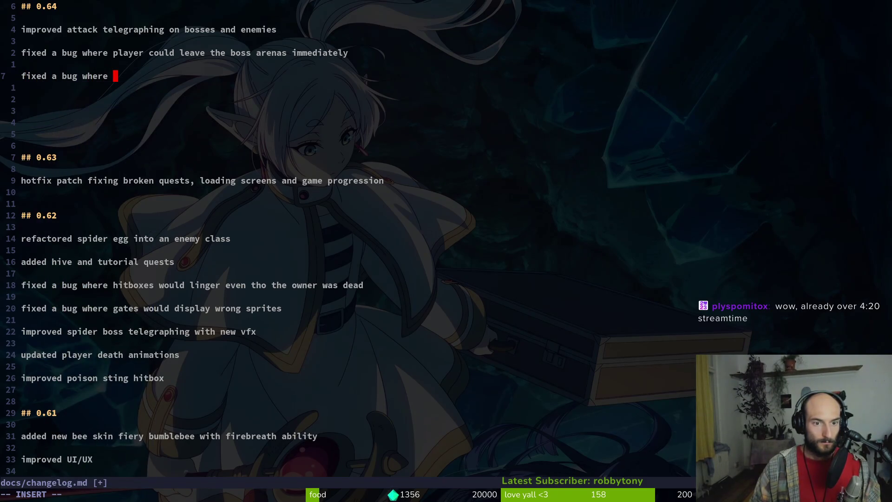
{"action": "key", "text": "alt+Tab"}
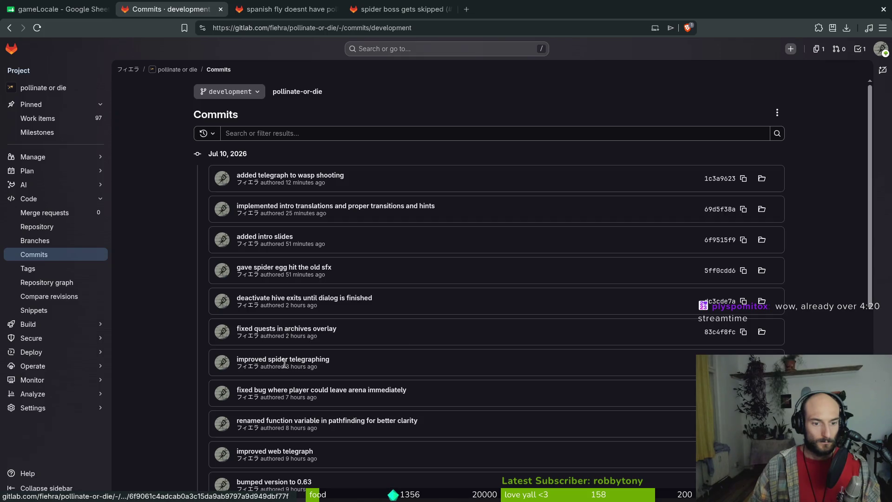
{"action": "key", "text": "alt+Tab"}
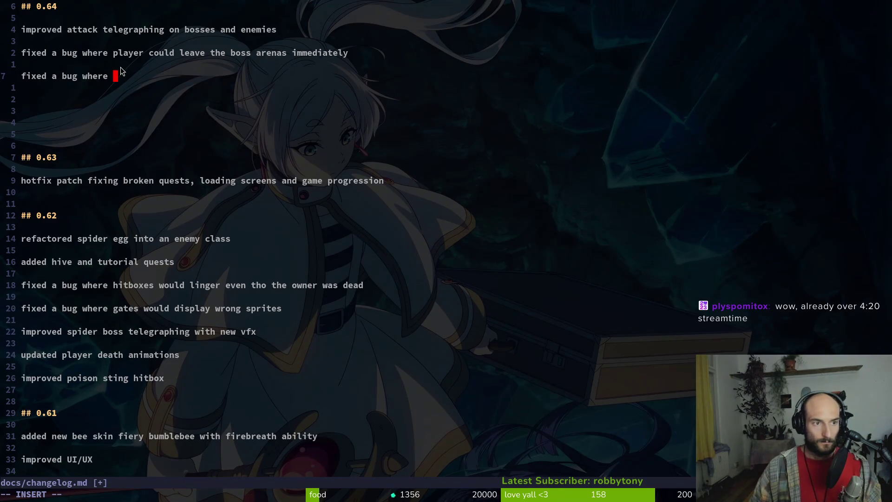
{"action": "key", "text": "alt+Tab"}
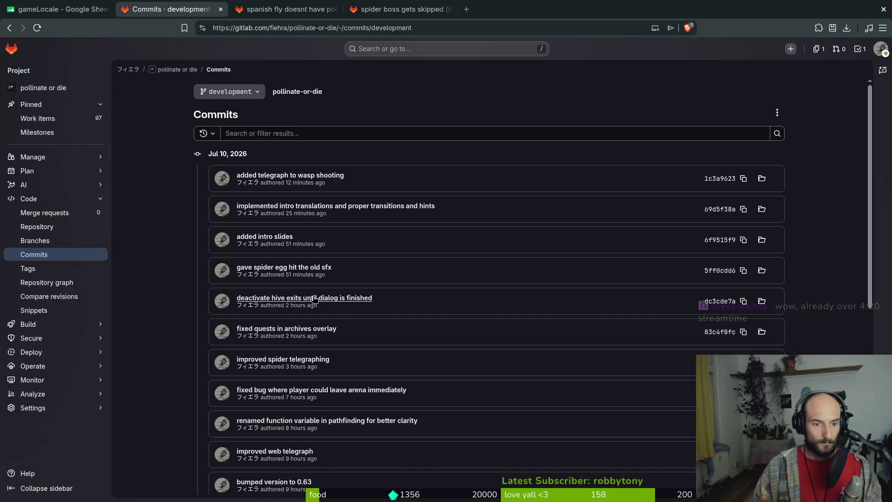
{"action": "key", "text": "alt+Tab"}
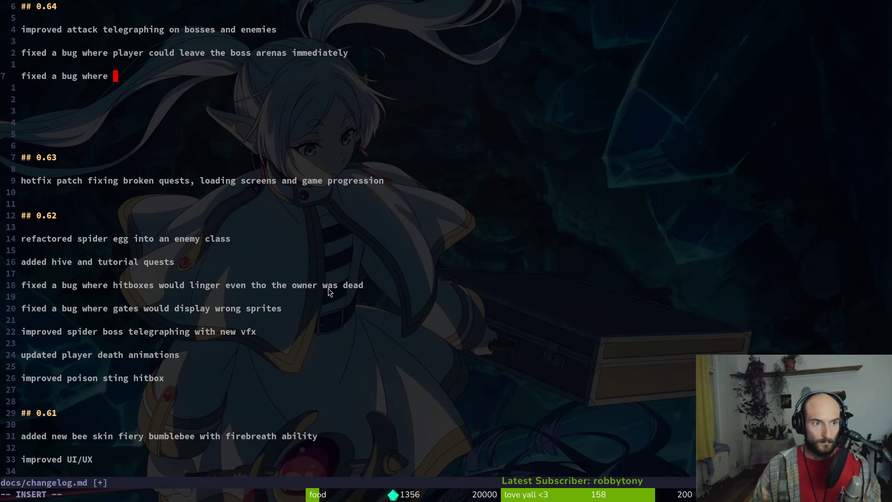
{"action": "type", "text": "dialog"}
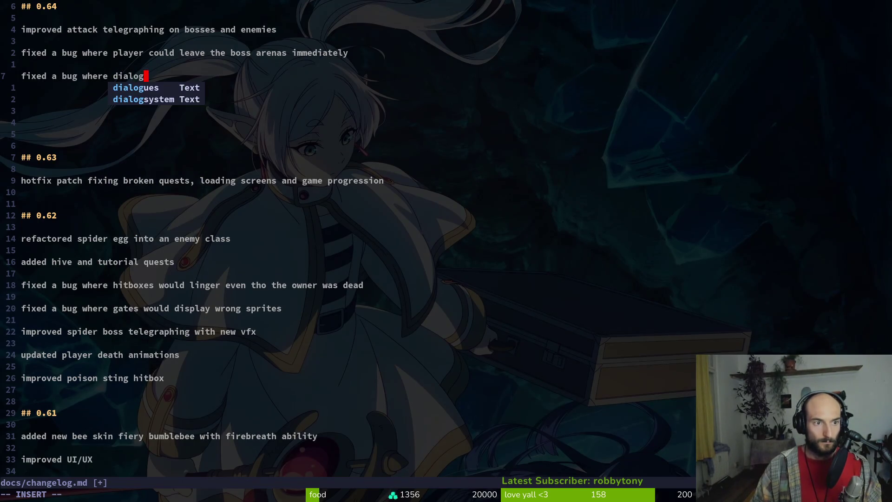
{"action": "type", "text": " in bee hive"}
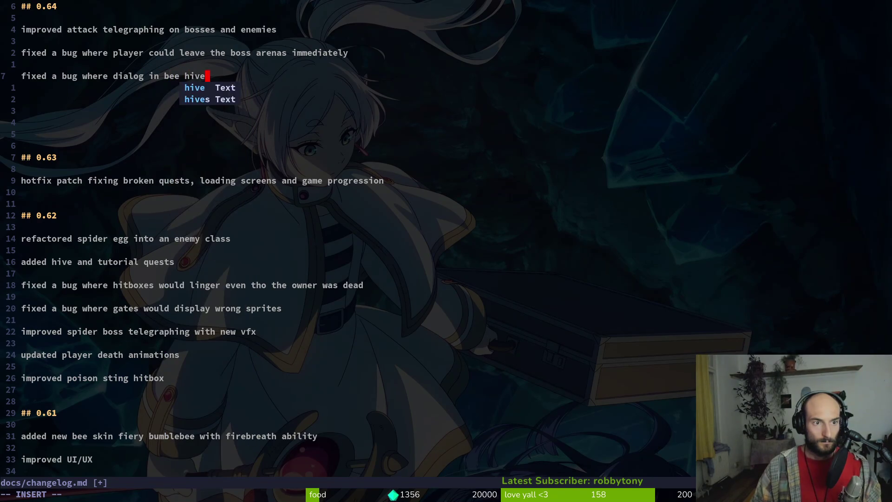
{"action": "type", "text": "s could be "}
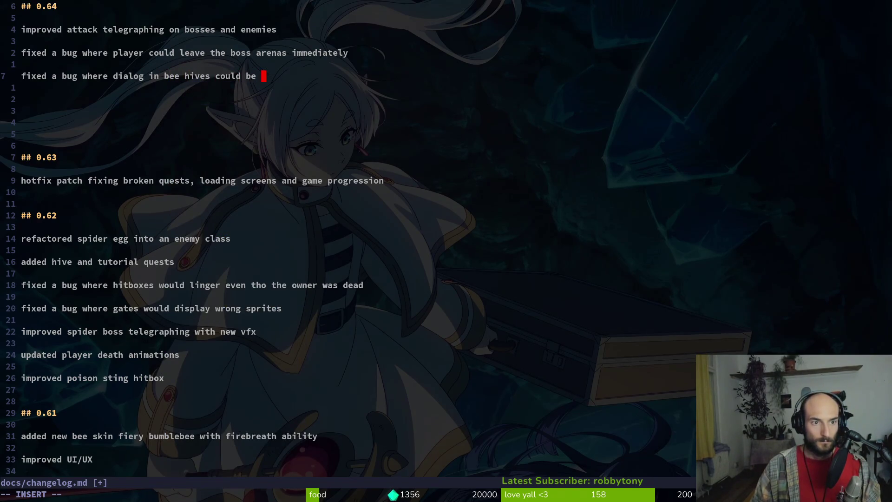
{"action": "type", "text": "kipped"}
{"action": "key", "text": "Return"}
- Add a second 0.64 entry noting game intro slides were added to new game
{"action": "key", "text": "alt+Tab"}
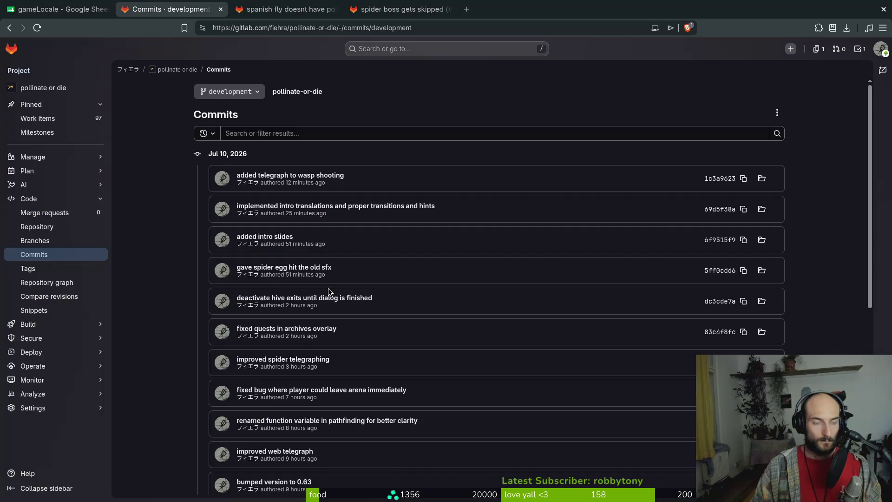
{"action": "key", "text": "alt+Tab"}
{"action": "type", "text": "added"}
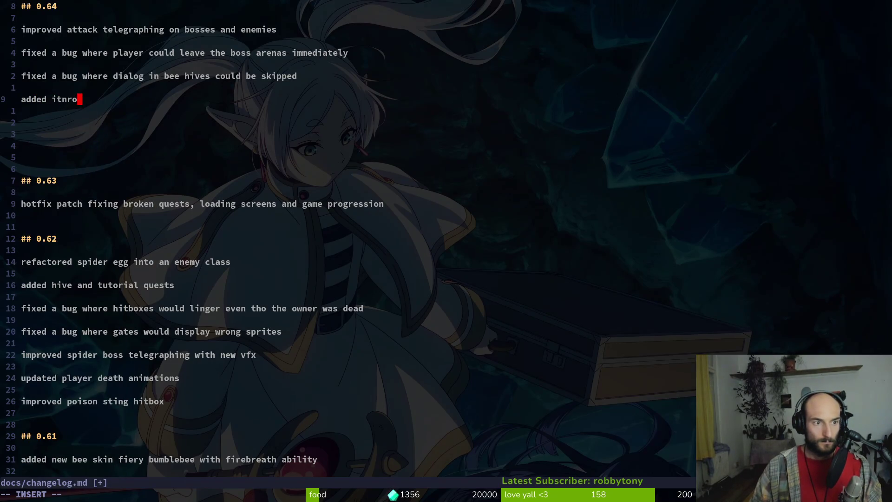
{"action": "key", "text": "BackSpace"}
{"action": "key", "text": "BackSpace"}
{"action": "key", "text": "BackSpace"}
{"action": "type", "text": "game intro s"}
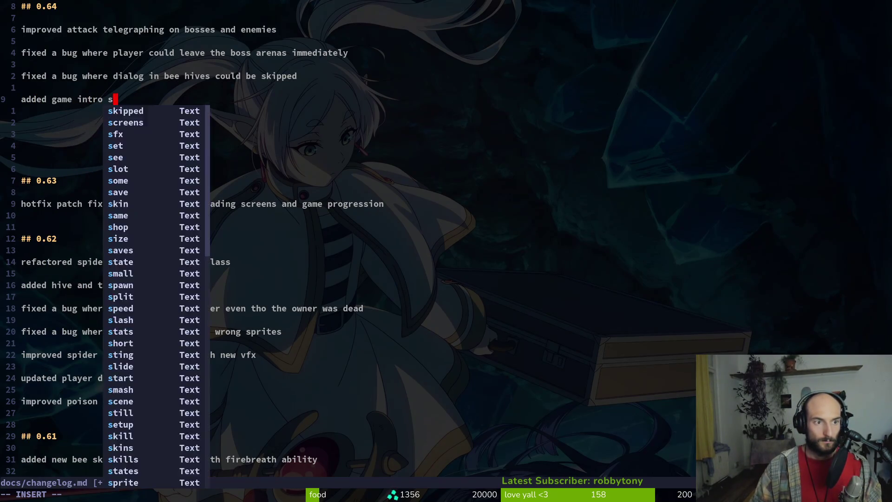
{"action": "type", "text": "lides when sta"}
{"action": "key", "text": "BackSpace"}
{"action": "key", "text": "BackSpace"}
{"action": "key", "text": "BackSpace"}
{"action": "key", "text": "BackSpace"}
{"action": "key", "text": "BackSpace"}
{"action": "key", "text": "BackSpace"}
{"action": "type", "text": "to new game"}
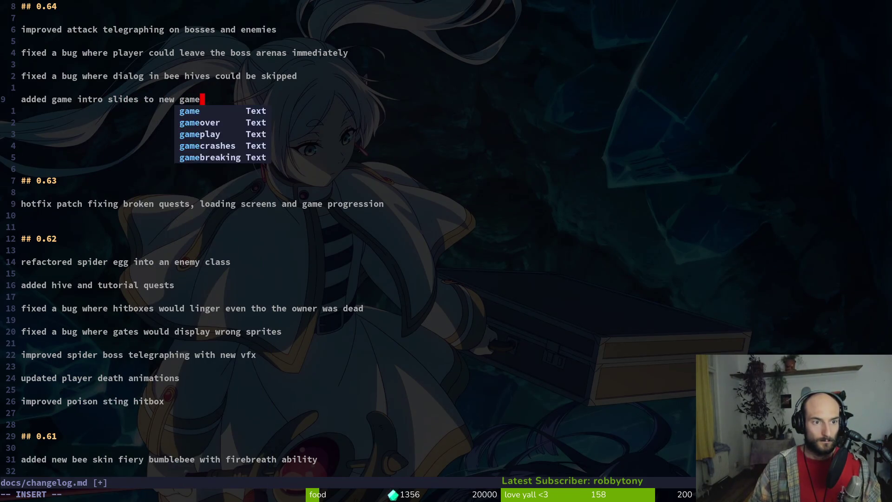
{"action": "key", "text": "Return"}
- Delete the stray line and extra blank lines, then save changelog.md
{"action": "key", "text": "alt+Tab"}
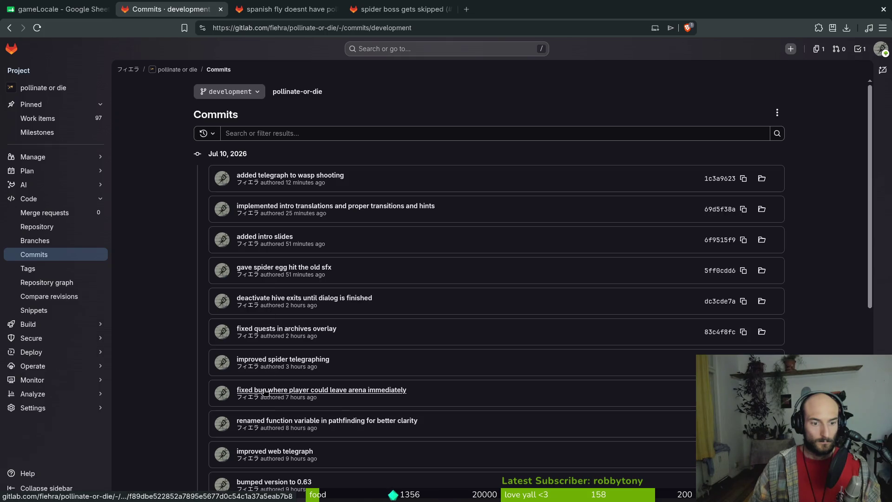
{"action": "scroll", "coordinate": [390, 424], "scroll_direction": "down", "scroll_amount": 2}
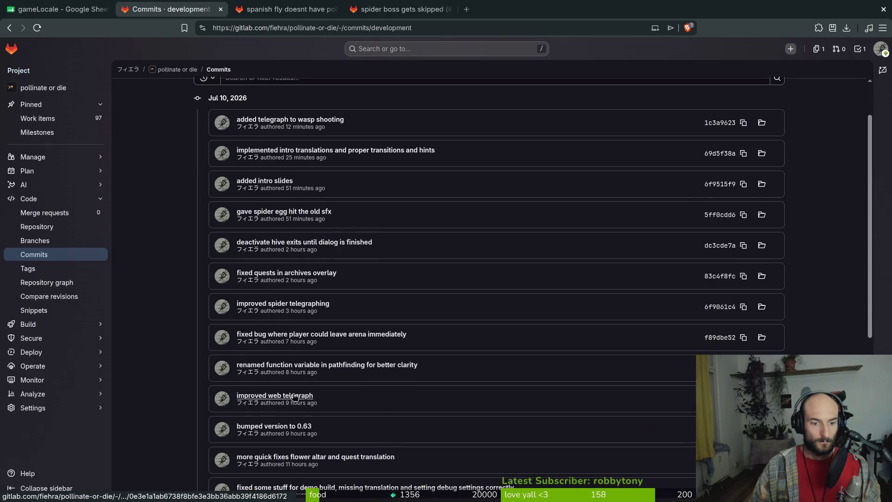
{"action": "scroll", "coordinate": [325, 404], "scroll_direction": "down", "scroll_amount": 2}
{"action": "scroll", "coordinate": [356, 404], "scroll_direction": "down", "scroll_amount": 4}
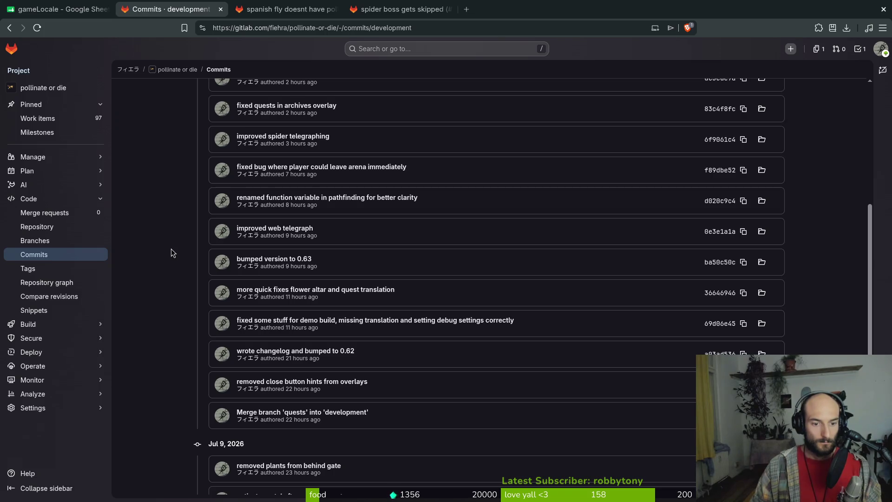
{"action": "key", "text": "alt+Tab"}
{"action": "type", "text": "ddd"}
{"action": "key", "text": "Escape"}
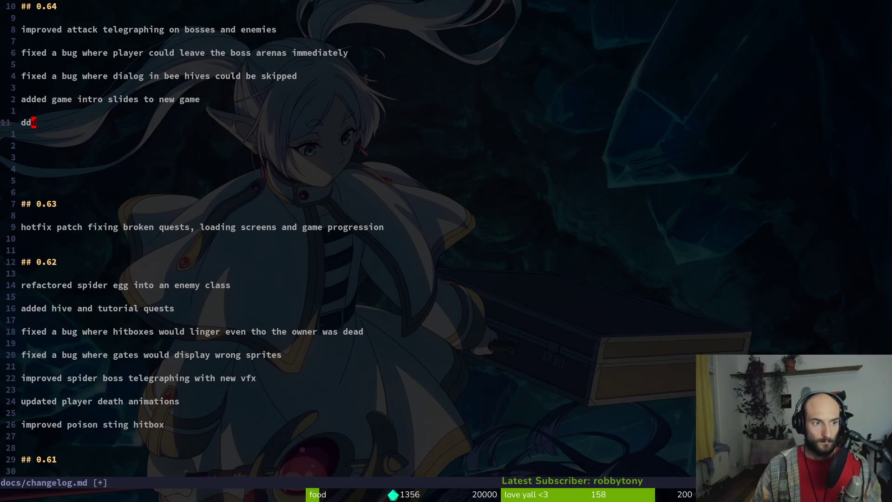
{"action": "key", "text": "d"}
{"action": "key", "text": "d"}
{"action": "key", "text": "d"}
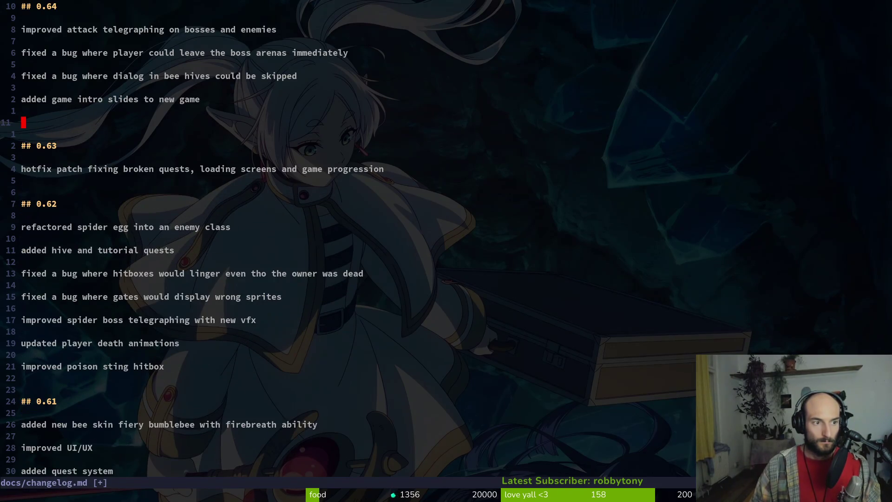
{"action": "type", "text": ":w"}
{"action": "key", "text": "Return"}
- Remove one more blank line above 0.63, close Vim, and check the repository in tig
{"action": "key", "text": "d"}
{"action": "key", "text": "d"}
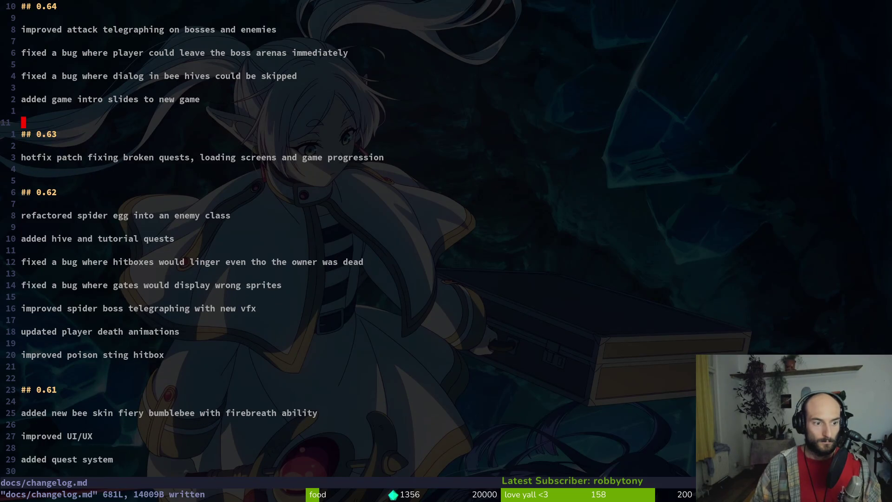
{"action": "type", "text": ":q"}
{"action": "key", "text": "Return"}
{"action": "type", "text": "tig"}
{"action": "key", "text": "Return"}
{"action": "key", "text": "q"}
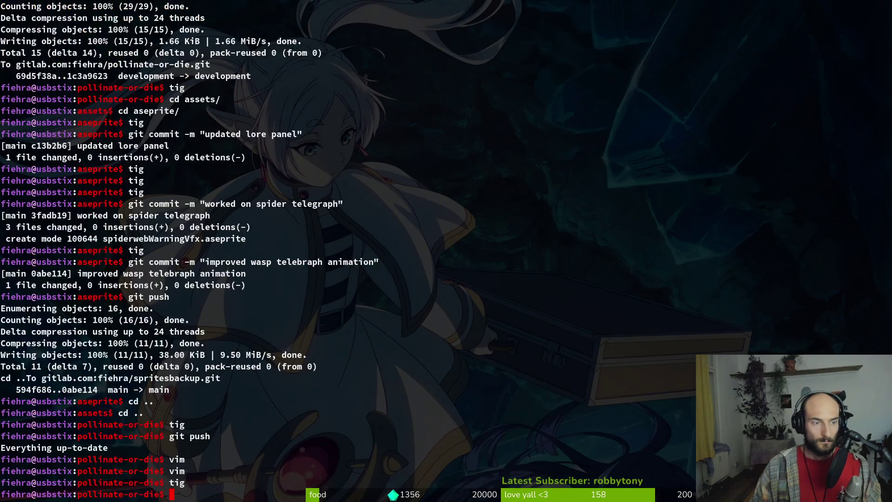
{"action": "key", "text": "alt+Tab"}
{"action": "key", "text": "alt+Tab"}
{"action": "left_click", "coordinate": [43, 26]}
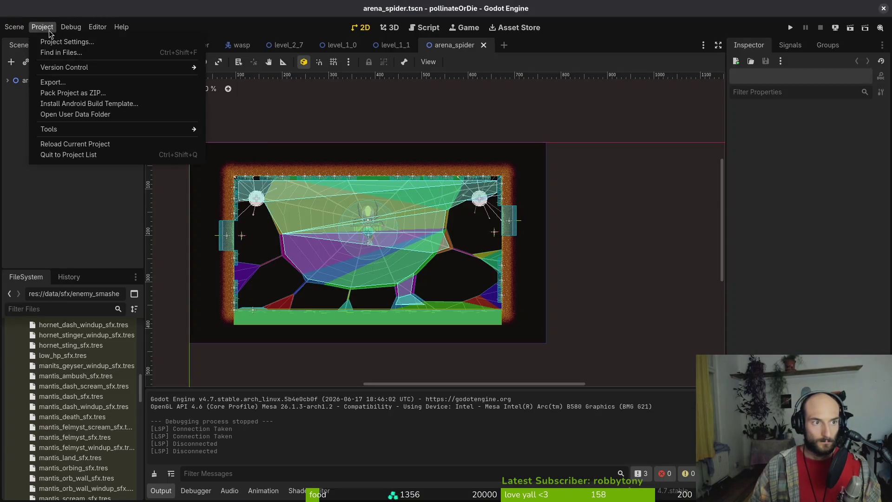
- Edit the Application/Config Version value in Project Settings
{"action": "left_click", "coordinate": [51, 41]}
{"action": "left_click", "coordinate": [498, 246]}
{"action": "key", "text": "BackSpace"}
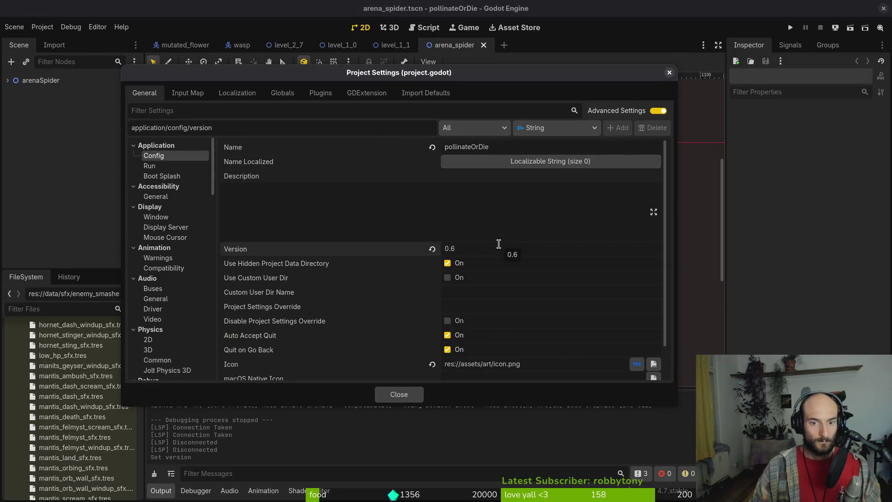
{"action": "left_click", "coordinate": [398, 394]}
- Delete all 5 saved files from the user data folder and run the game
{"action": "left_click", "coordinate": [42, 27]}
{"action": "left_click", "coordinate": [97, 123]}
{"action": "key", "text": "ctrl+a"}
{"action": "key", "text": "Delete"}
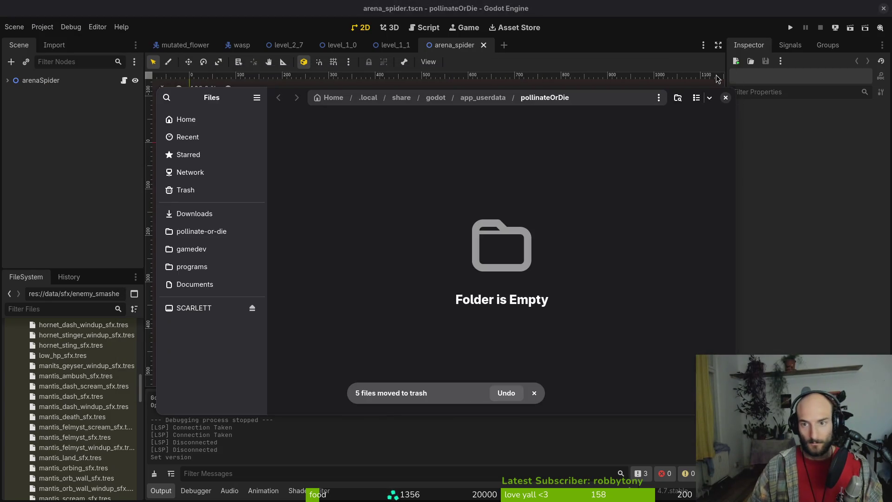
{"action": "left_click", "coordinate": [729, 102]}
{"action": "left_click", "coordinate": [791, 28]}
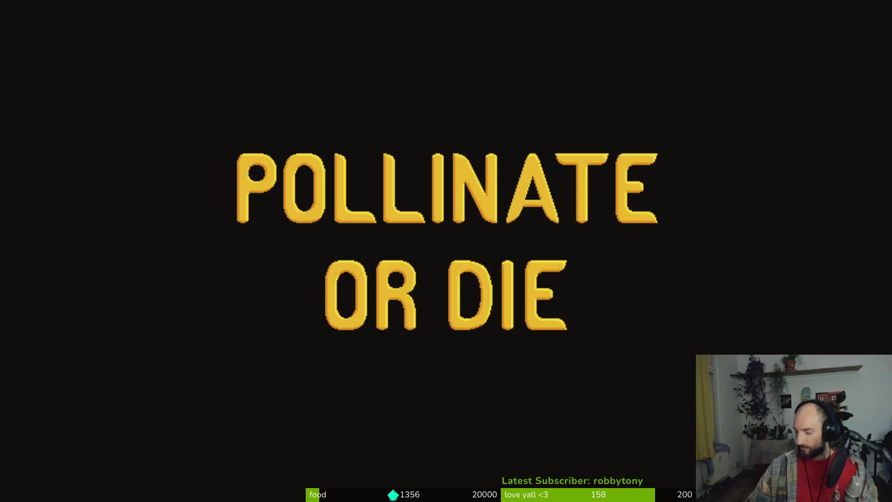
- Start a new game to see the 'The world lies in ruins' slide, quit, and reopen the project in Vim
{"action": "key", "text": "Return"}
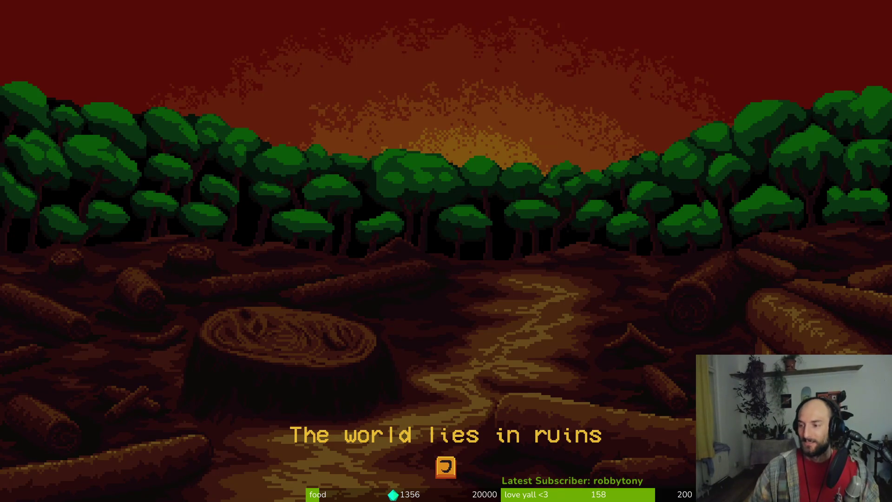
{"action": "key", "text": "alt+F4"}
{"action": "type", "text": "vim ."}
{"action": "key", "text": "Return"}
{"action": "key", "text": "ctrl+p"}
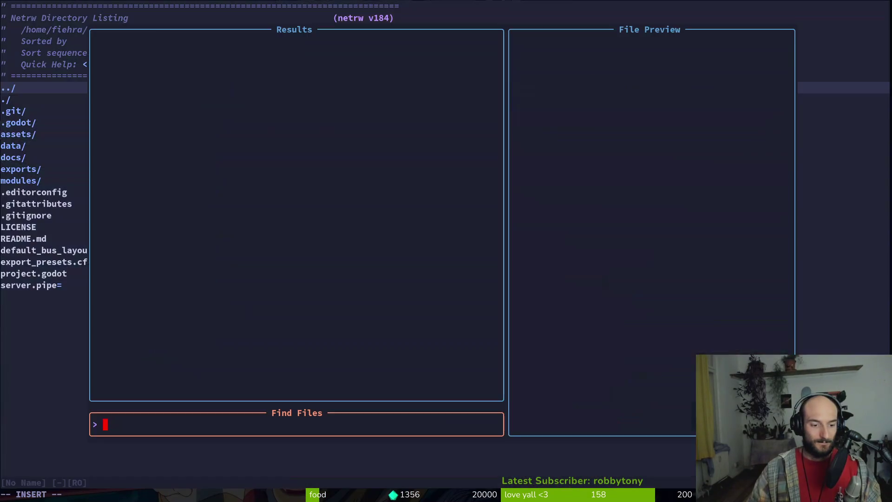
- Open introduction.gd, then tutorial.gd, with the file finder
{"action": "type", "text": "intr"}
{"action": "key", "text": "Return"}
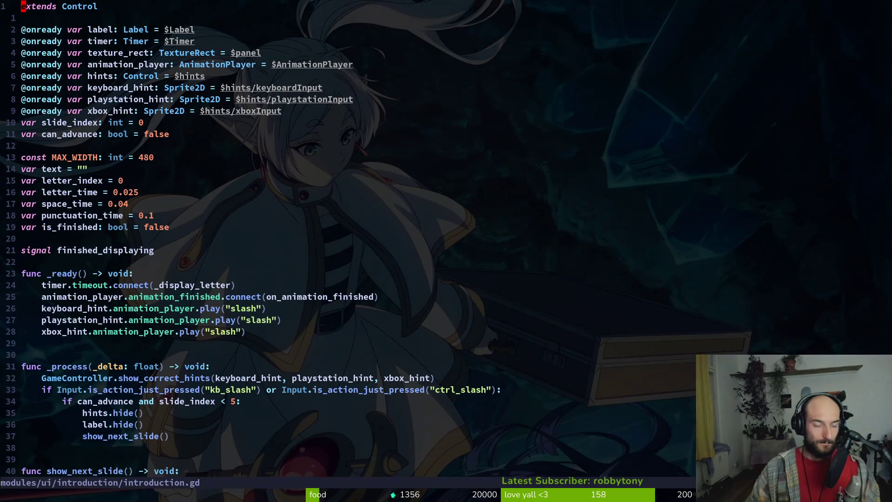
{"action": "key", "text": "j"}
{"action": "key", "text": "j"}
{"action": "key", "text": "j"}
{"action": "key", "text": "ctrl+p"}
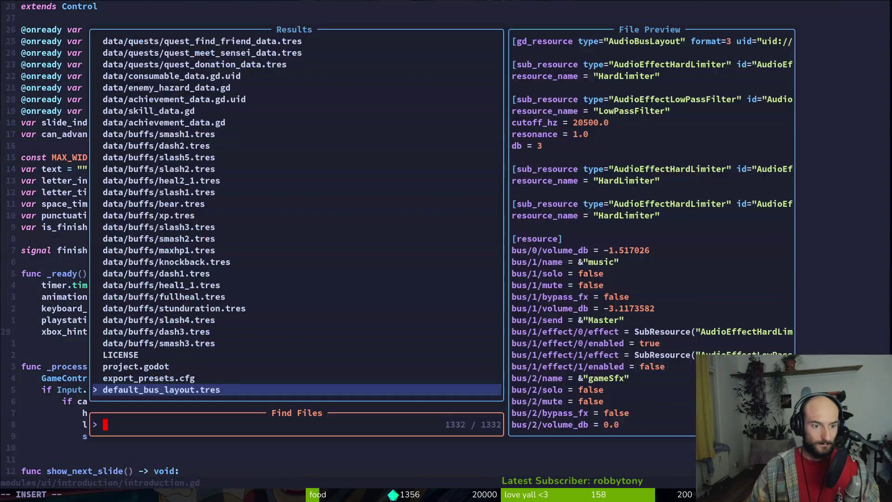
{"action": "type", "text": "tutu"}
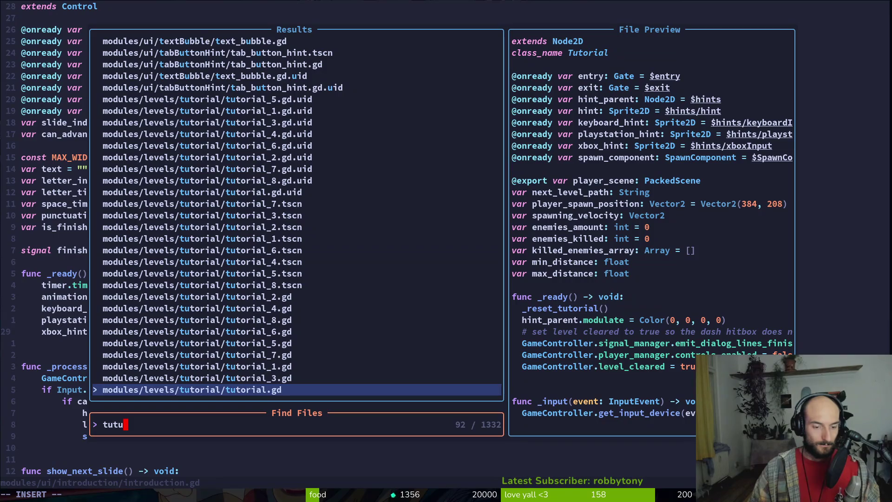
{"action": "key", "text": "Return"}
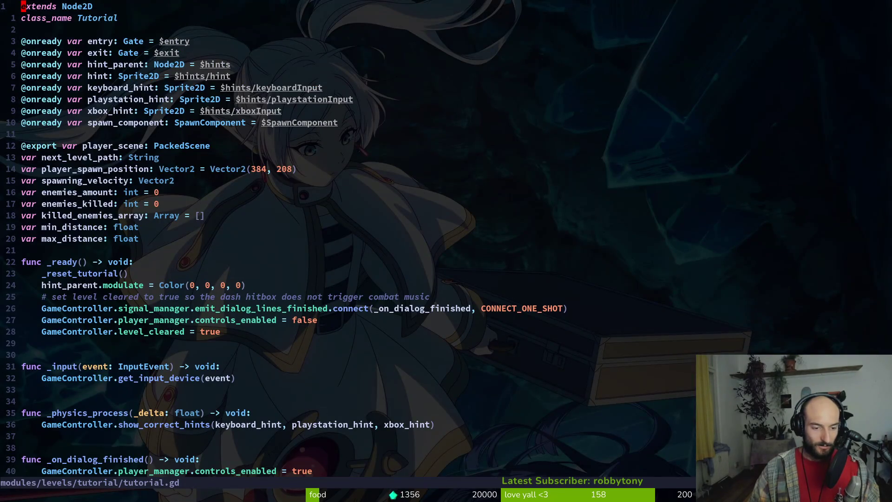
- Start a new game in the running game to replay the intro
{"action": "key", "text": "alt+Tab"}
{"action": "key", "text": "alt+Tab"}
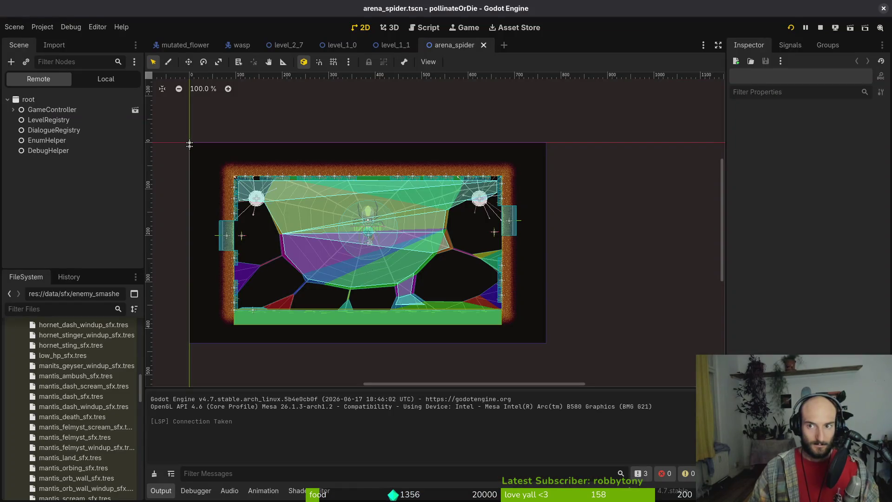
{"action": "key", "text": "alt+Tab"}
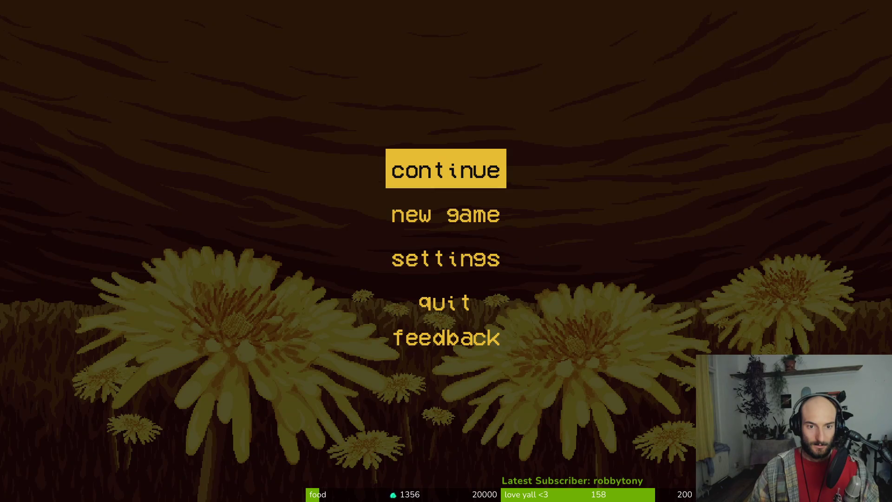
{"action": "key", "text": "Down"}
{"action": "key", "text": "Return"}
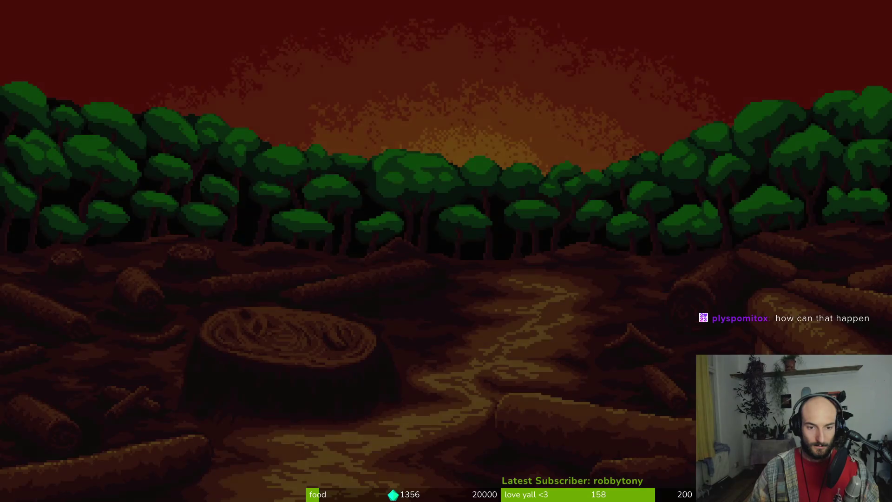
{"action": "key", "text": "alt+Tab"}
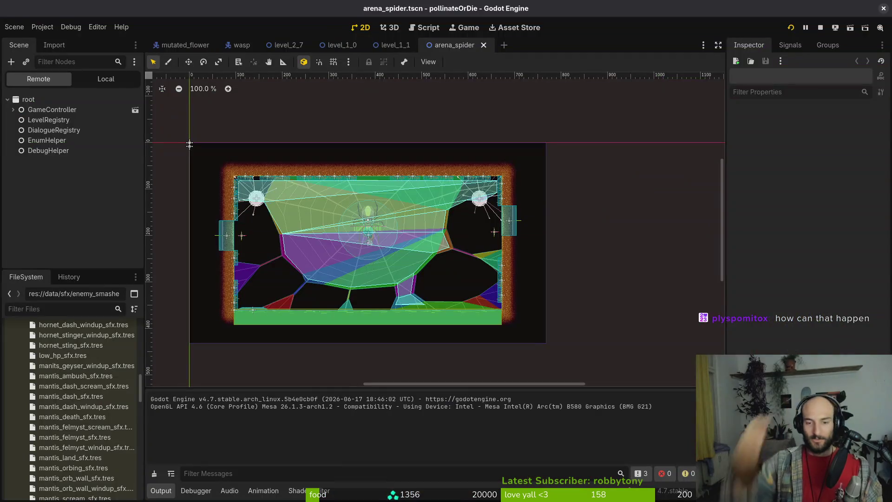
{"action": "key", "text": "alt+Tab"}
- Reopen tutorial.gd and jump to its _on_dialog_finished function
{"action": "key", "text": "ctrl+p"}
{"action": "type", "text": "tutor"}
{"action": "key", "text": "Return"}
{"action": "key", "text": "j"}
{"action": "key", "text": "j"}
{"action": "key", "text": "j"}
{"action": "key", "text": "ctrl+d"}
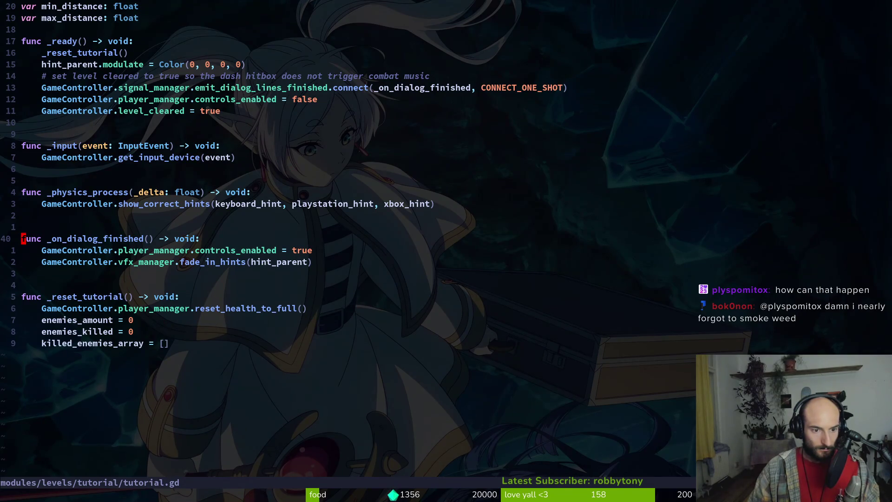
- Open tutorial_1.gd, move down to the xbox_hint line, and save it
{"action": "key", "text": "ctrl+u"}
{"action": "key", "text": "ctrl+d"}
{"action": "key", "text": "space"}
{"action": "key", "text": "f"}
{"action": "key", "text": "f"}
{"action": "type", "text": "tut"}
{"action": "key", "text": "Return"}
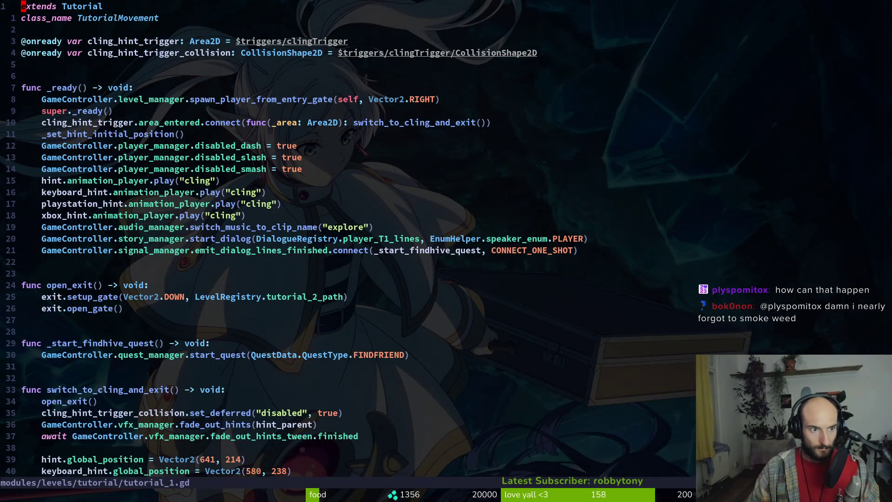
{"action": "key", "text": "Return"}
{"action": "key", "text": "Return"}
{"action": "key", "text": "Return"}
{"action": "key", "text": "ctrl+s"}
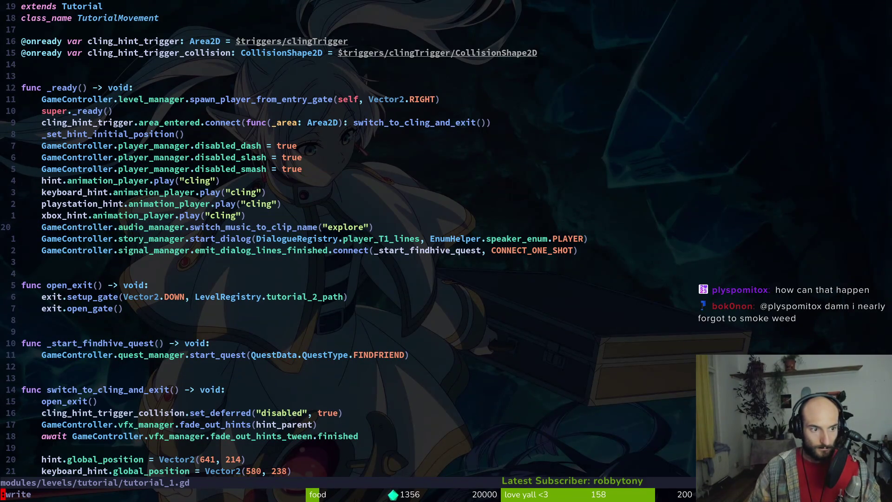
- Add the 'explore' music switch below xbox_hint in introduction.gd, save, and run the game
{"action": "key", "text": "space"}
{"action": "key", "text": "f"}
{"action": "key", "text": "f"}
{"action": "type", "text": "intro"}
{"action": "key", "text": "Return"}
{"action": "key", "text": "p"}
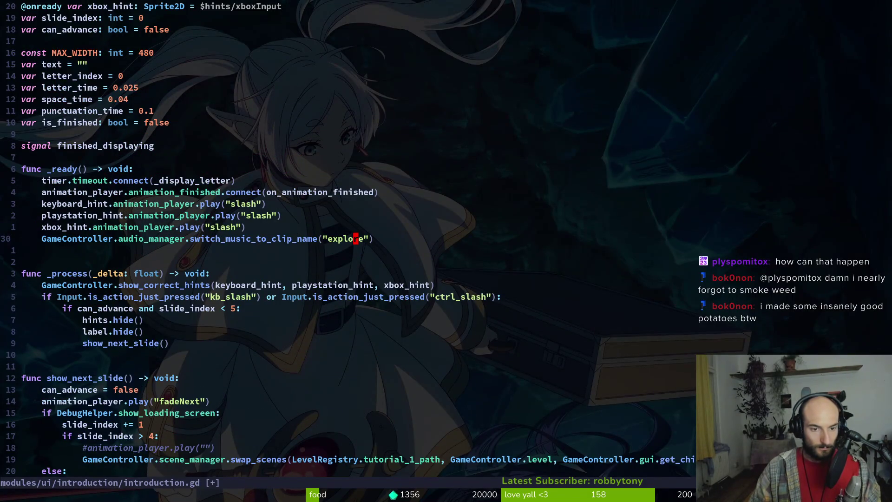
{"action": "key", "text": "Escape"}
{"action": "type", "text": "u"}
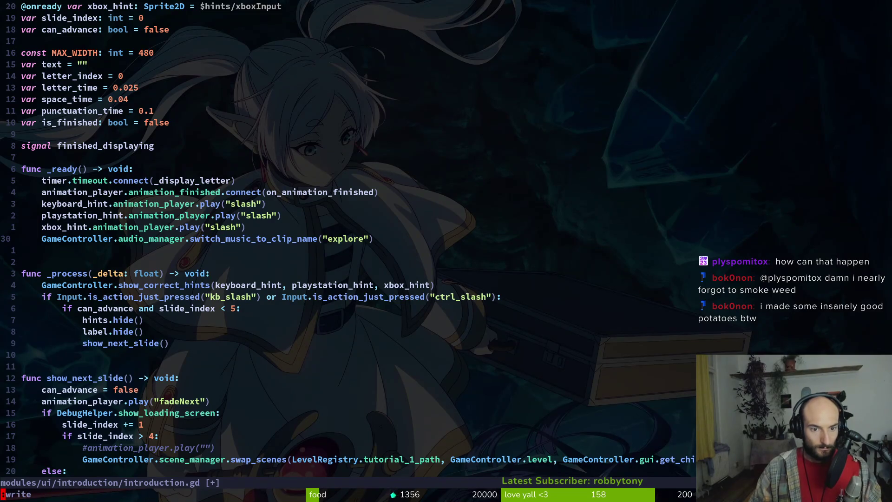
{"action": "type", "text": ":w"}
{"action": "key", "text": "Return"}
{"action": "key", "text": "alt+Tab"}
{"action": "key", "text": "F5"}
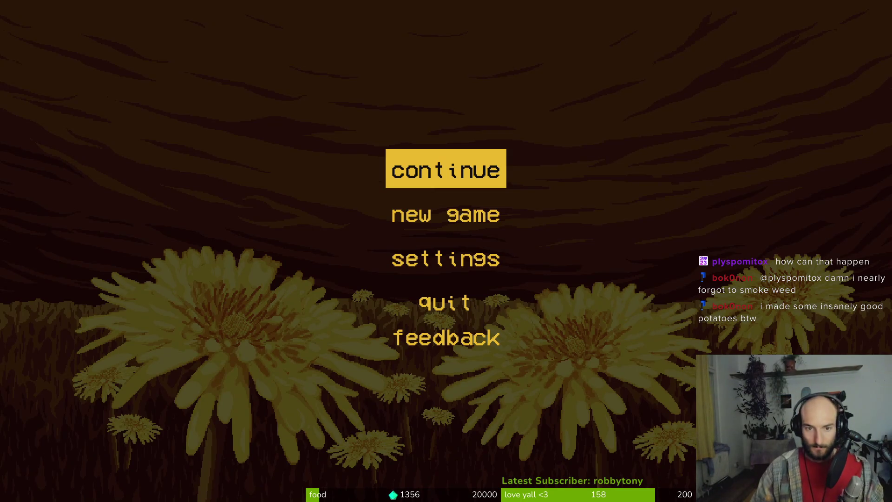
- Start a new game to view the intro, then stop the game
{"action": "key", "text": "Down"}
{"action": "key", "text": "Return"}
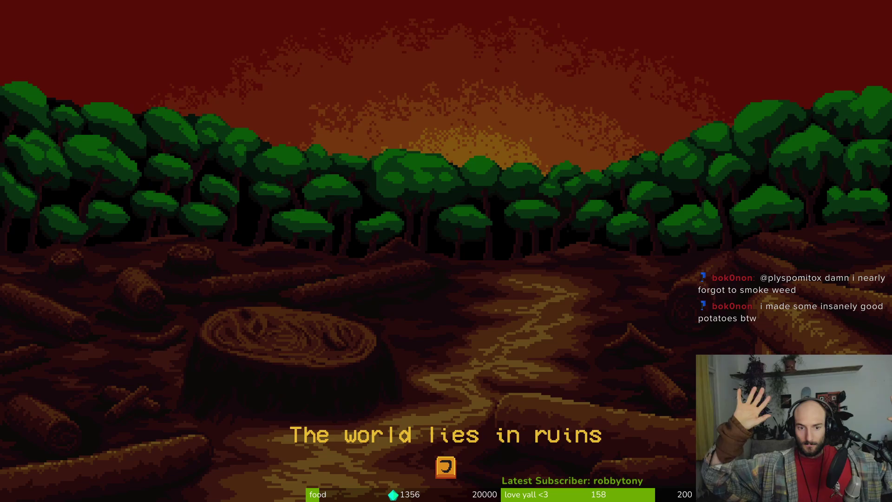
{"action": "key", "text": "F8"}
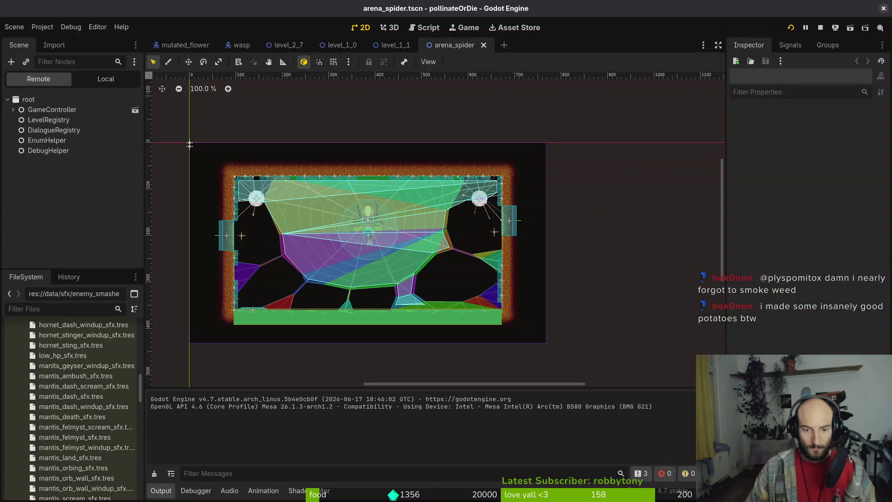
- Empty the 'explore' clip name in introduction.gd, save it, and open hive.gd
{"action": "key", "text": "alt+Tab"}
{"action": "key", "text": "c"}
{"action": "key", "text": "i"}
{"action": "key", "text": "quotedbl"}
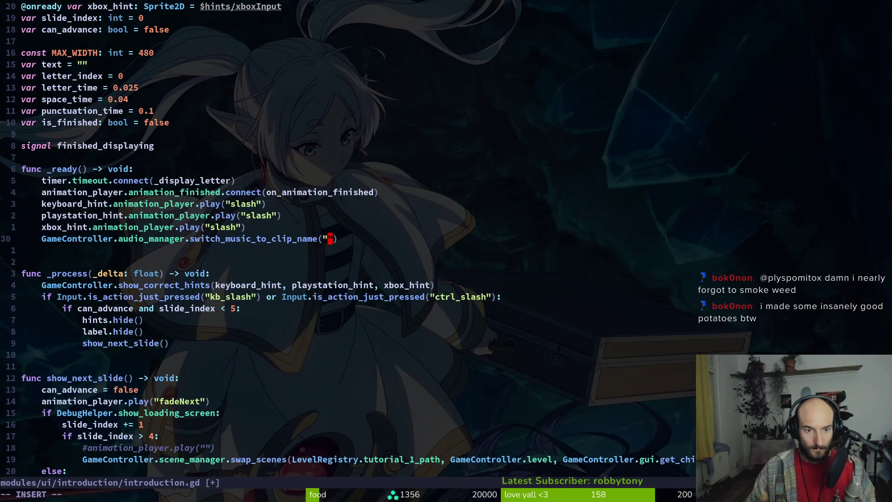
{"action": "key", "text": "Return"}
{"action": "key", "text": "space"}
{"action": "key", "text": "f"}
{"action": "key", "text": "f"}
{"action": "type", "text": "hive"}
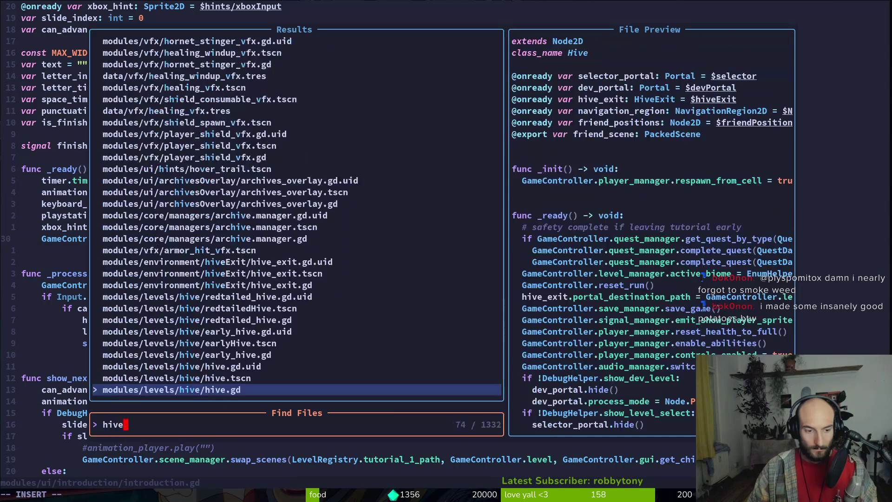
{"action": "key", "text": "Return"}
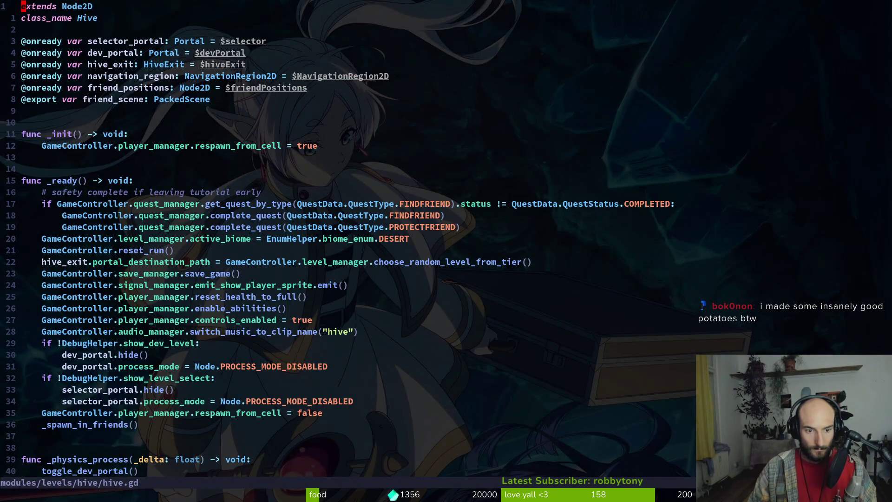
- Rerun the game, start a new game, and advance past the ruins and skeleton slides
{"action": "key", "text": "alt+Tab"}
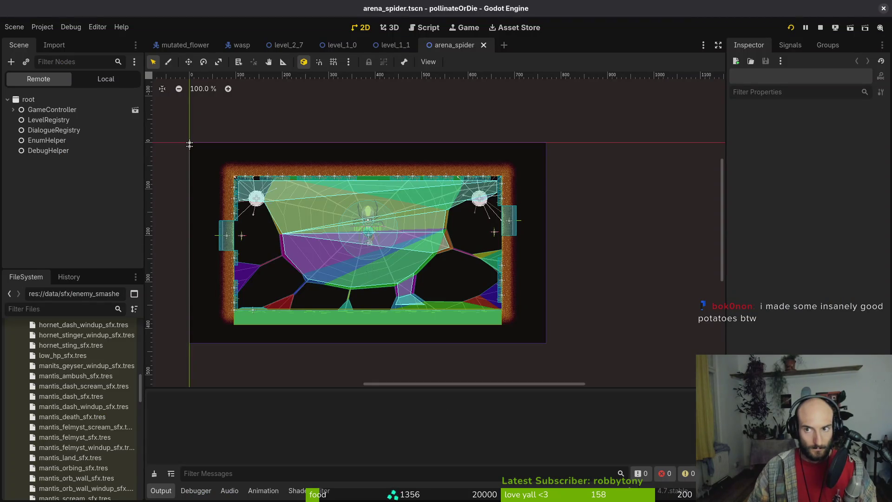
{"action": "key", "text": "Down"}
{"action": "key", "text": "Return"}
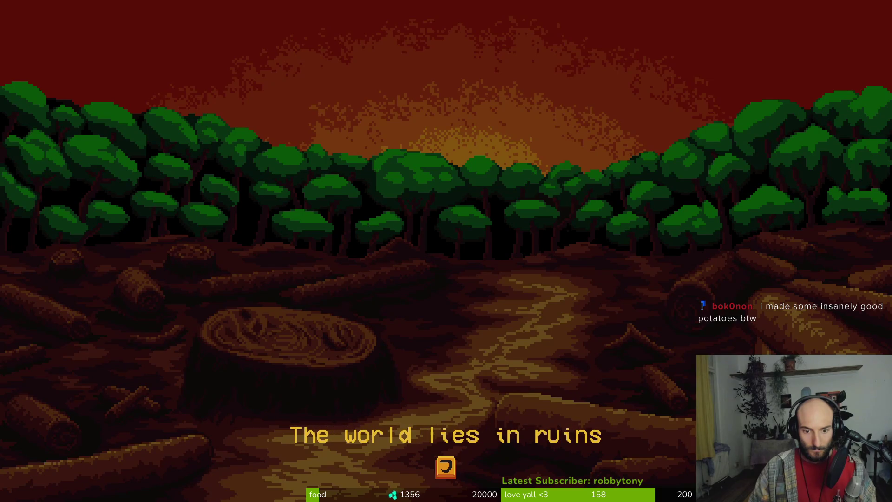
{"action": "key", "text": "j"}
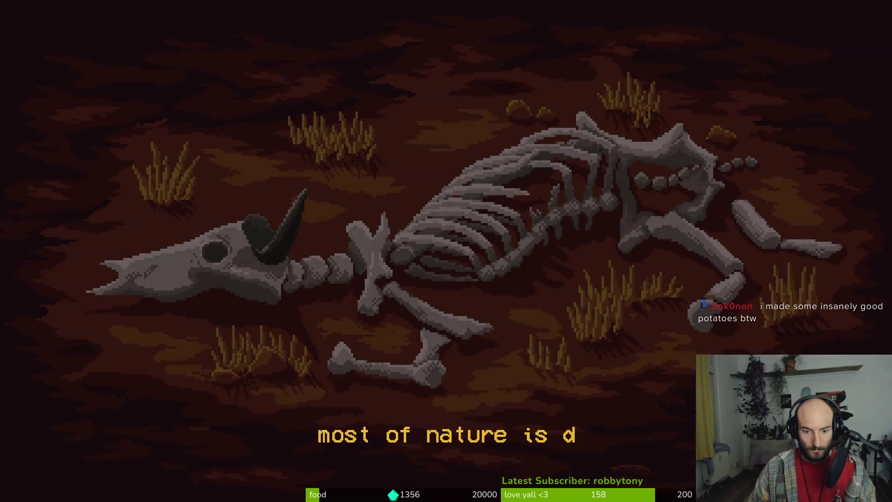
{"action": "key", "text": "j"}
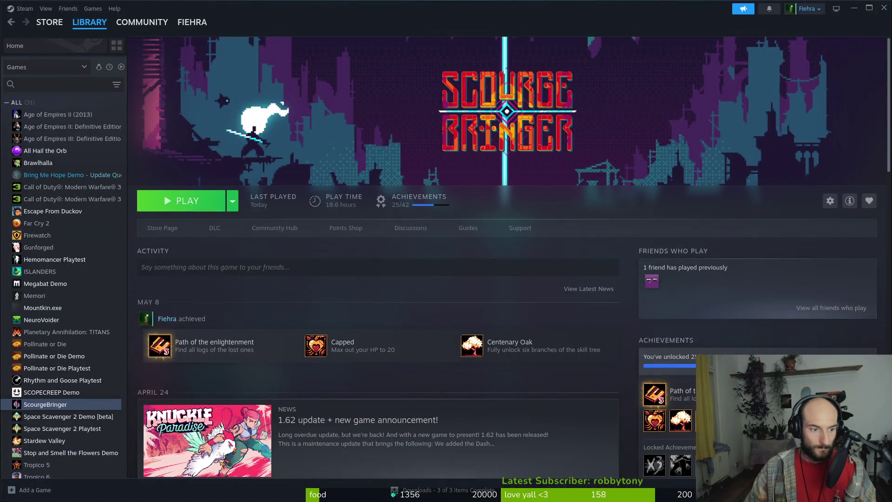
- Launch ScourgeBringer from Steam, continue to its lore intro, then close it
{"action": "left_click", "coordinate": [176, 192]}
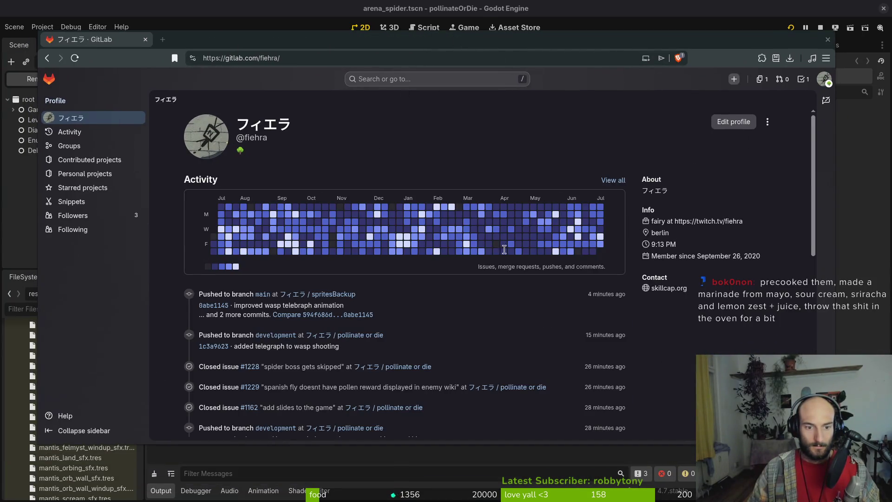
{"action": "left_click", "coordinate": [352, 333]}
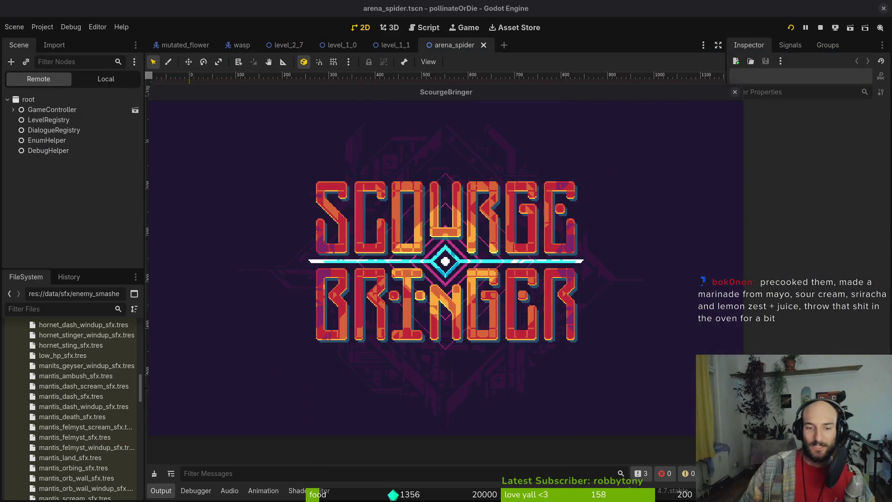
{"action": "left_click", "coordinate": [534, 213]}
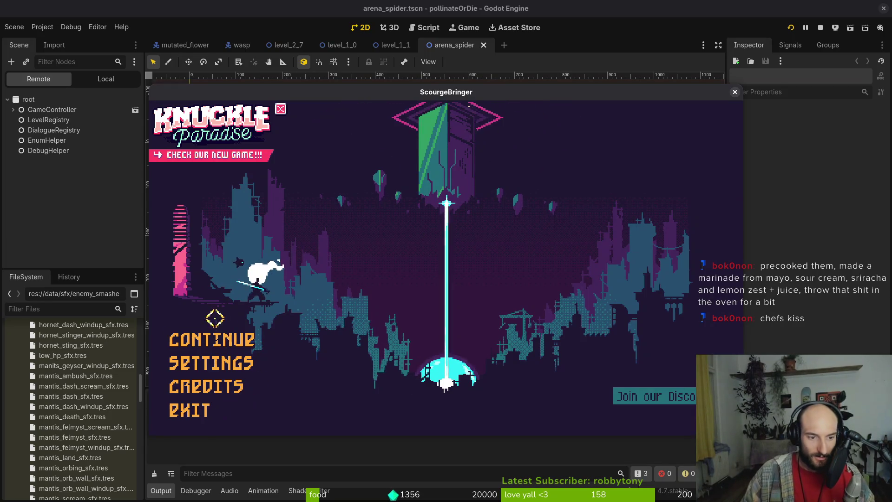
{"action": "left_click", "coordinate": [208, 336]}
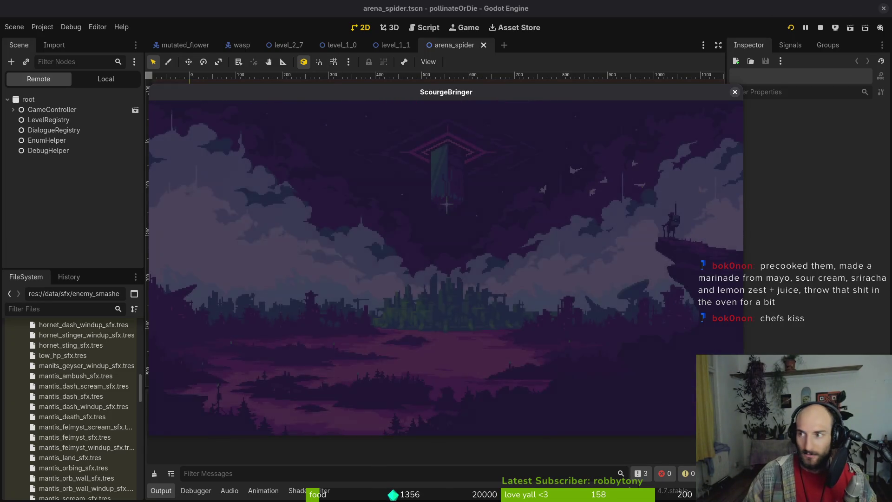
{"action": "left_click", "coordinate": [820, 27]}
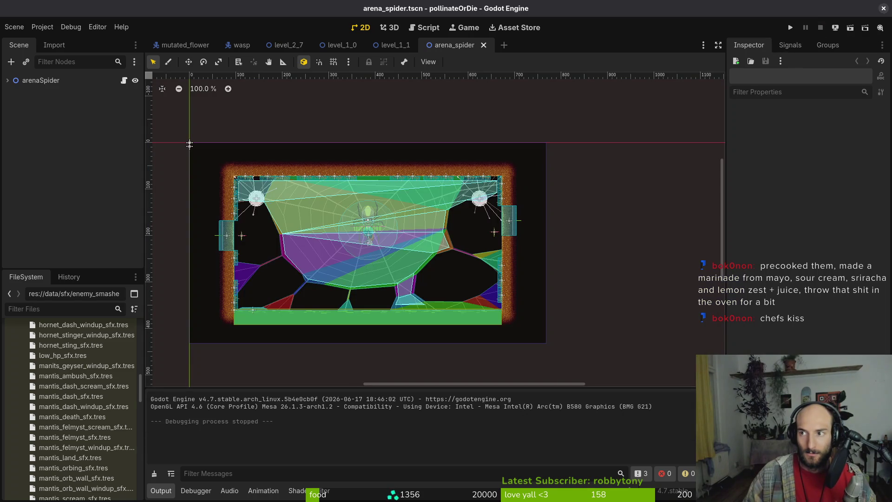
{"action": "key", "text": "F5"}
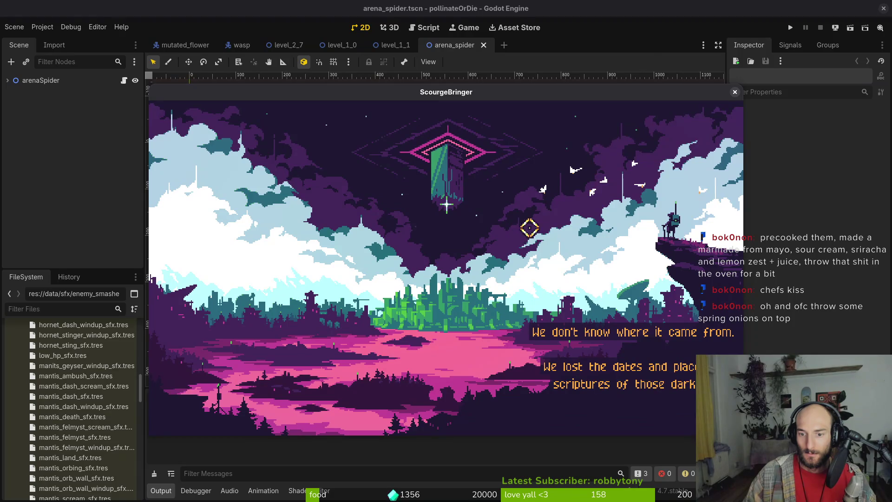
{"action": "left_click", "coordinate": [735, 91]}
{"action": "key", "text": "alt+Tab"}
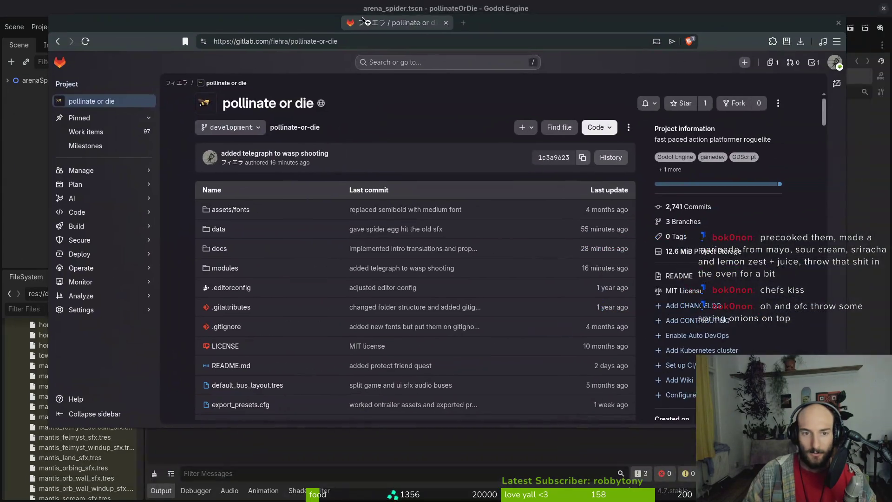
- Open the project's work items and start a new issue
{"action": "left_click", "coordinate": [138, 135]}
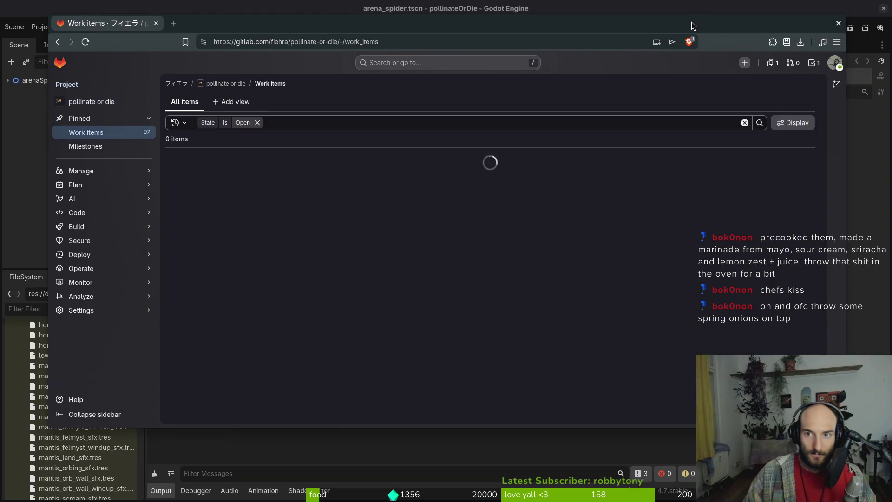
{"action": "double_click", "coordinate": [691, 21]}
{"action": "left_click", "coordinate": [833, 86]}
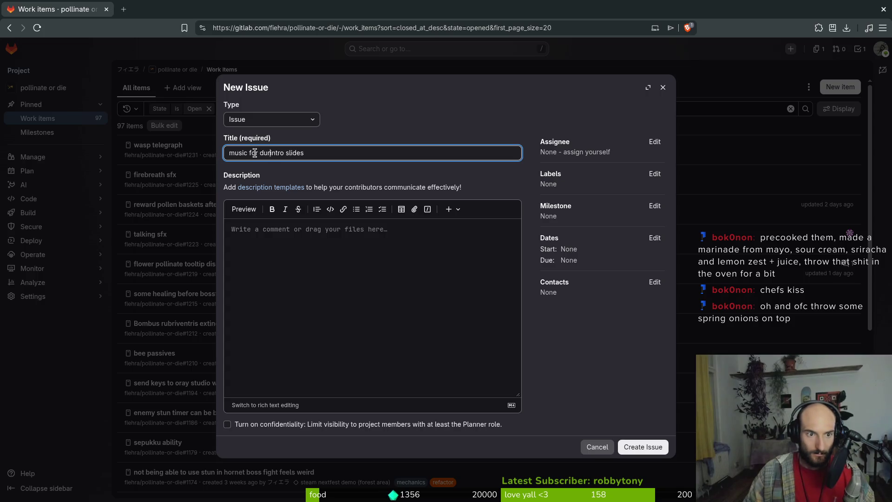
- Label the issue sound, set the steam nextfest demo (forest area) milestone, and create it
{"action": "left_click", "coordinate": [653, 174]}
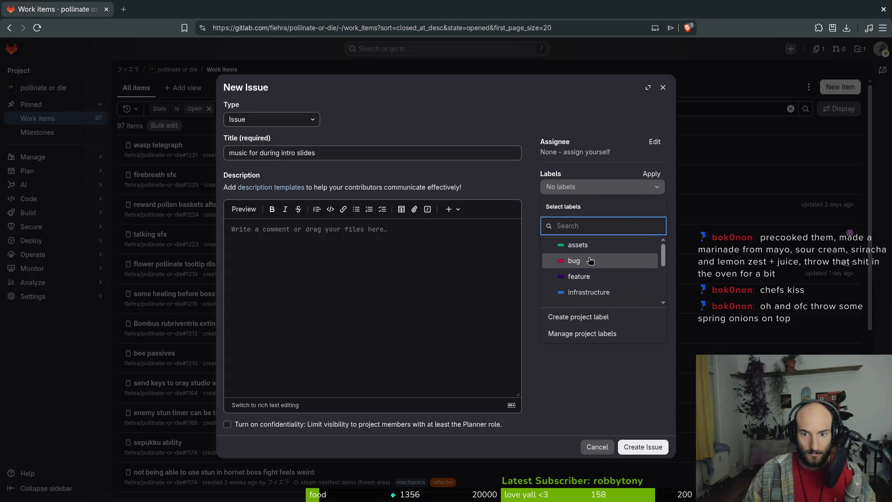
{"action": "scroll", "coordinate": [590, 276], "scroll_direction": "down", "scroll_amount": 3}
{"action": "left_click", "coordinate": [590, 277]}
{"action": "left_click", "coordinate": [651, 174]}
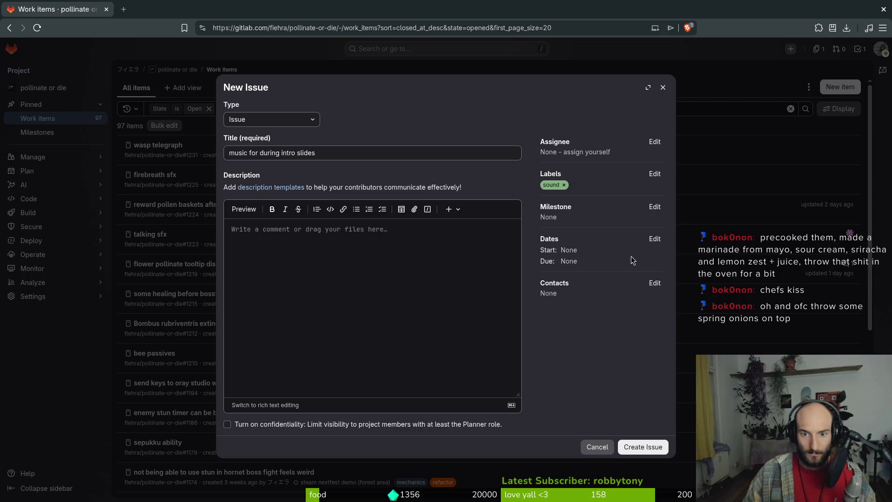
{"action": "left_click", "coordinate": [654, 206]}
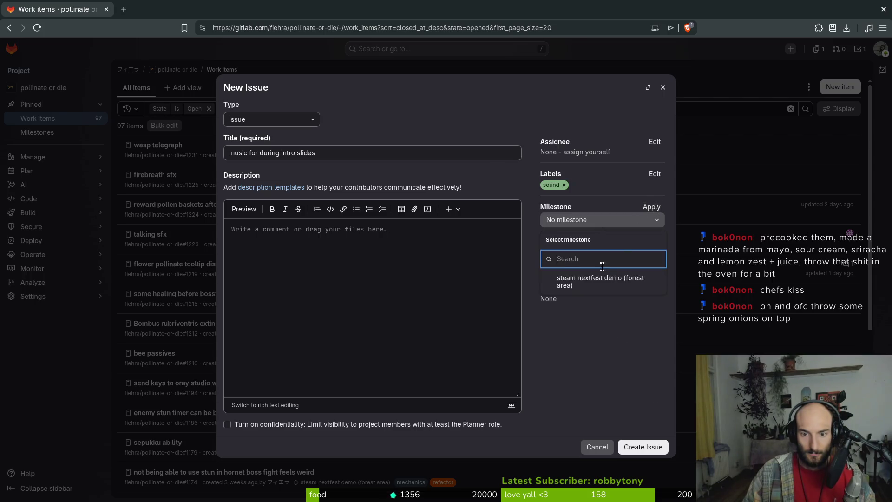
{"action": "left_click", "coordinate": [618, 278]}
{"action": "left_click", "coordinate": [647, 443]}
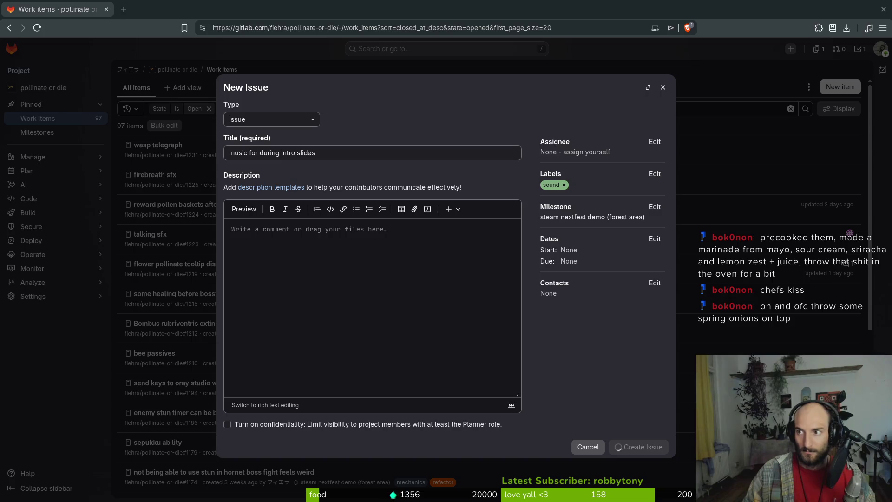
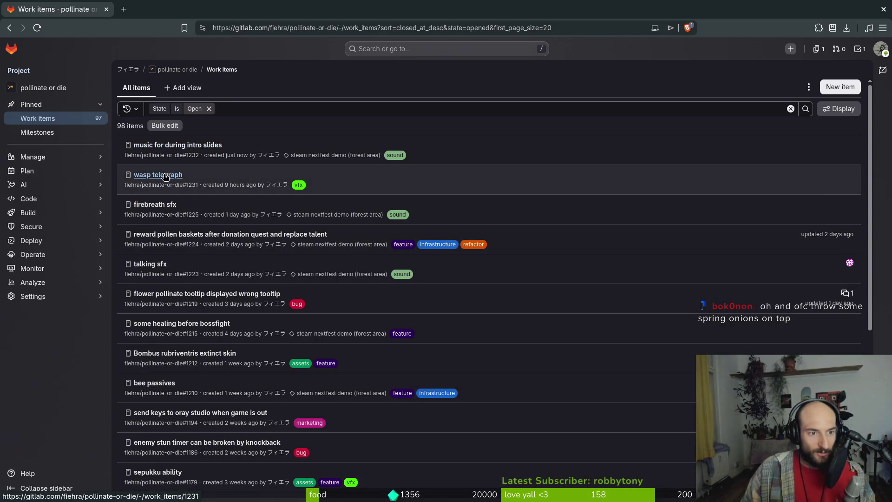
- Close the 'wasp telegraph' issue from its side panel, leaving 97 open work items
{"action": "left_click", "coordinate": [165, 176]}
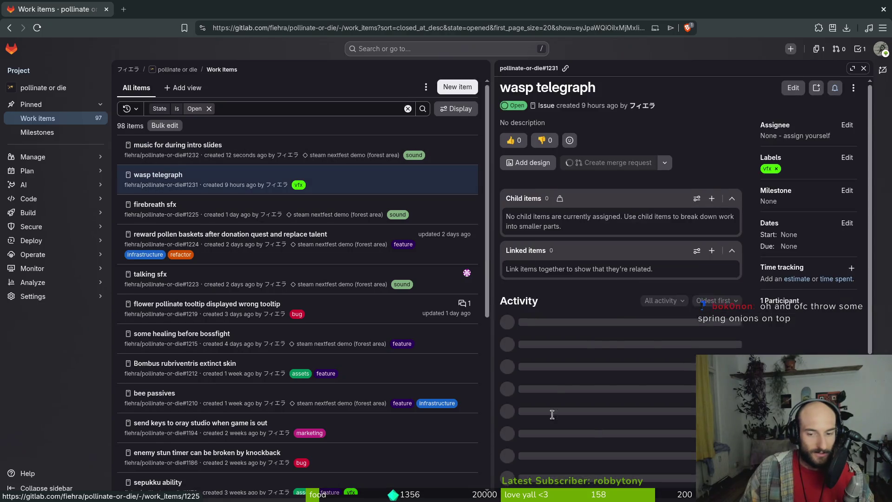
{"action": "left_click", "coordinate": [567, 462]}
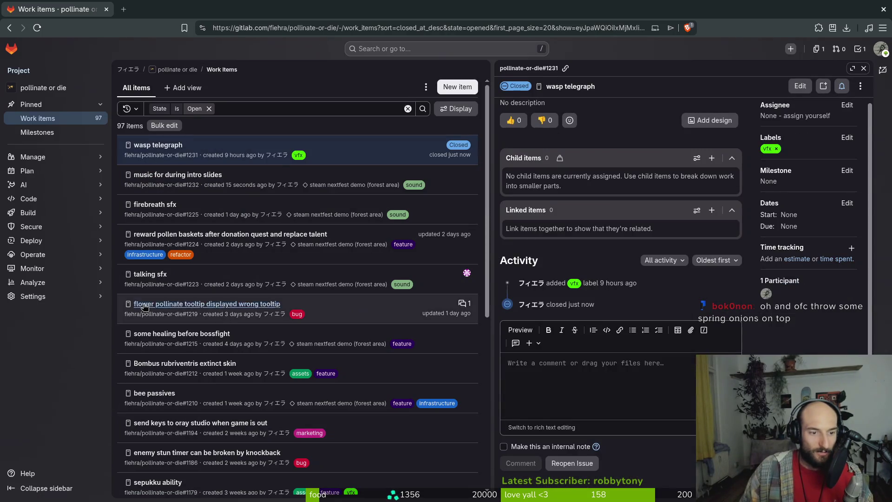
{"action": "scroll", "coordinate": [220, 384], "scroll_direction": "down", "scroll_amount": 6}
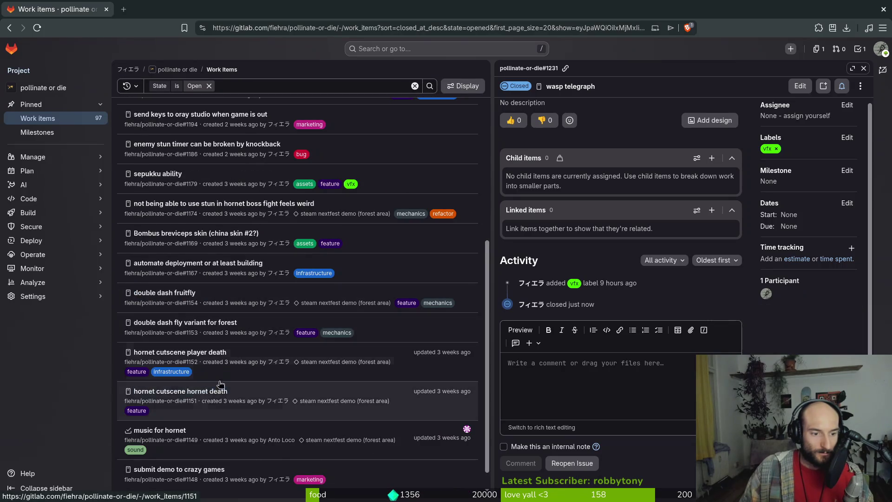
{"action": "key", "text": "Escape"}
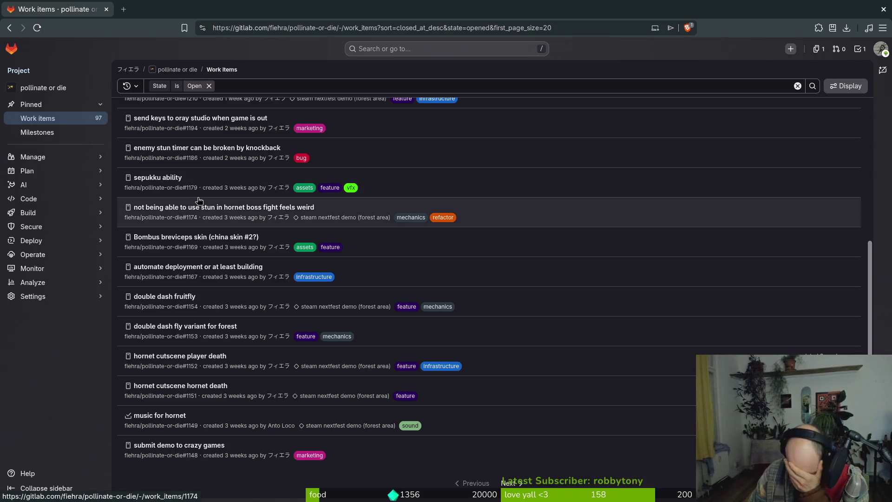
{"action": "scroll", "coordinate": [200, 200], "scroll_direction": "up", "scroll_amount": 3}
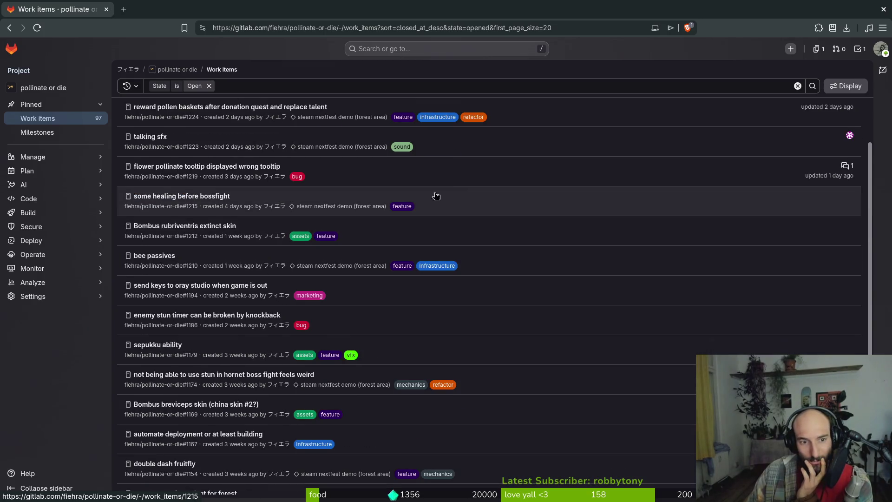
{"action": "scroll", "coordinate": [214, 190], "scroll_direction": "up", "scroll_amount": 2}
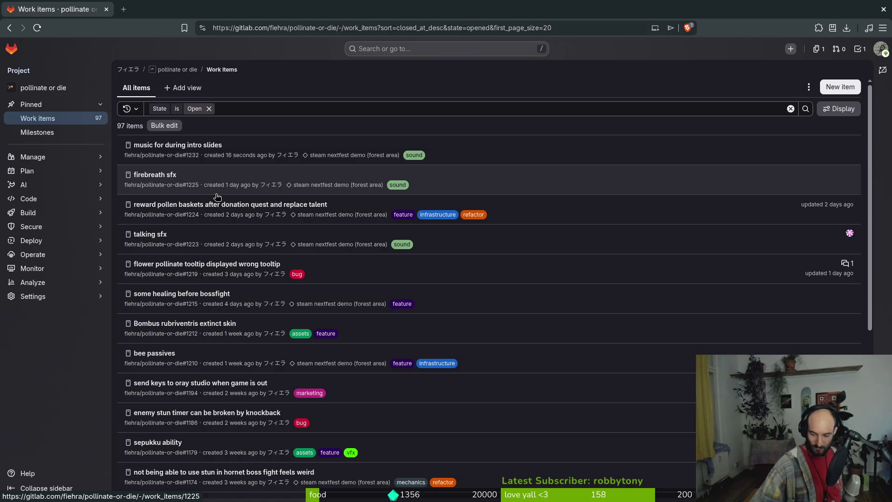
- Switch from the GitLab browser window to the Godot editor showing arena_spider
{"action": "key", "text": "super"}
{"action": "key", "text": "super"}
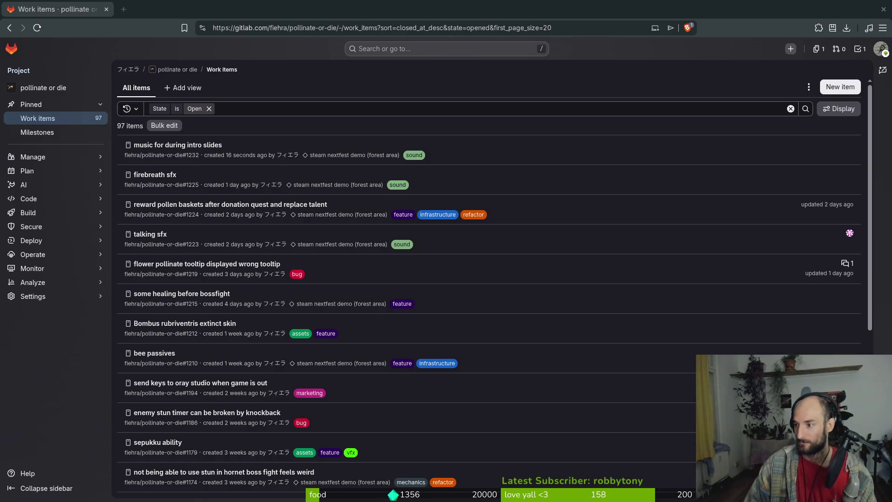
{"action": "key", "text": "alt+Tab"}
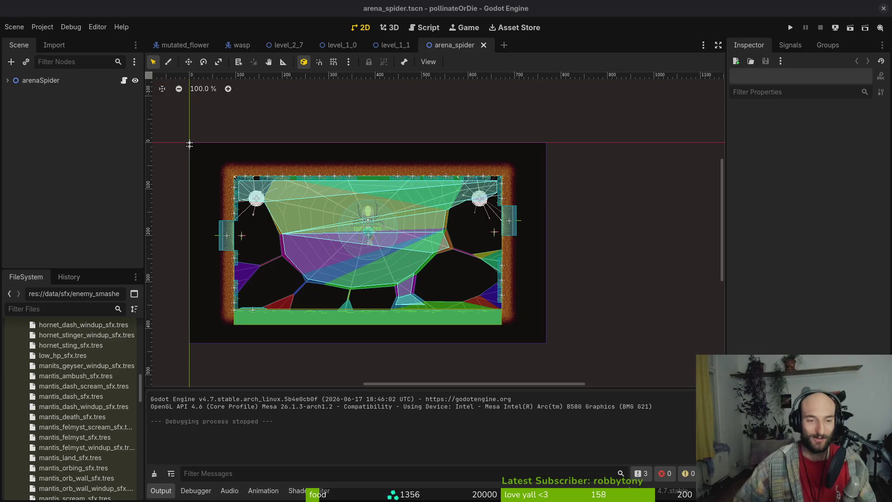
- Close the arena_spider, level_1_0, level_2_7 and wasp scene tabs, keeping mutated_flower
{"action": "middle_click", "coordinate": [445, 48]}
{"action": "left_click", "coordinate": [335, 43]}
{"action": "middle_click", "coordinate": [335, 43]}
{"action": "middle_click", "coordinate": [282, 49]}
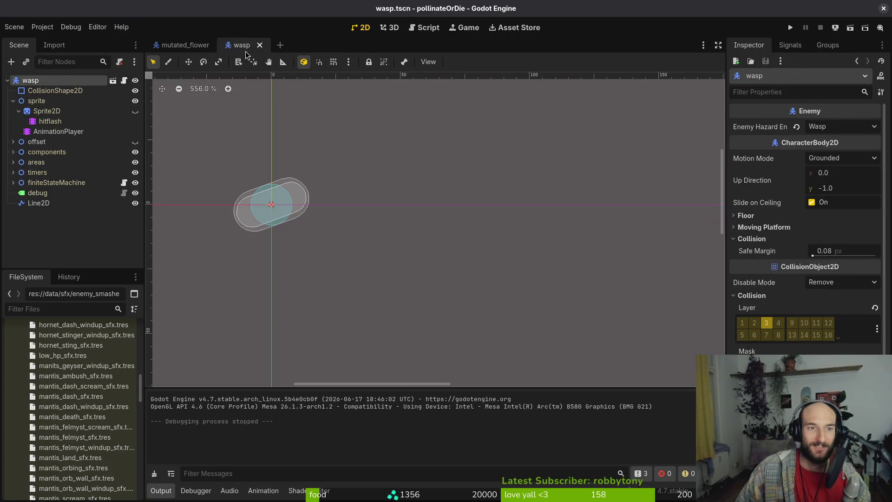
{"action": "key", "text": "ctrl+shift+w"}
- Playtest the game by continuing its saved run, then return to hive.gd in the code editor
{"action": "key", "text": "alt+Tab"}
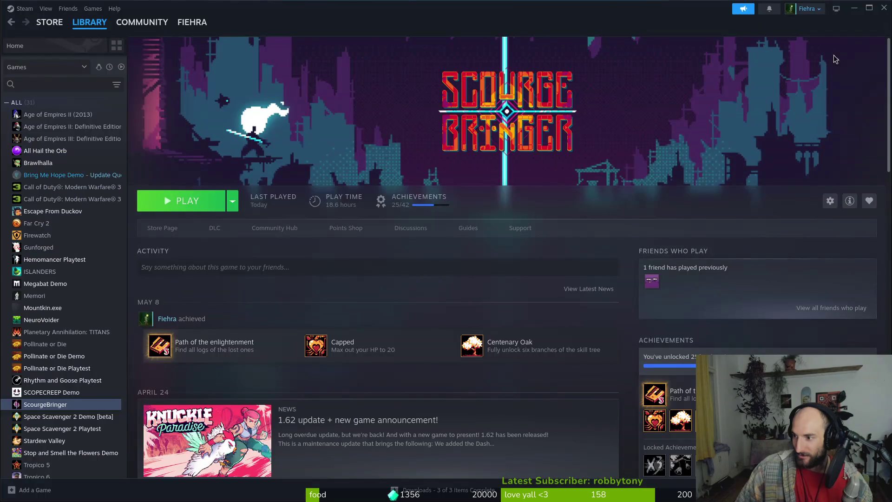
{"action": "left_click", "coordinate": [873, 8]}
{"action": "key", "text": "F5"}
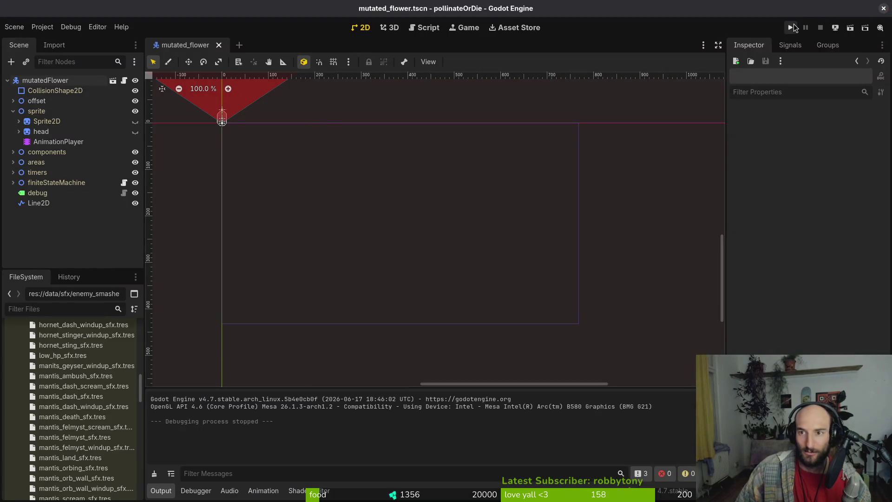
{"action": "key", "text": "Return"}
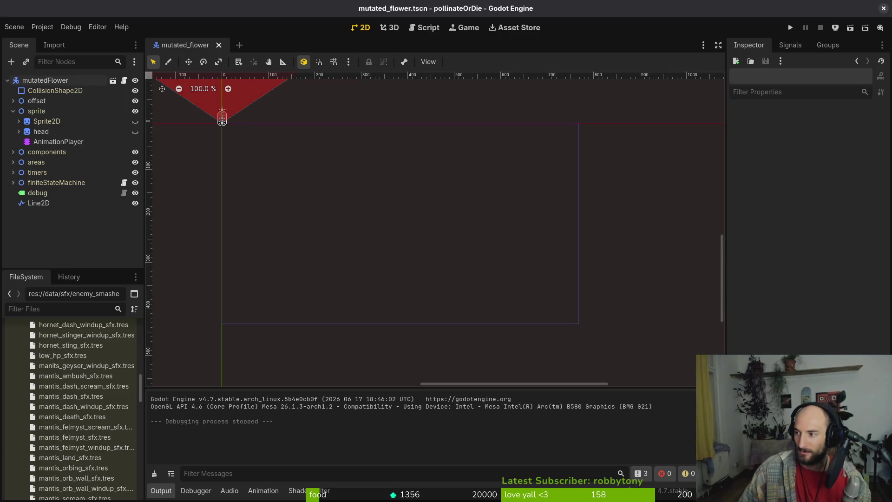
{"action": "key", "text": "alt+Tab"}
{"action": "scroll", "coordinate": [422, 246], "scroll_direction": "down", "scroll_amount": 15}
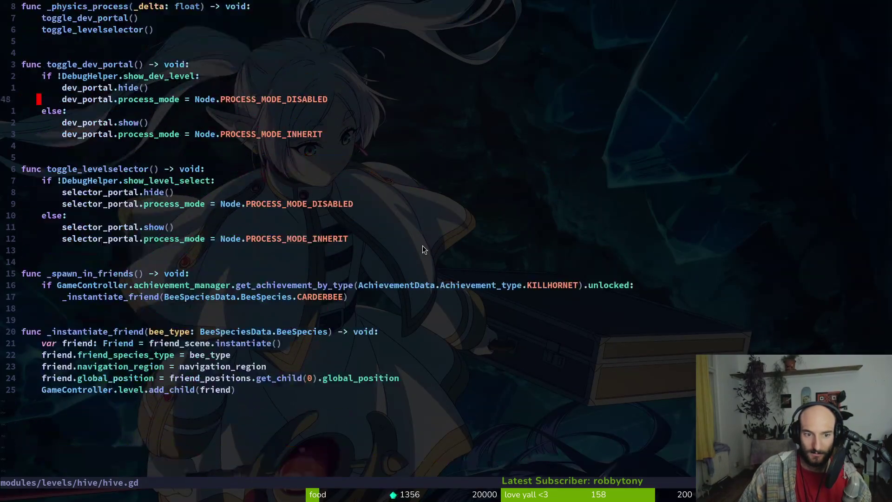
- Save hive.gd with :w and open home.gd through the Telescope file finder
{"action": "scroll", "coordinate": [462, 246], "scroll_direction": "up", "scroll_amount": 15}
{"action": "type", "text": ":w"}
{"action": "key", "text": "Return"}
{"action": "key", "text": "space"}
{"action": "key", "text": "f"}
{"action": "key", "text": "f"}
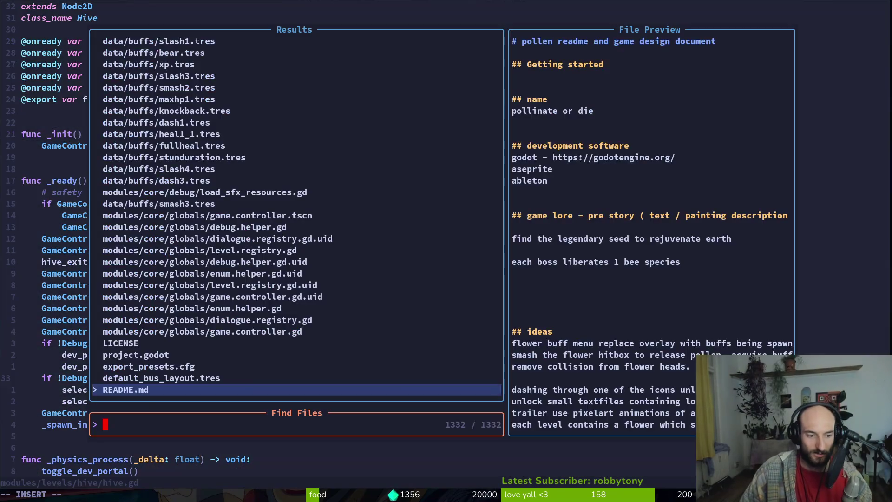
{"action": "type", "text": "home"}
{"action": "key", "text": "Return"}
- Edit the swap_scenes line near the end of home.gd and save the file
{"action": "key", "text": "shift+g"}
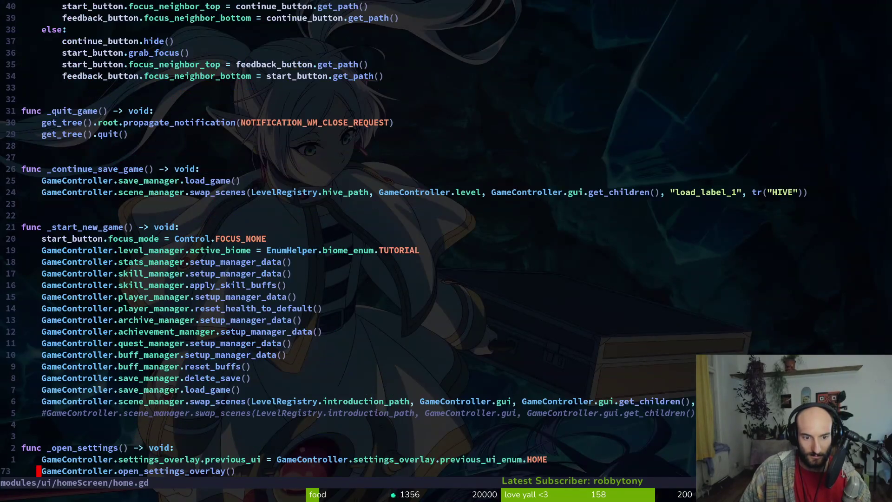
{"action": "key", "text": "k"}
{"action": "key", "text": "k"}
{"action": "key", "text": "k"}
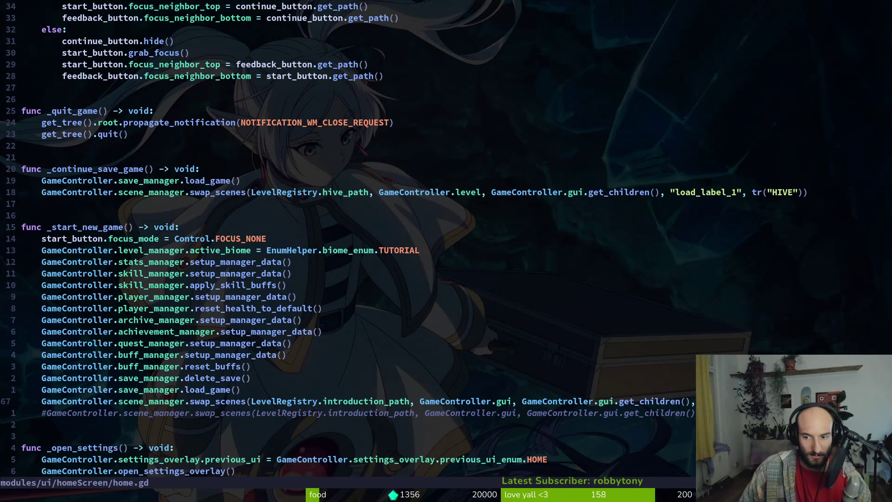
{"action": "key", "text": "A"}
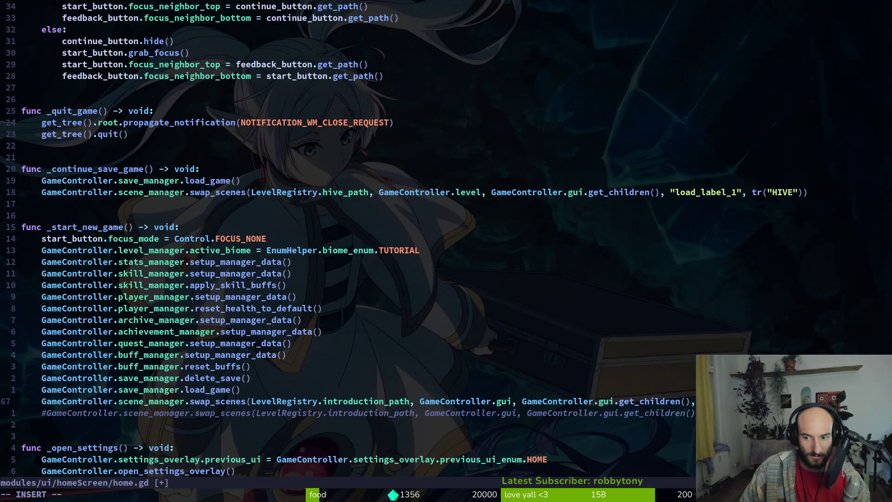
{"action": "key", "text": "Escape"}
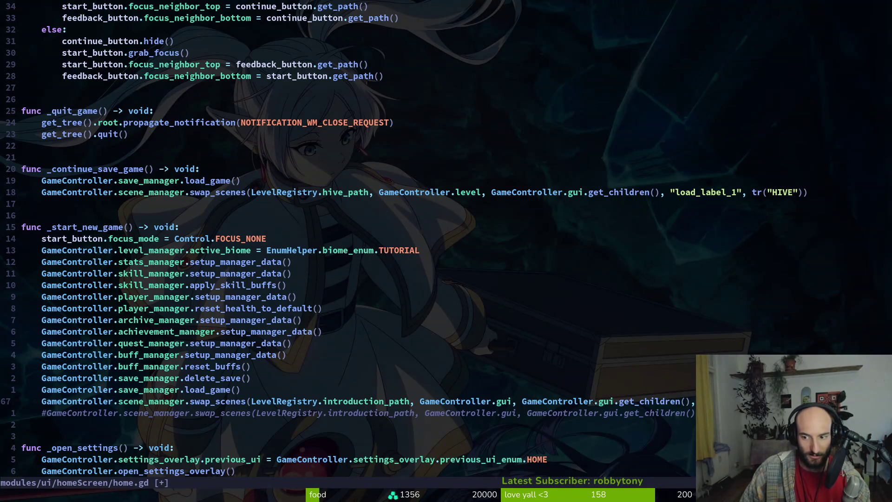
{"action": "type", "text": ":w"}
{"action": "key", "text": "Return"}
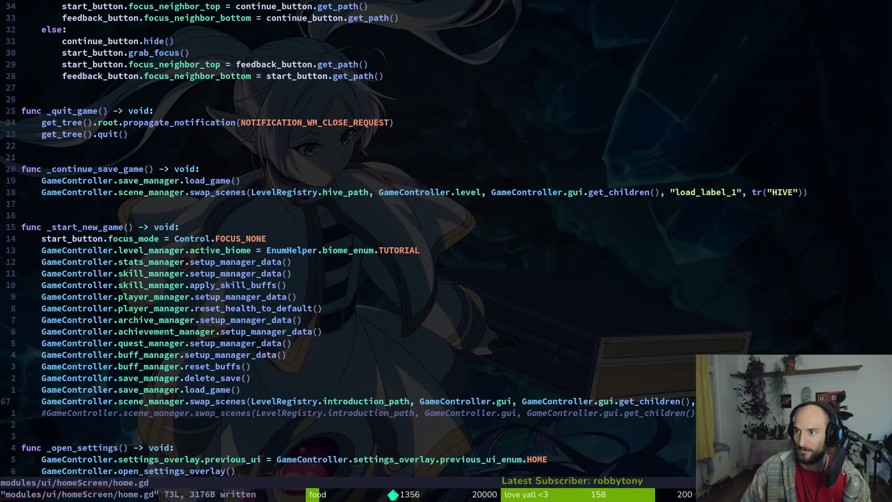
- Open the gameLocale spreadsheet from Google Drive's pollinateOrDie > gameLocalization folder
{"action": "key", "text": "super+b"}
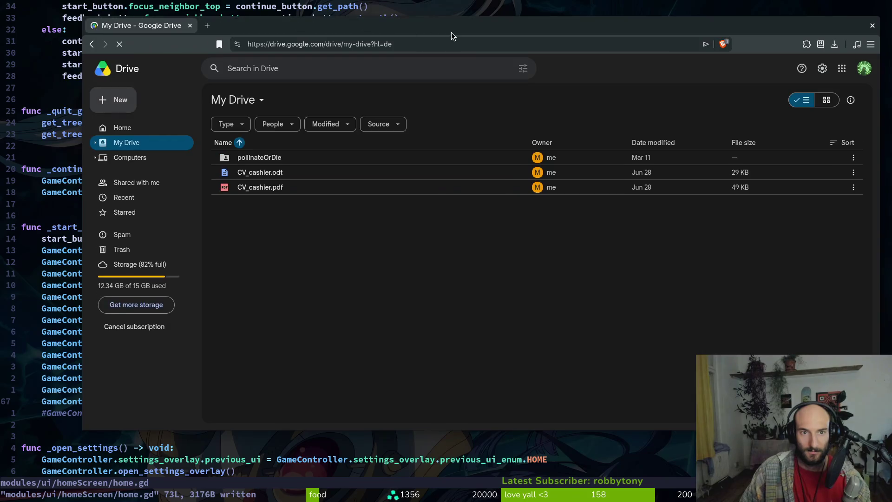
{"action": "key", "text": "super+f"}
{"action": "double_click", "coordinate": [211, 148]}
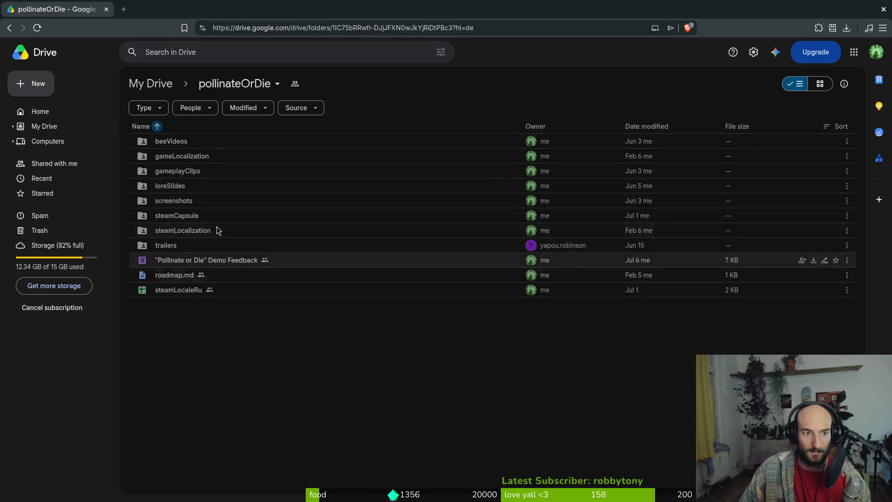
{"action": "double_click", "coordinate": [181, 155]}
{"action": "double_click", "coordinate": [172, 144]}
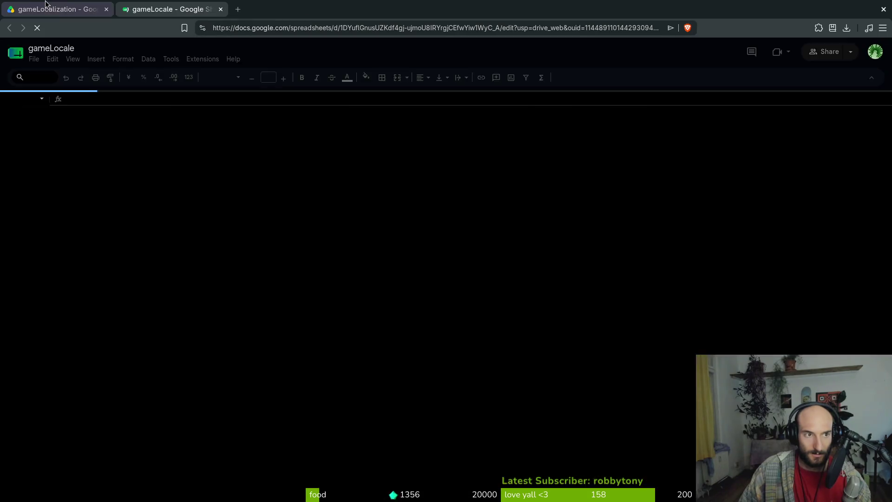
{"action": "middle_click", "coordinate": [46, 4]}
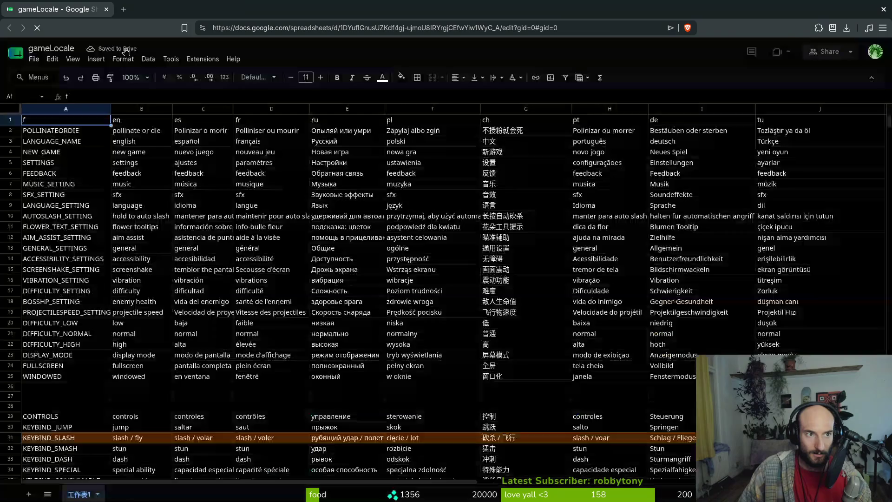
{"action": "scroll", "coordinate": [49, 278], "scroll_direction": "down", "scroll_amount": 10}
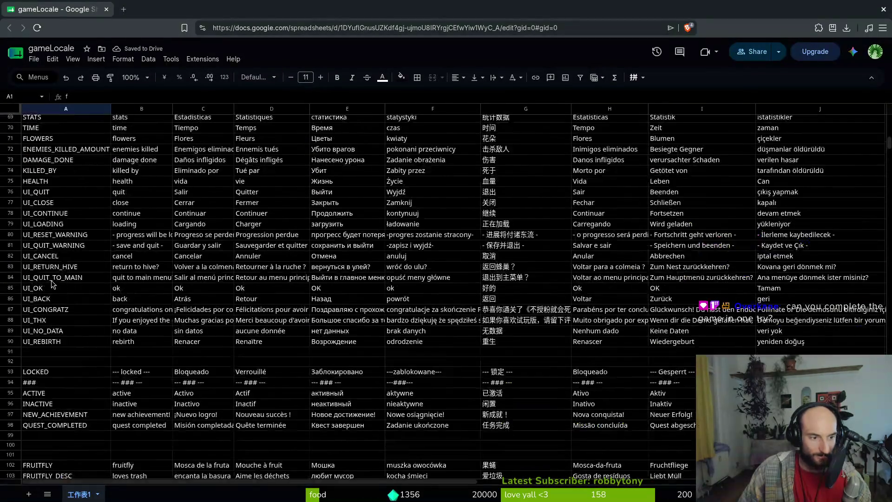
{"action": "scroll", "coordinate": [63, 242], "scroll_direction": "up", "scroll_amount": 4}
{"action": "scroll", "coordinate": [62, 246], "scroll_direction": "down", "scroll_amount": 5}
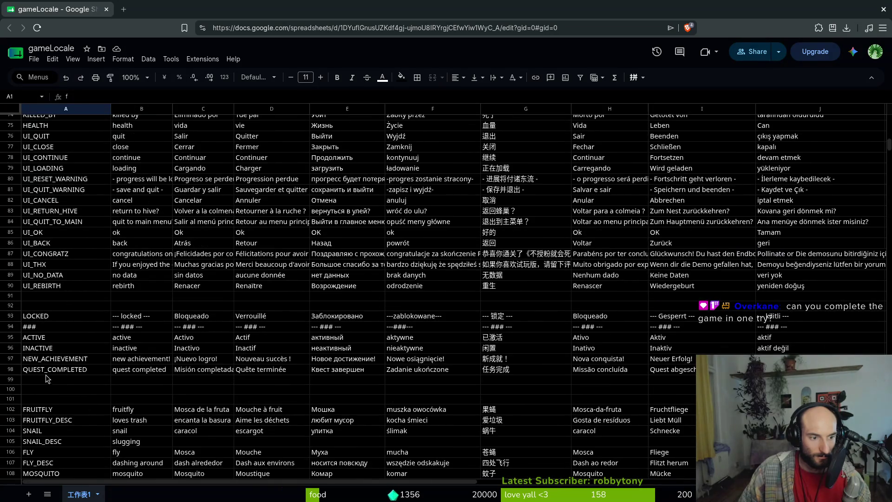
{"action": "scroll", "coordinate": [58, 379], "scroll_direction": "down", "scroll_amount": 4}
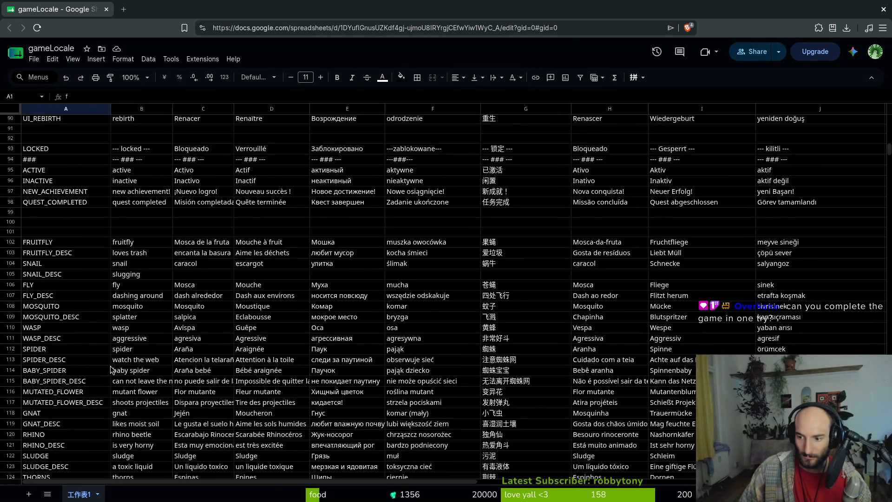
{"action": "scroll", "coordinate": [112, 358], "scroll_direction": "up", "scroll_amount": 4}
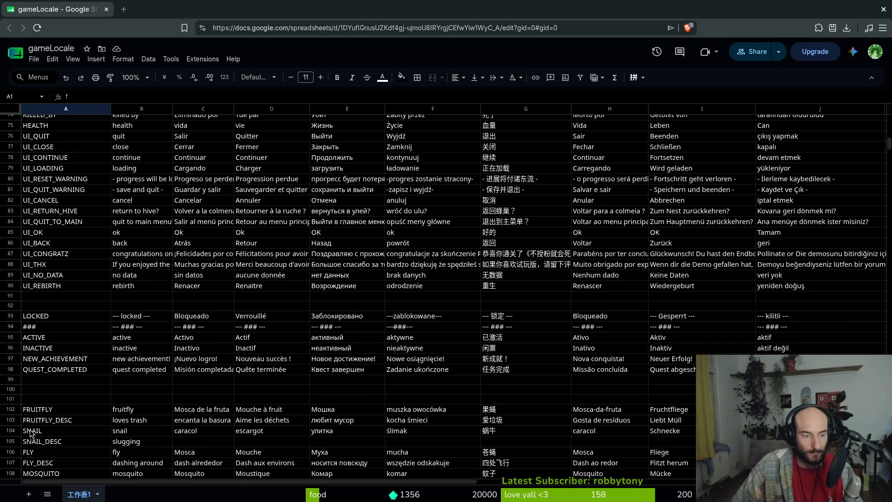
{"action": "left_click", "coordinate": [54, 371]}
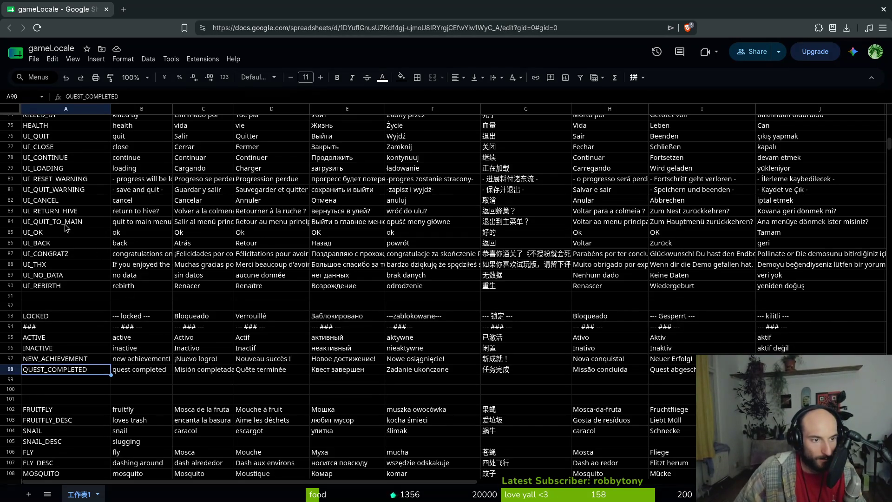
{"action": "scroll", "coordinate": [65, 230], "scroll_direction": "down", "scroll_amount": 5}
{"action": "scroll", "coordinate": [69, 262], "scroll_direction": "down", "scroll_amount": 2}
{"action": "scroll", "coordinate": [67, 263], "scroll_direction": "up", "scroll_amount": 15}
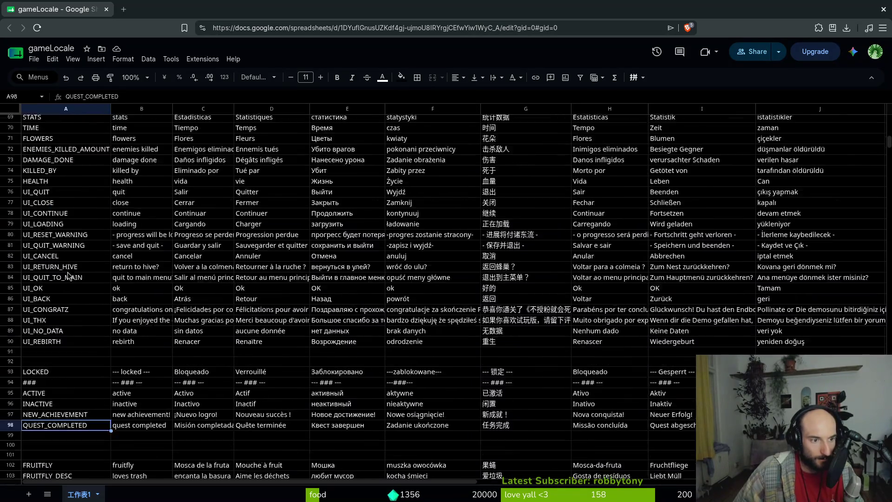
{"action": "scroll", "coordinate": [70, 277], "scroll_direction": "up", "scroll_amount": 12}
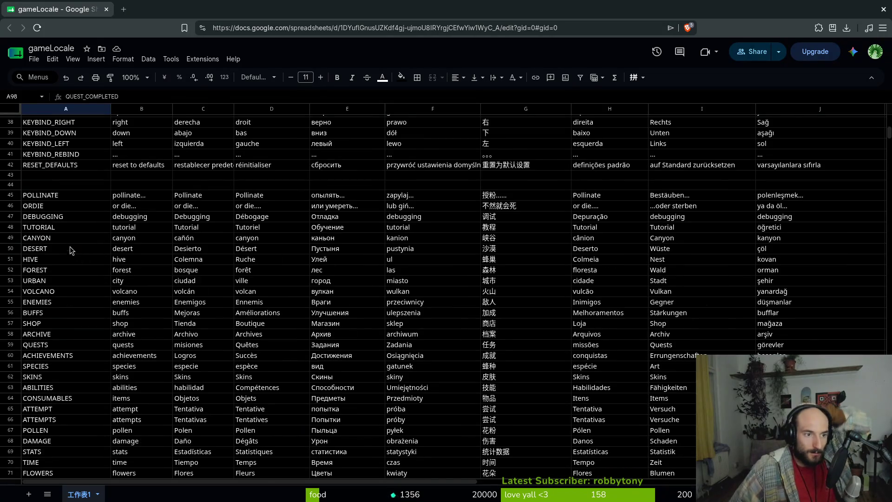
{"action": "scroll", "coordinate": [65, 231], "scroll_direction": "down", "scroll_amount": 20}
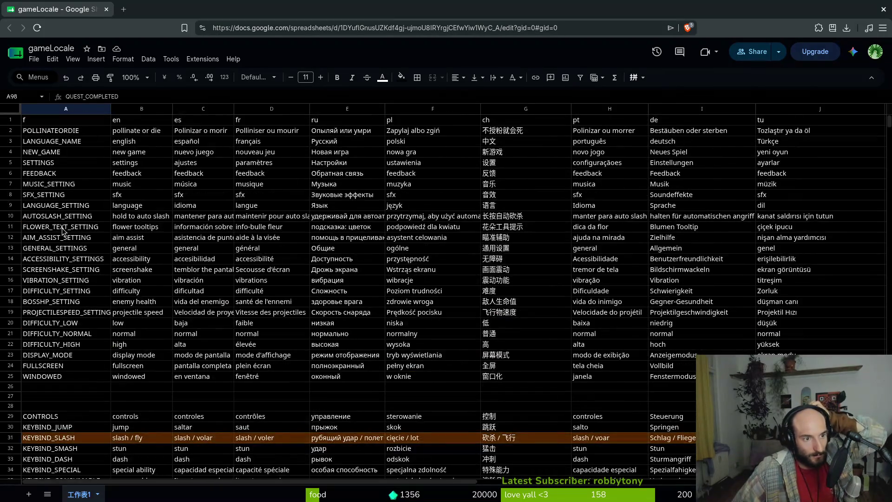
{"action": "scroll", "coordinate": [64, 232], "scroll_direction": "down", "scroll_amount": 20}
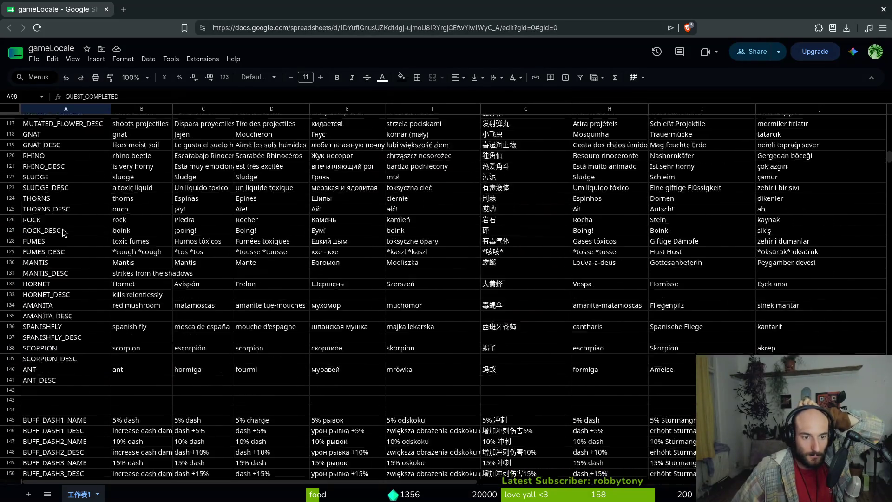
{"action": "scroll", "coordinate": [67, 232], "scroll_direction": "up", "scroll_amount": 20}
{"action": "scroll", "coordinate": [67, 234], "scroll_direction": "up", "scroll_amount": 15}
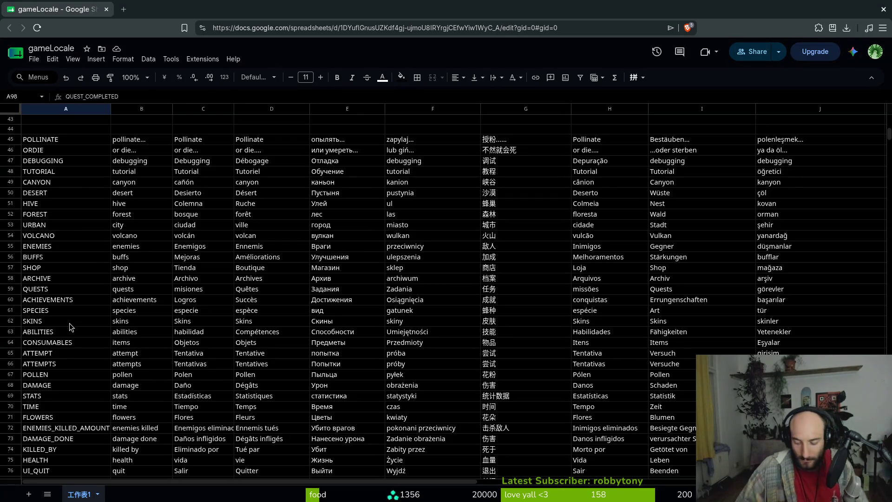
- Search the sheet for 'loading' and select the empty row 91 below UI_REBIRTH
{"action": "key", "text": "ctrl+f"}
{"action": "type", "text": "loading"}
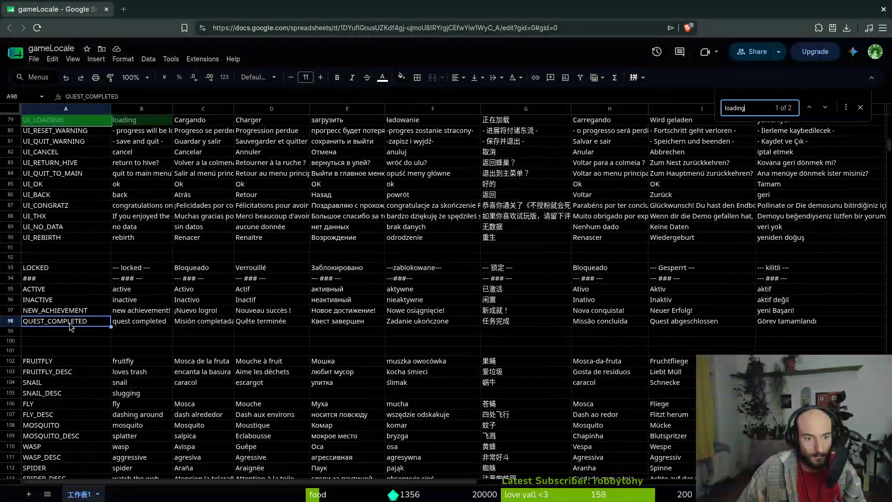
{"action": "scroll", "coordinate": [176, 190], "scroll_direction": "up", "scroll_amount": 5}
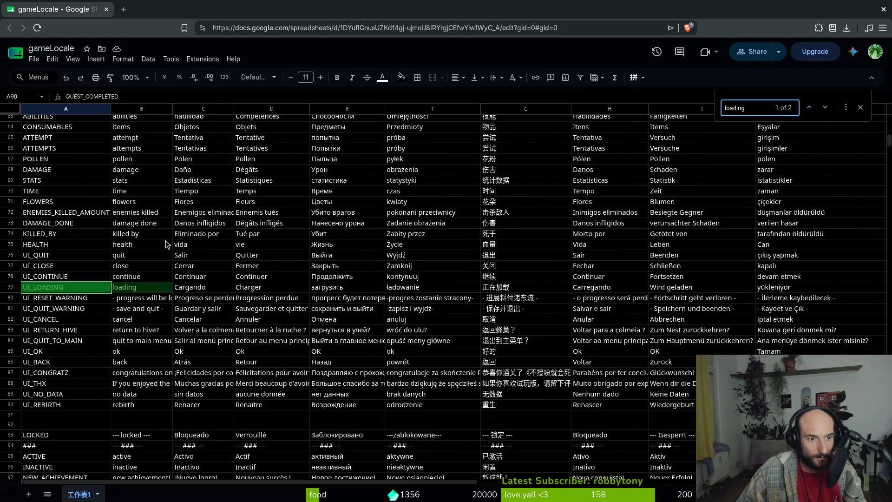
{"action": "left_click", "coordinate": [50, 304]}
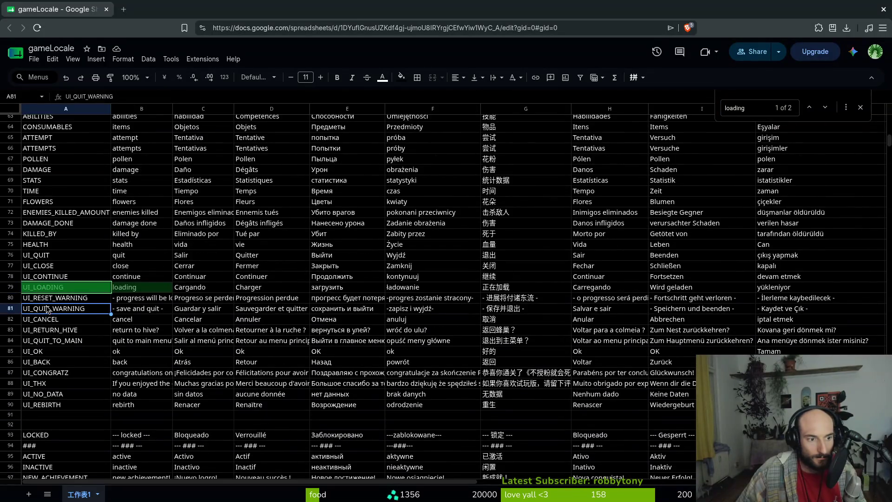
{"action": "left_click", "coordinate": [52, 330]}
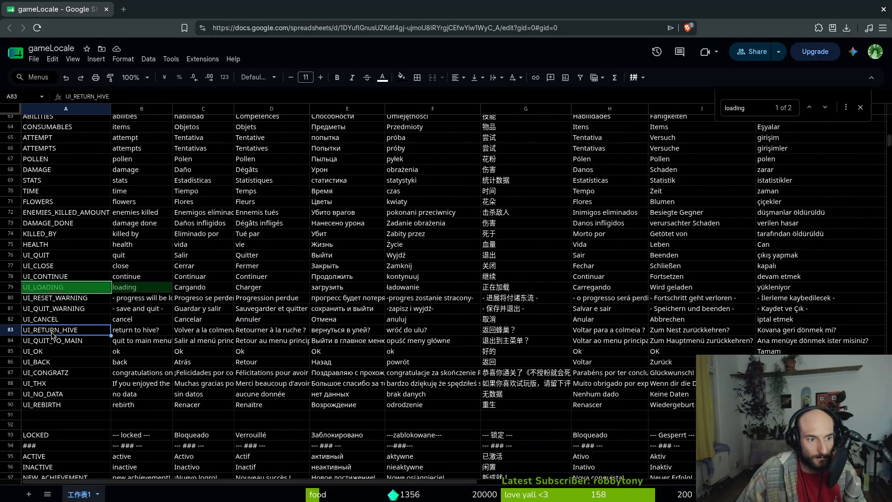
{"action": "left_click", "coordinate": [46, 405]}
{"action": "left_click", "coordinate": [42, 416]}
- Add the UI_SAVE_BEES key with English text 'save the bees' in row 91
{"action": "type", "text": "UI_"}
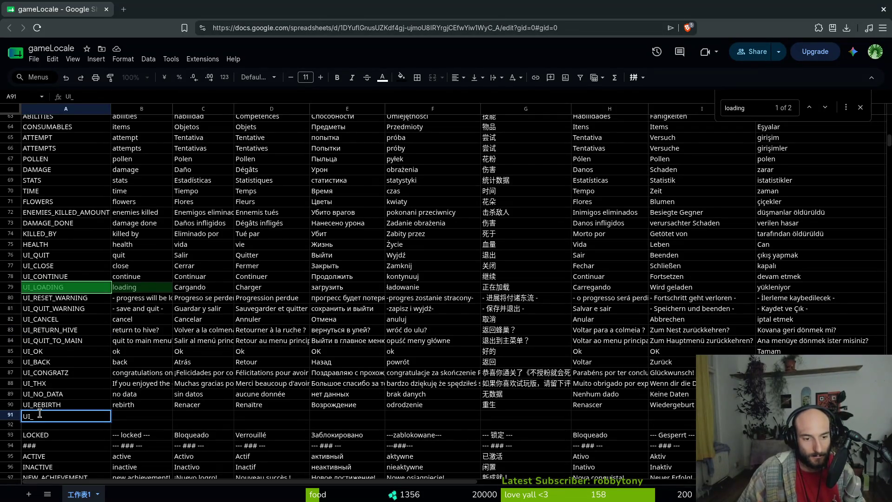
{"action": "type", "text": "SAVE_"}
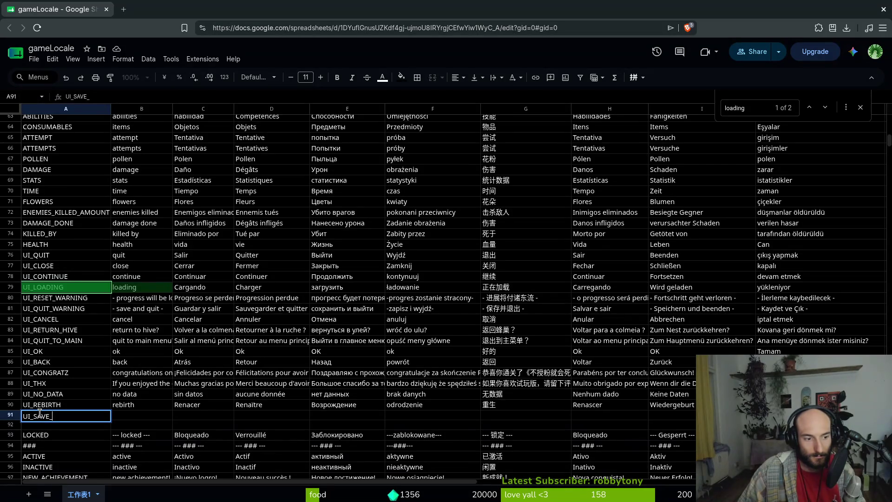
{"action": "type", "text": "BEES"}
{"action": "key", "text": "Tab"}
{"action": "type", "text": "save the bees"}
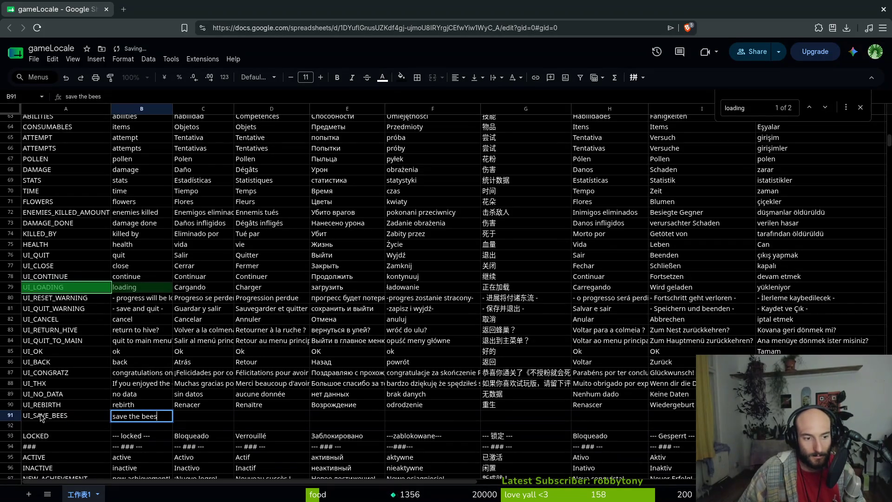
{"action": "type", "text": ";"}
{"action": "key", "text": "Return"}
{"action": "type", "text": ";"}
- Copy 'save the bees' from B91 and start a Gemini prompt 'localize pls for 2d godot game'
{"action": "left_click", "coordinate": [163, 416]}
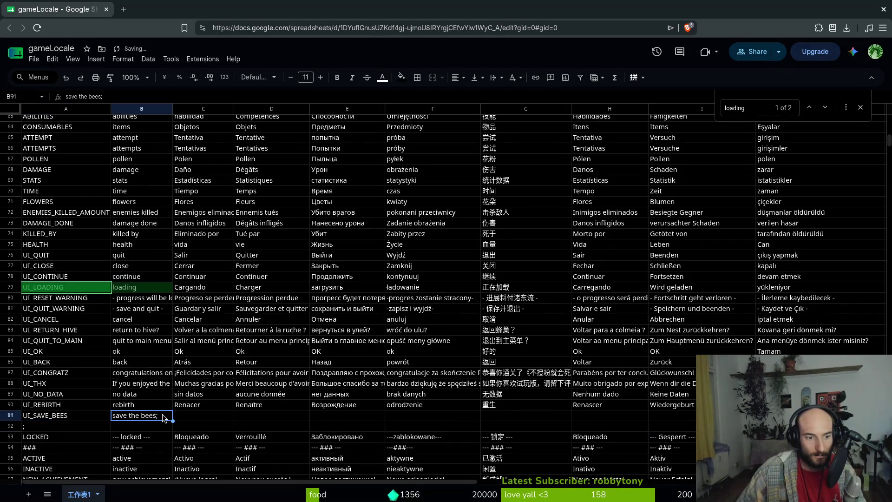
{"action": "key", "text": "ctrl+c"}
{"action": "key", "text": "ctrl+t"}
{"action": "type", "text": "locali"}
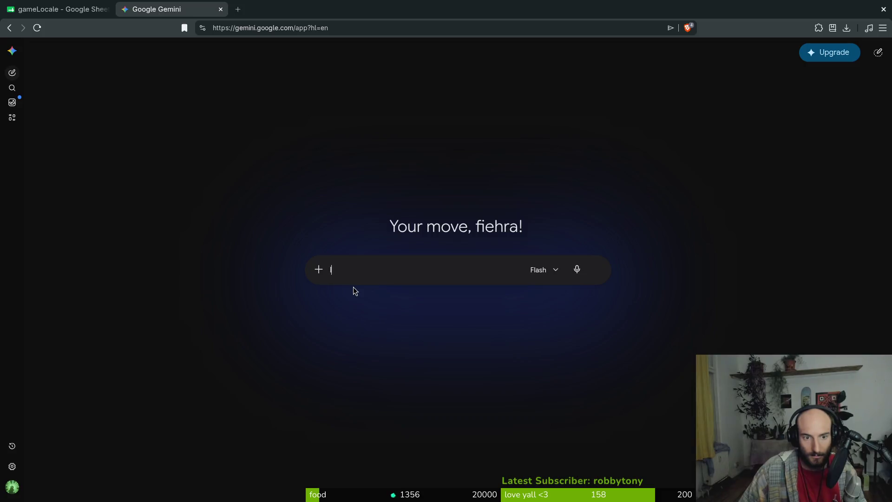
{"action": "type", "text": "ze pls for 2d godot ga"}
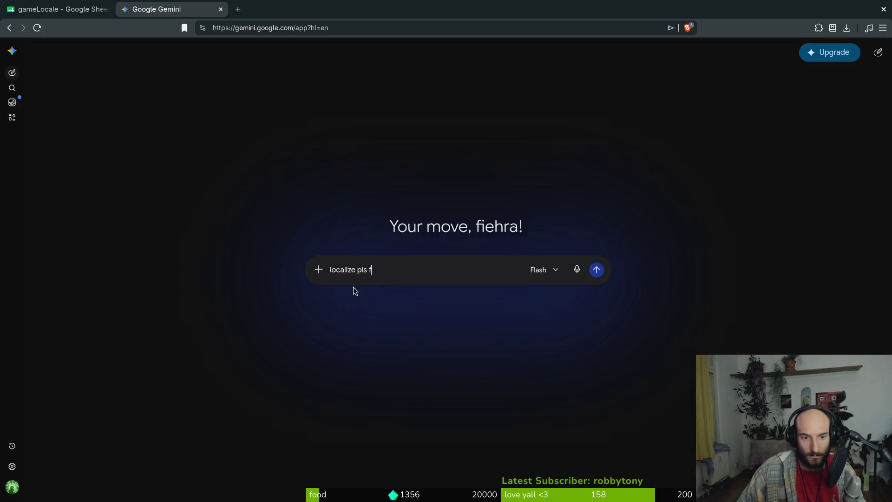
{"action": "type", "text": "me"}
- Send Gemini the localization request with the pasted language list and 'save the bees'
{"action": "key", "text": "shift+Return"}
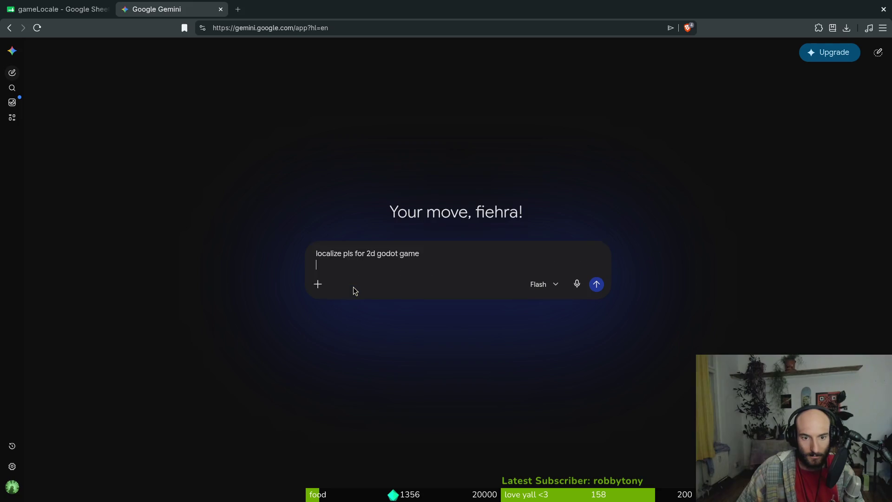
{"action": "key", "text": "ctrl+v"}
{"action": "key", "text": "shift+Return"}
{"action": "key", "text": "shift+Return"}
{"action": "key", "text": "shift+Return"}
{"action": "type", "text": "save the bees"}
{"action": "key", "text": "Return"}
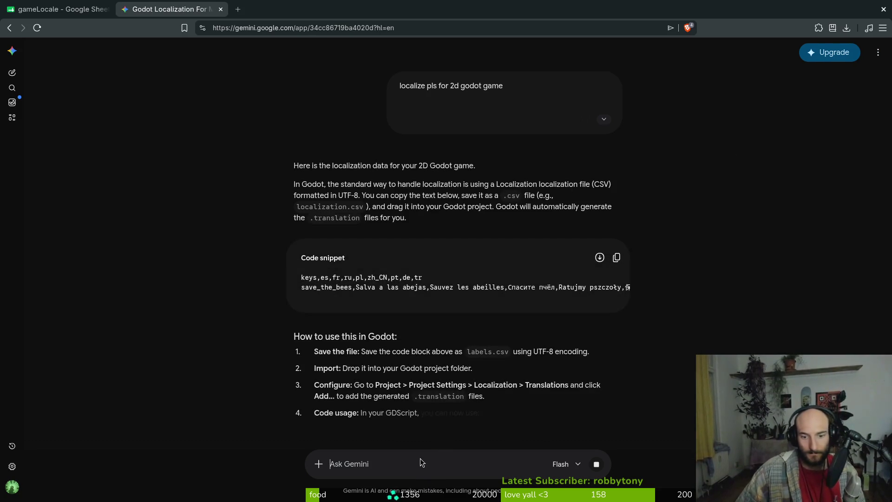
- Ask Gemini for the translations as a plain list without bullet points, one per line
{"action": "type", "text": "plsin"}
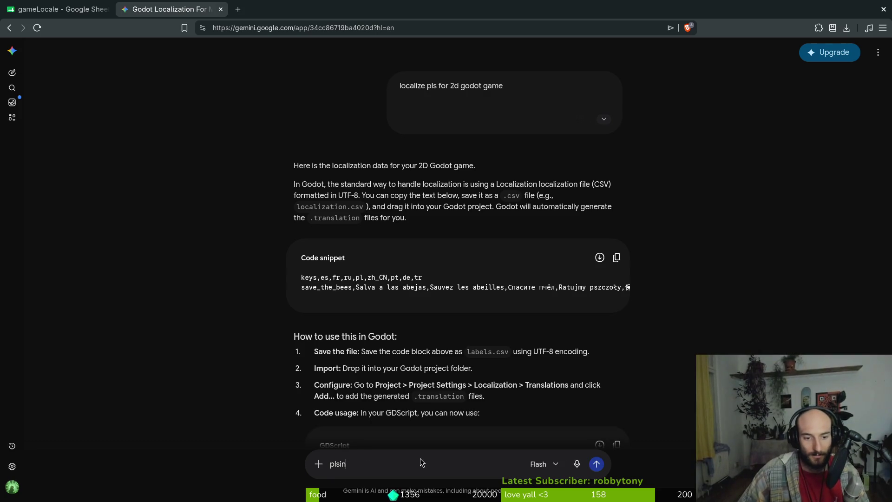
{"action": "key", "text": "BackSpace"}
{"action": "key", "text": "BackSpace"}
{"action": "type", "text": " in list no bull"}
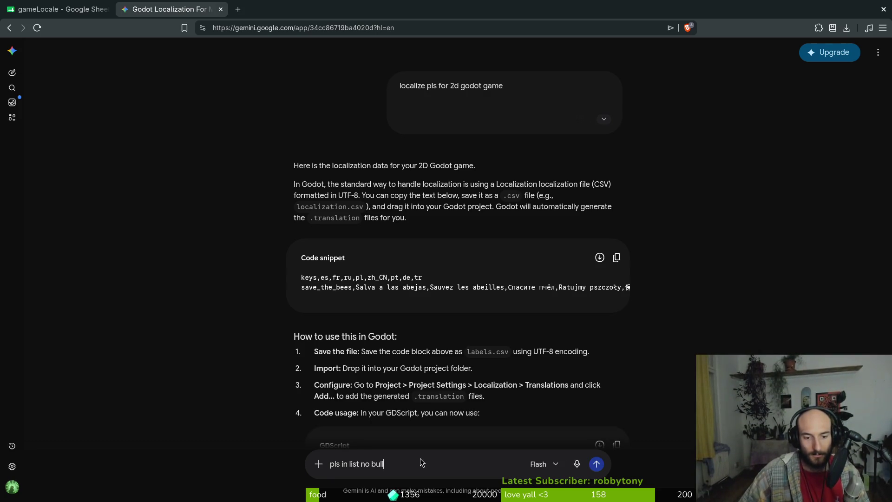
{"action": "type", "text": "et points below eadh other"}
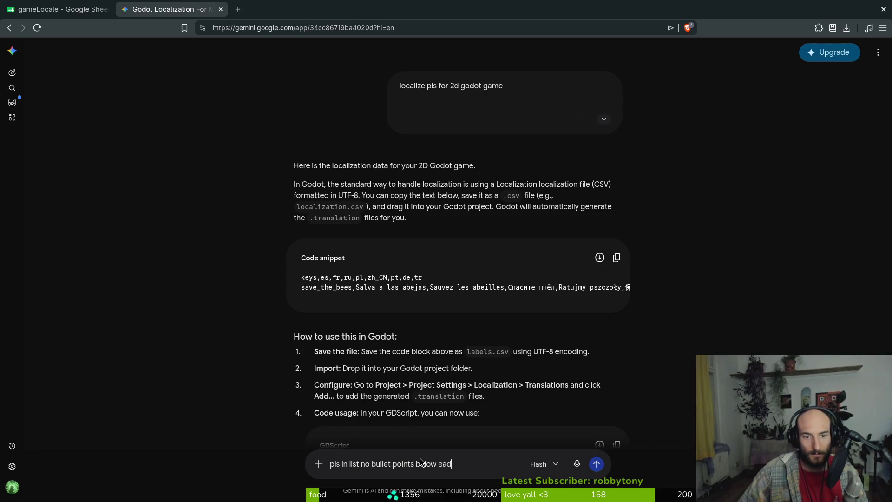
{"action": "key", "text": "BackSpace"}
{"action": "key", "text": "BackSpace"}
{"action": "key", "text": "BackSpace"}
{"action": "type", "text": "ch other.."}
{"action": "key", "text": "BackSpace"}
{"action": "key", "text": "BackSpace"}
{"action": "type", "text": "a"}
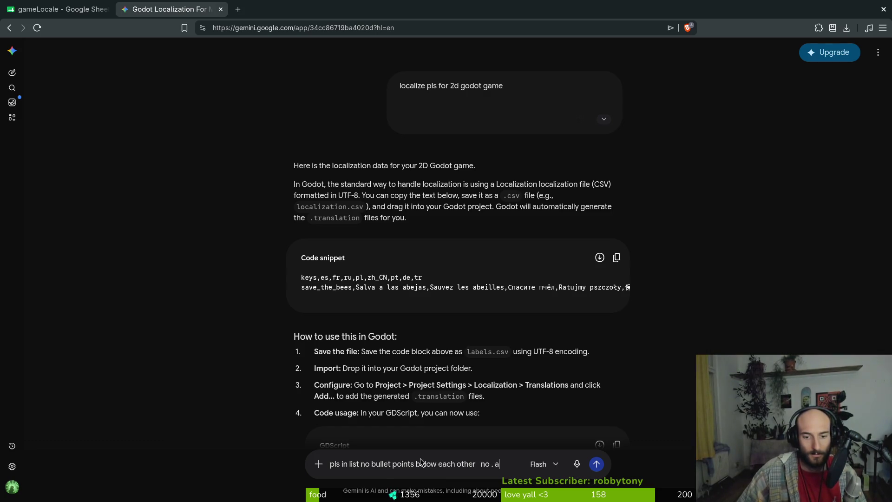
{"action": "type", "text": "t the end"}
{"action": "key", "text": "Return"}
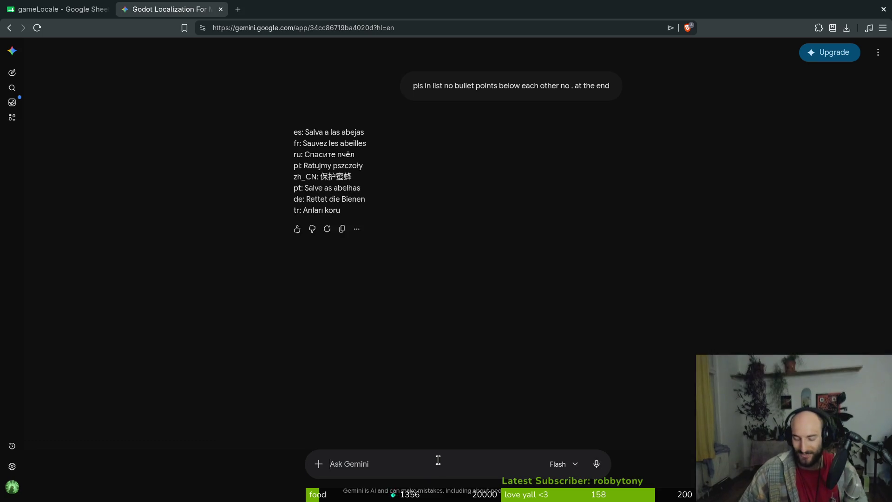
- Ask Gemini to drop the language markers and select the resulting translations
{"action": "type", "text": "no language"}
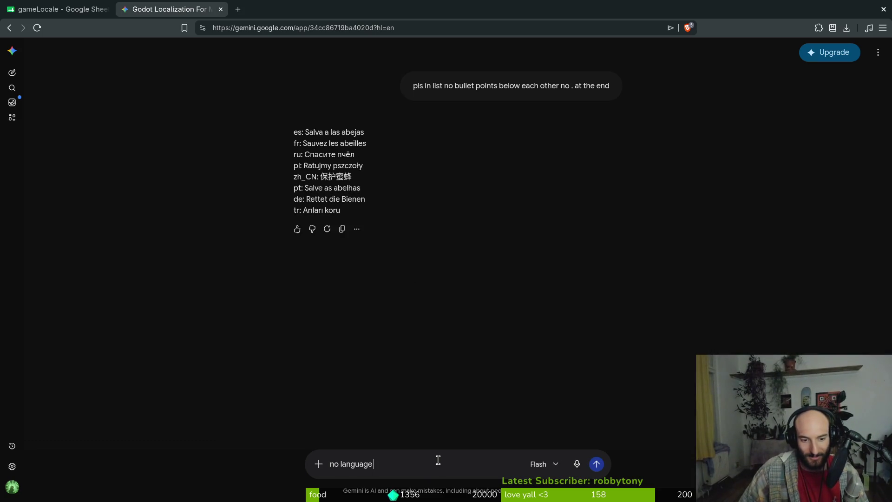
{"action": "type", "text": " marker in front i want to"}
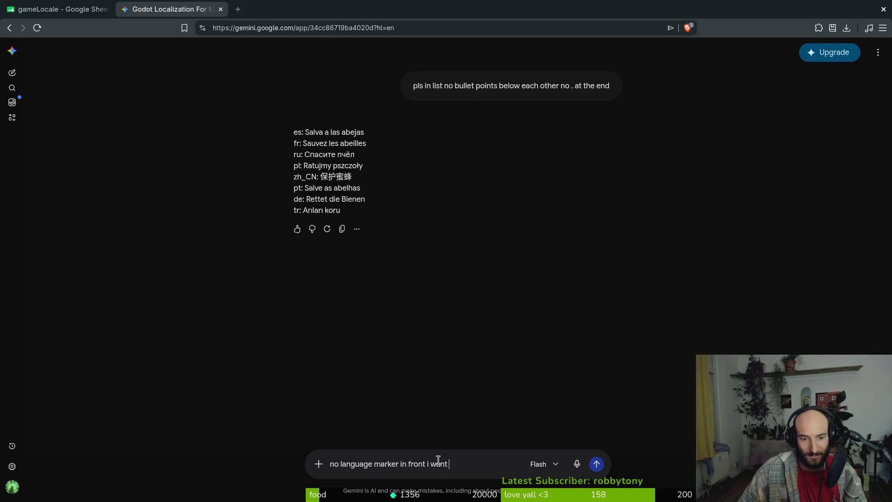
{"action": "key", "text": "BackSpace"}
{"action": "key", "text": "BackSpace"}
{"action": "key", "text": "BackSpace"}
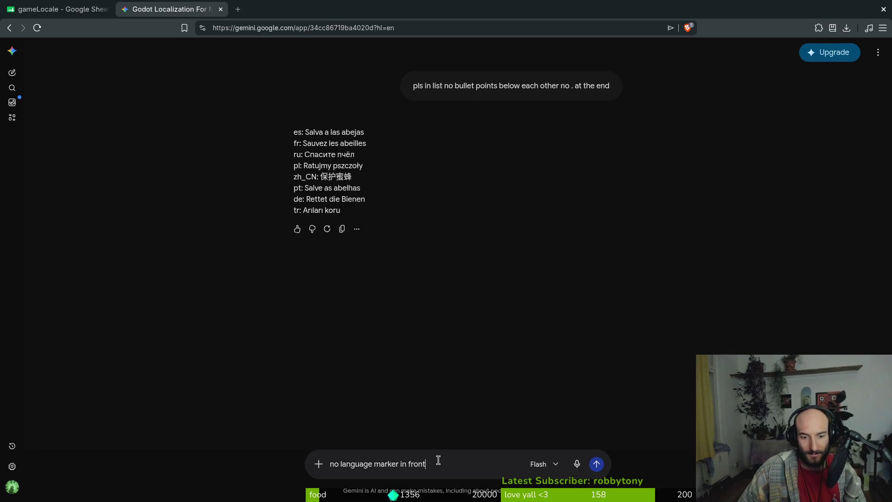
{"action": "key", "text": "Return"}
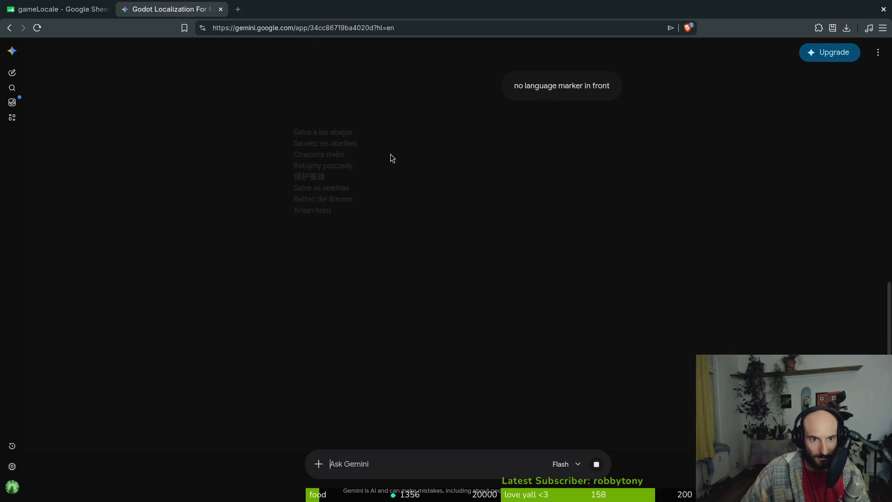
{"action": "mouse_move", "coordinate": [293, 132]}
{"action": "left_mouse_down"}
{"action": "mouse_move", "coordinate": [374, 131]}
{"action": "mouse_move", "coordinate": [285, 128]}
{"action": "left_mouse_up"}
- Paste the Spanish, French, Russian, Polish and Chinese translations into cells C91–G91
{"action": "left_click", "coordinate": [358, 136]}
{"action": "middle_click", "coordinate": [145, 3]}
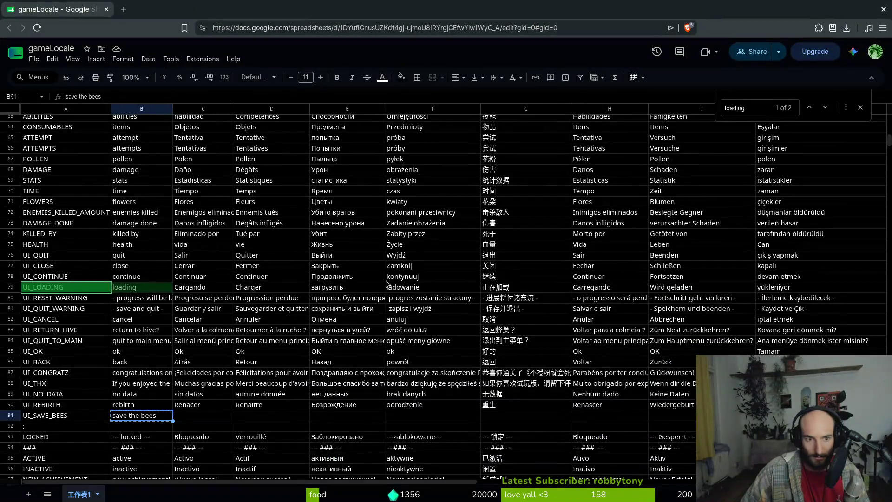
{"action": "left_click", "coordinate": [203, 415]}
{"action": "key", "text": "ctrl+v"}
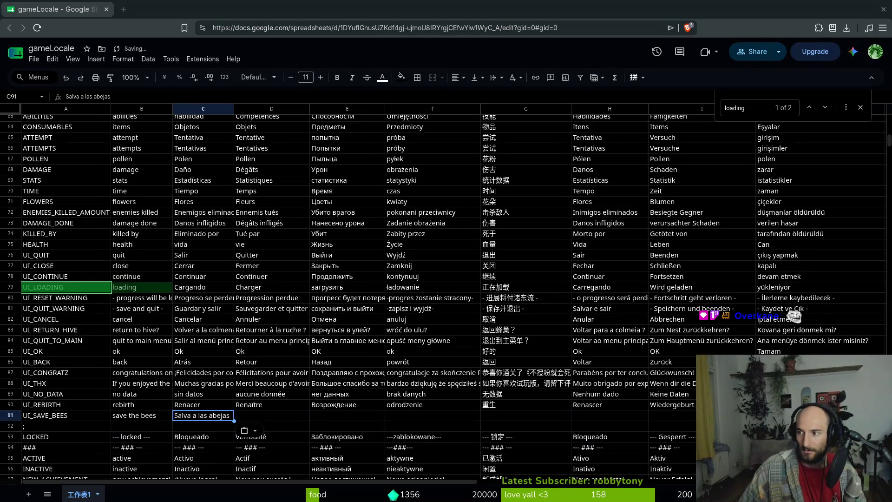
{"action": "left_click", "coordinate": [272, 415]}
{"action": "key", "text": "ctrl+v"}
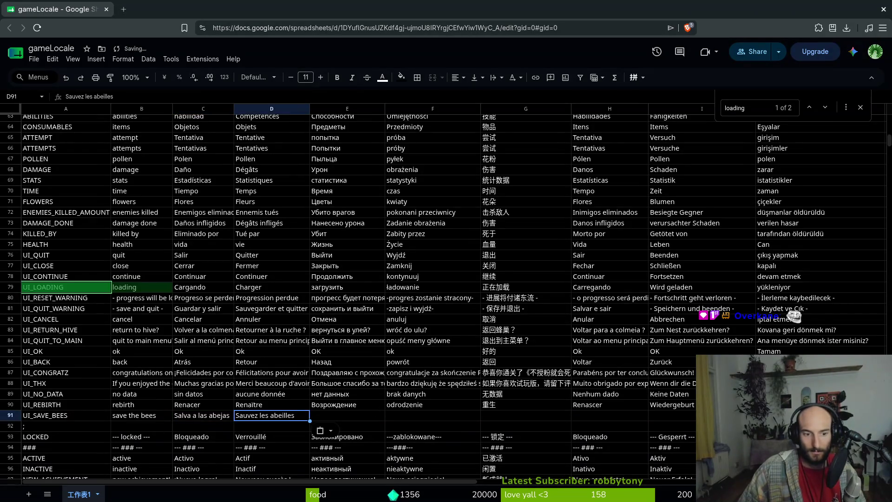
{"action": "left_click", "coordinate": [340, 413]}
{"action": "key", "text": "ctrl+v"}
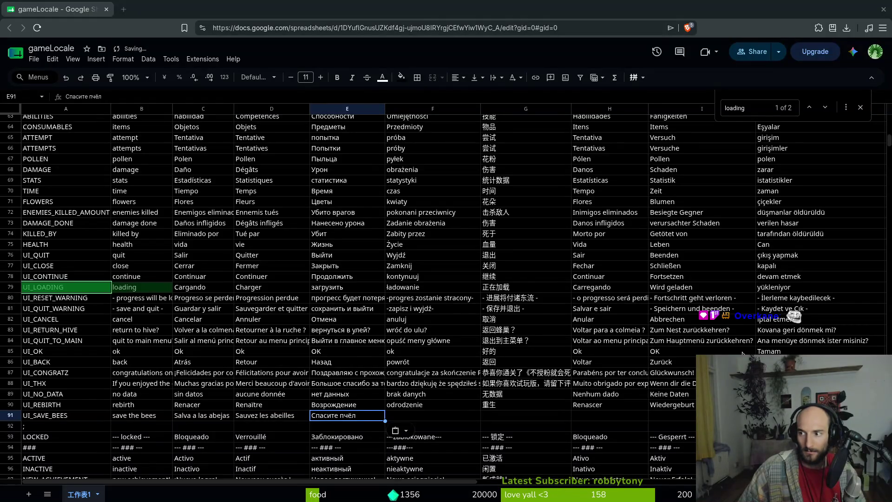
{"action": "left_click", "coordinate": [413, 418]}
{"action": "key", "text": "ctrl+v"}
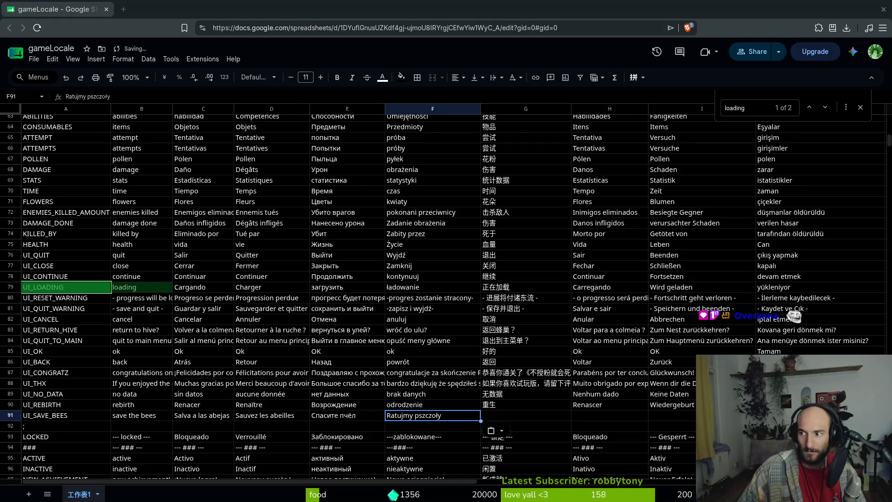
{"action": "left_click", "coordinate": [525, 418]}
{"action": "key", "text": "ctrl+v"}
- Paste the Portuguese and German translations into H91 and I91, correcting German to 'Rette die Bienen'
{"action": "key", "text": "alt+Tab"}
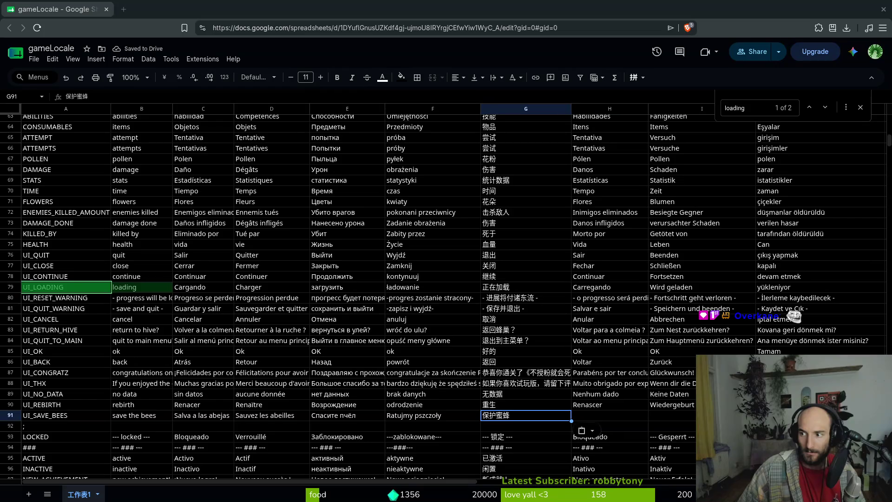
{"action": "left_click", "coordinate": [609, 415]}
{"action": "key", "text": "ctrl+v"}
{"action": "key", "text": "alt+Tab"}
{"action": "left_click", "coordinate": [675, 414]}
{"action": "key", "text": "ctrl+v"}
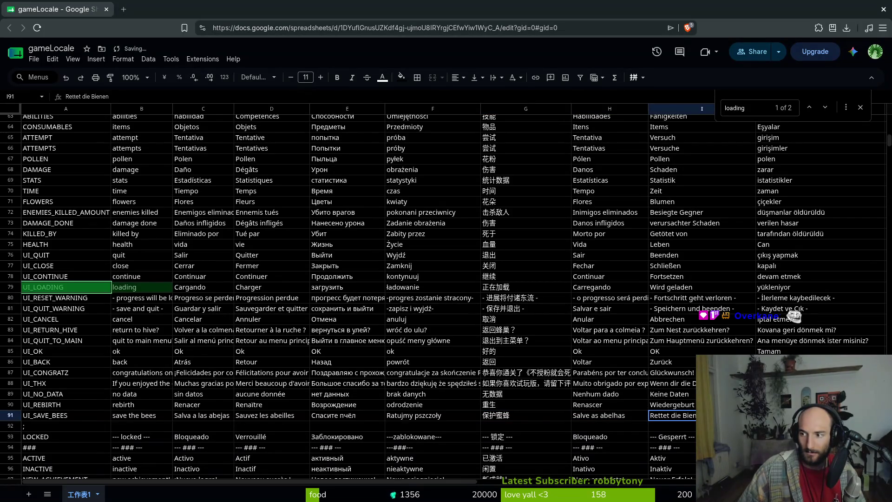
{"action": "key", "text": "alt+Tab"}
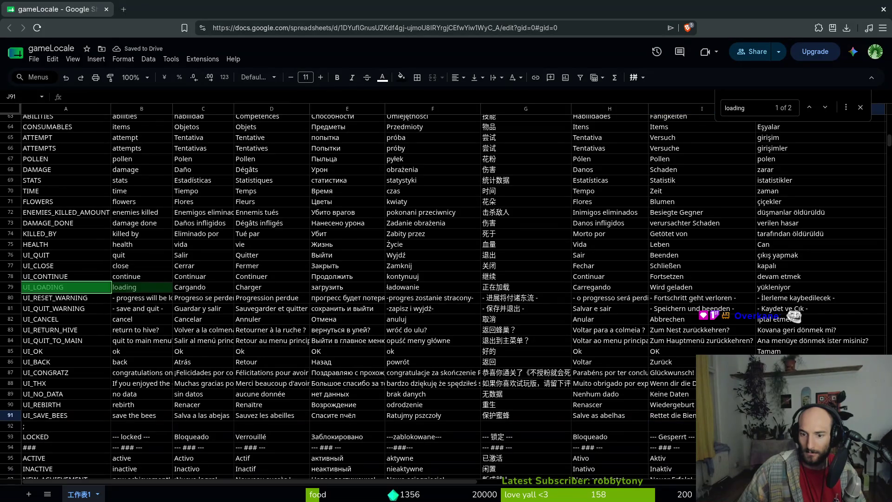
{"action": "key", "text": "alt+Tab"}
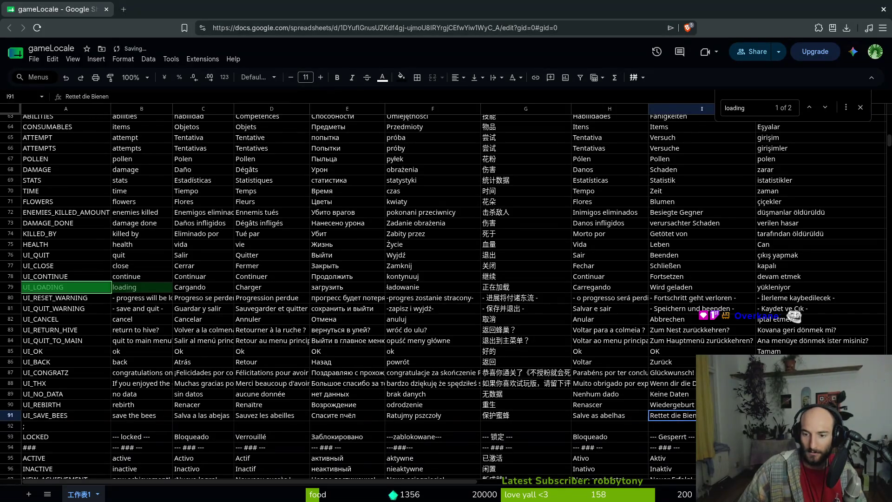
{"action": "double_click", "coordinate": [671, 415]}
{"action": "key", "text": "BackSpace"}
{"action": "key", "text": "Return"}
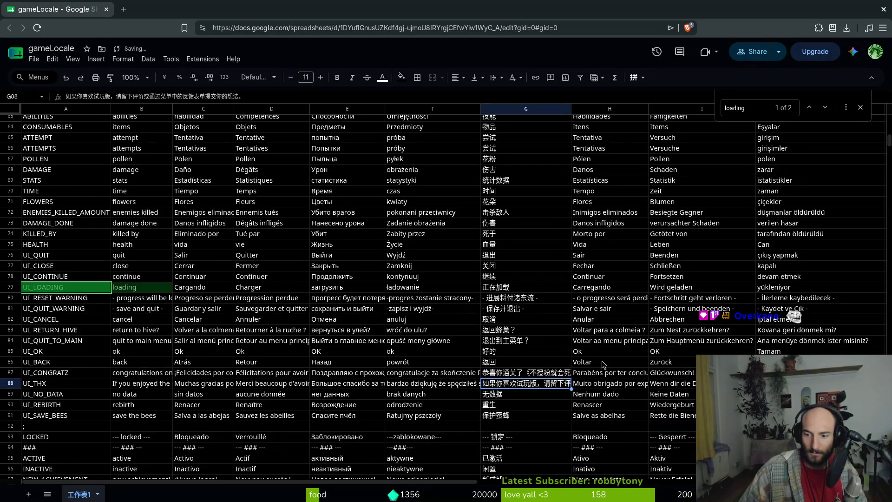
- Clear the stray semicolon from cell A92
{"action": "left_click", "coordinate": [790, 415]}
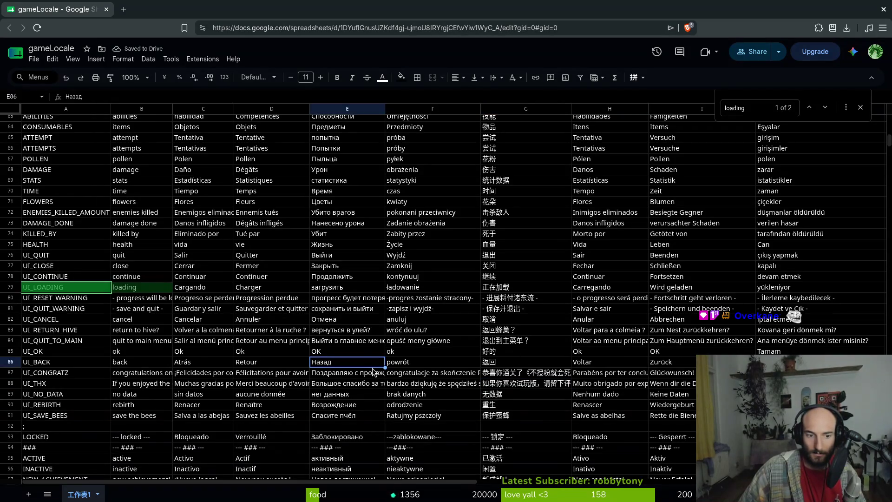
{"action": "left_click", "coordinate": [40, 428]}
{"action": "key", "text": "Delete"}
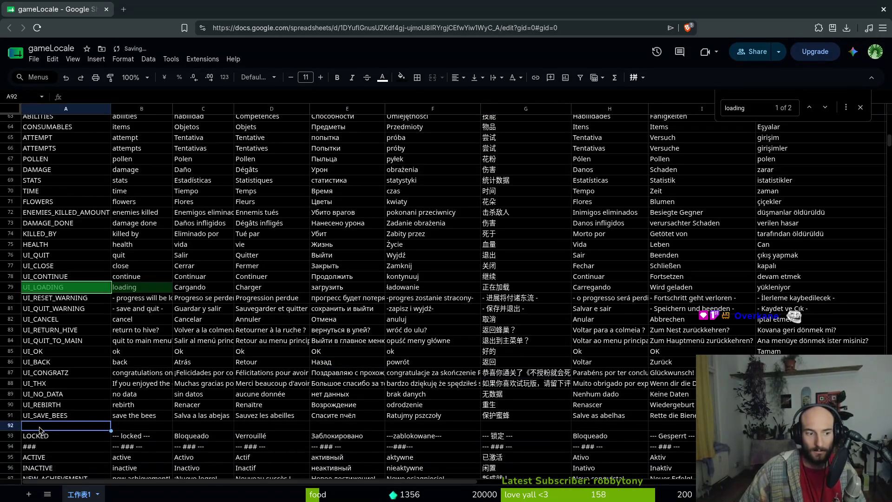
{"action": "left_click", "coordinate": [272, 340]}
{"action": "left_click", "coordinate": [86, 430]}
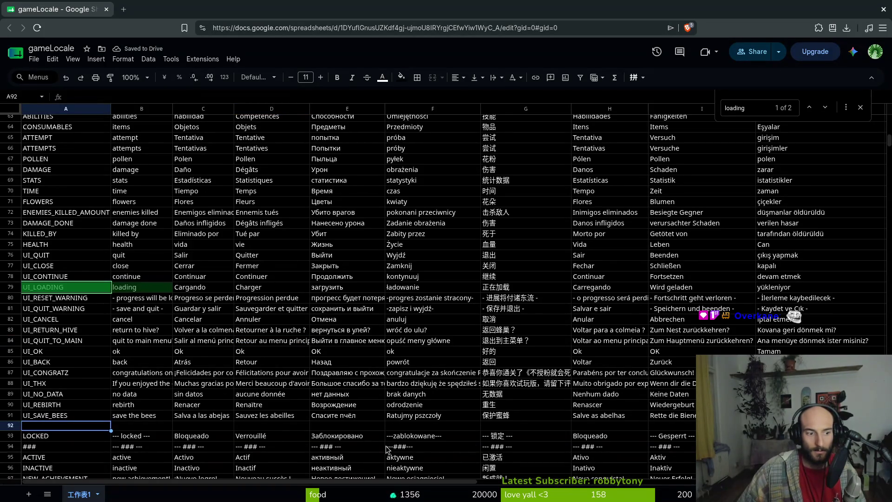
- Download the sheet as CSV, replacing translations.csv in the docs folder
{"action": "left_click", "coordinate": [34, 59]}
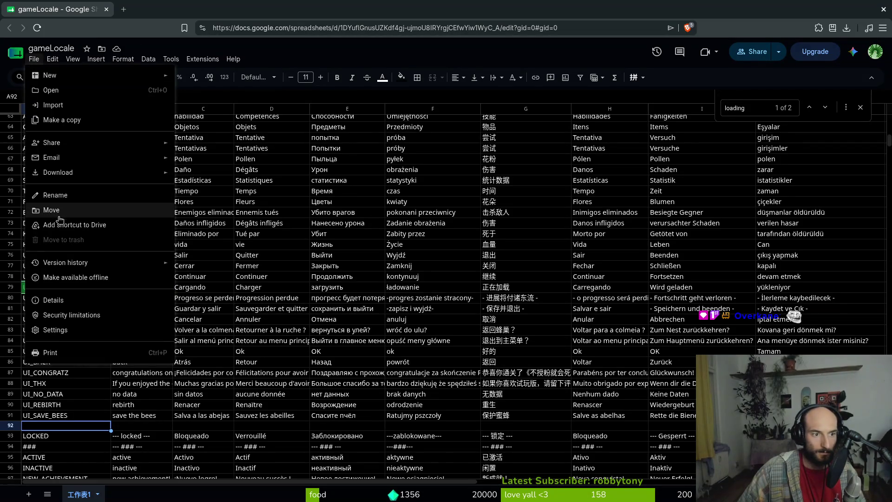
{"action": "mouse_move", "coordinate": [78, 173]}
{"action": "left_click", "coordinate": [284, 236]}
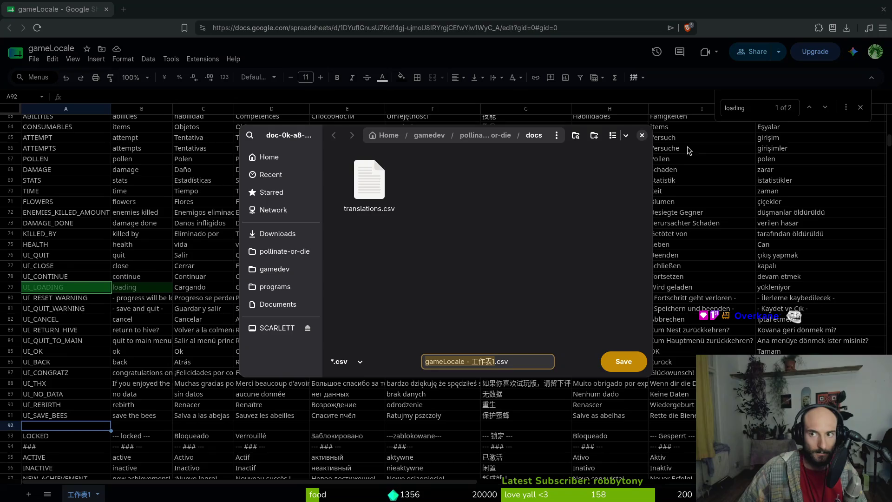
{"action": "left_click", "coordinate": [369, 181]}
{"action": "left_click", "coordinate": [620, 363]}
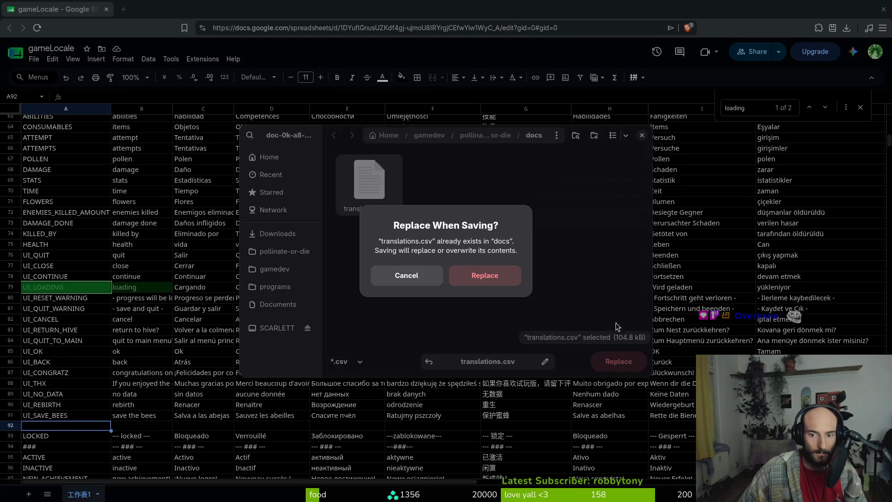
{"action": "left_click", "coordinate": [475, 274]}
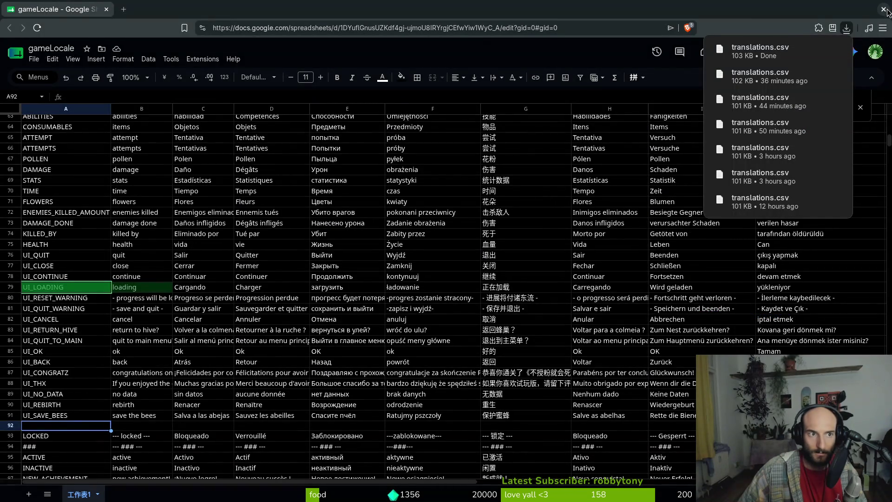
{"action": "left_click", "coordinate": [884, 9]}
{"action": "left_click", "coordinate": [553, 285]}
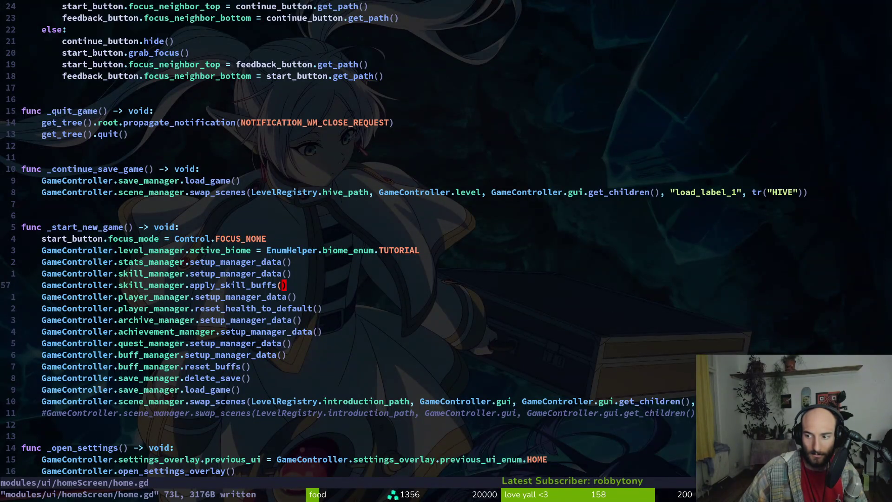
- Tweak the swap_scenes line in home.gd, save it with :w, and quit Vim with :q
{"action": "left_click", "coordinate": [516, 307]}
{"action": "left_click", "coordinate": [502, 336]}
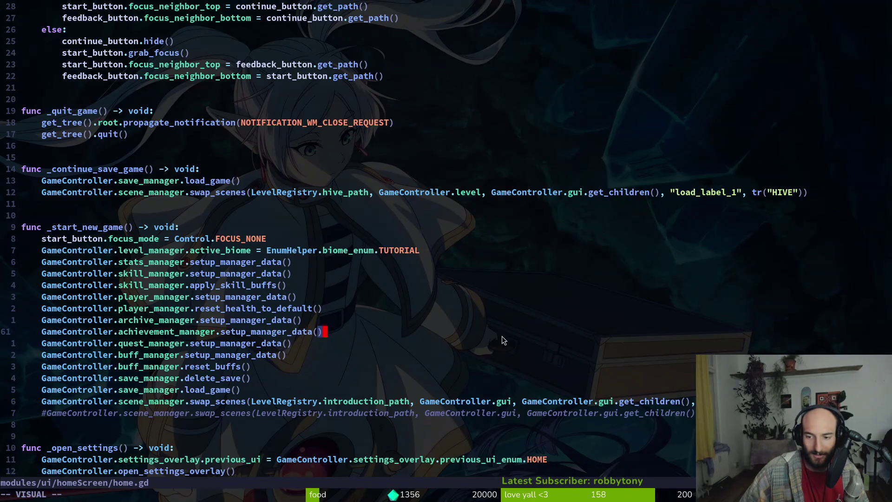
{"action": "key", "text": "j"}
{"action": "key", "text": "j"}
{"action": "left_click", "coordinate": [321, 401]}
{"action": "key", "text": "A"}
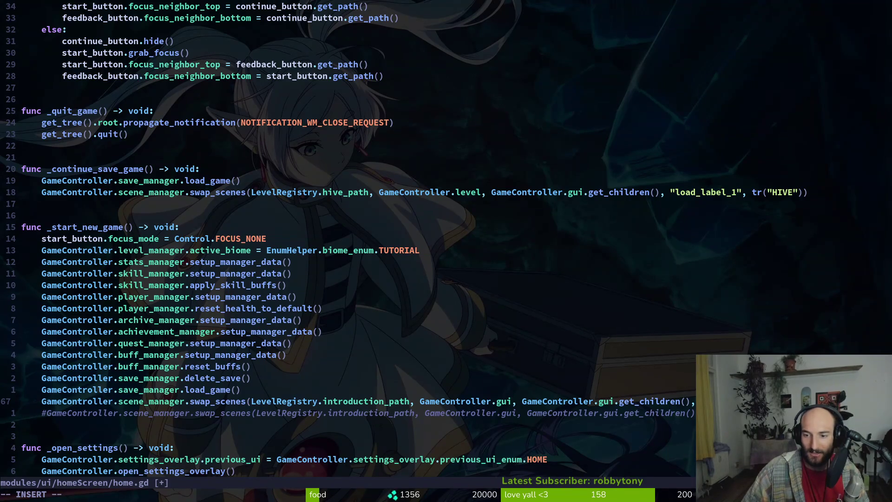
{"action": "key", "text": "Escape"}
{"action": "type", "text": ":w"}
{"action": "key", "text": "Return"}
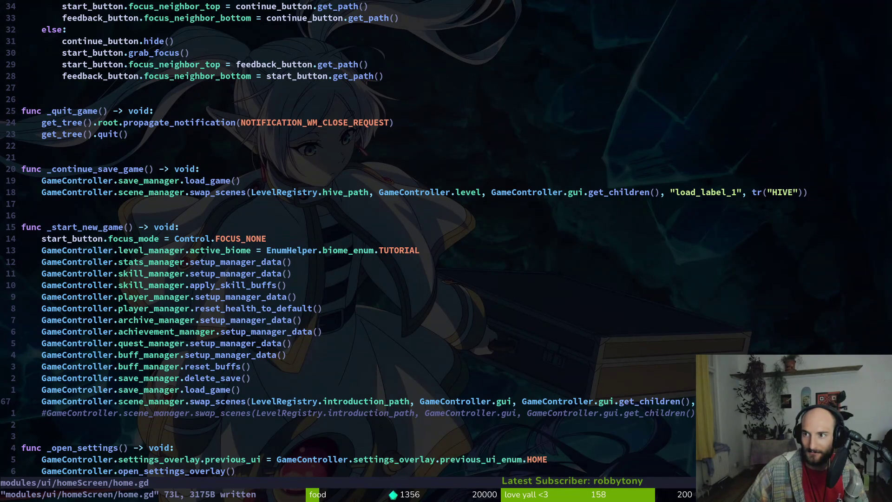
{"action": "type", "text": "10k"}
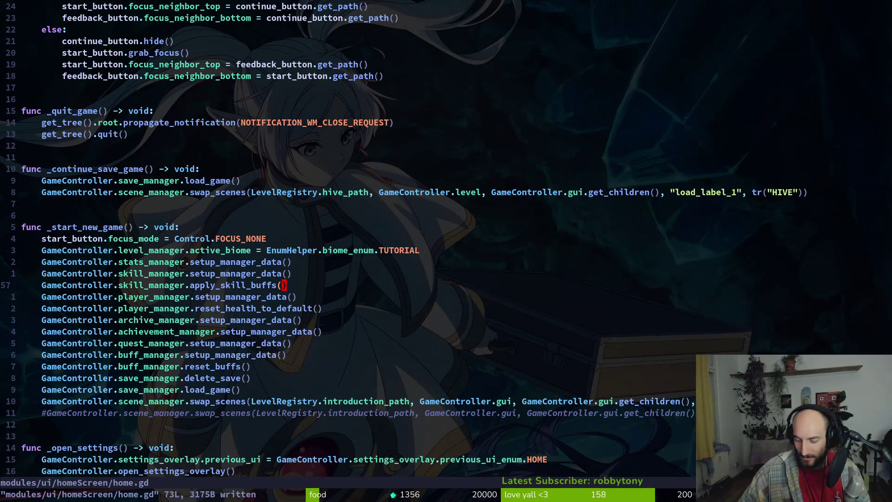
{"action": "type", "text": ":q"}
{"action": "key", "text": "Return"}
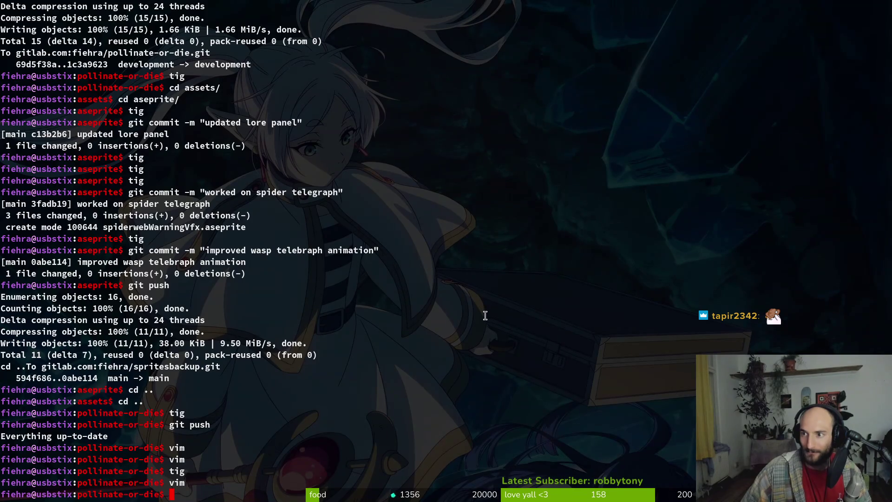
- Back in Godot, collapse the sprite node and briefly open the project's user data folder
{"action": "key", "text": "alt+Tab"}
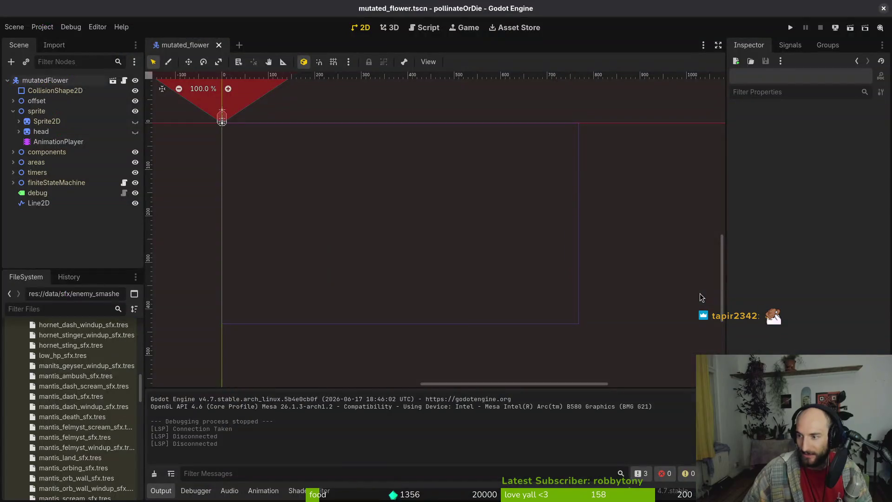
{"action": "left_click", "coordinate": [13, 111]}
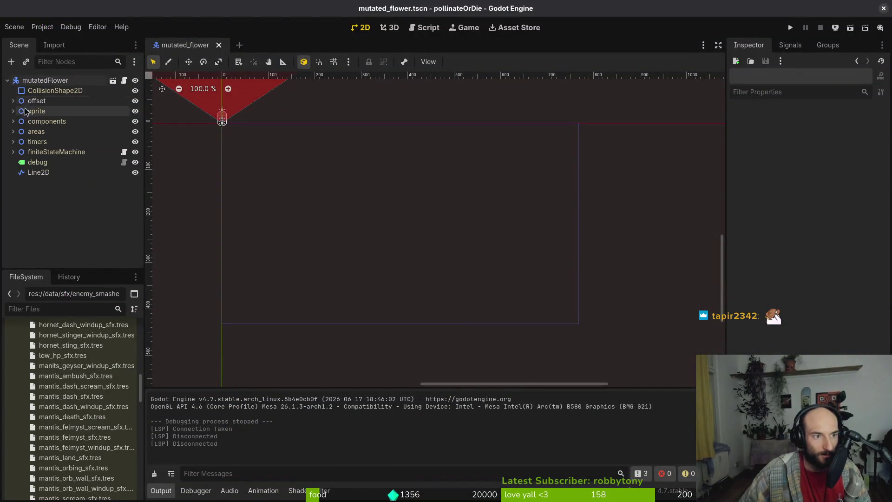
{"action": "left_click", "coordinate": [43, 27]}
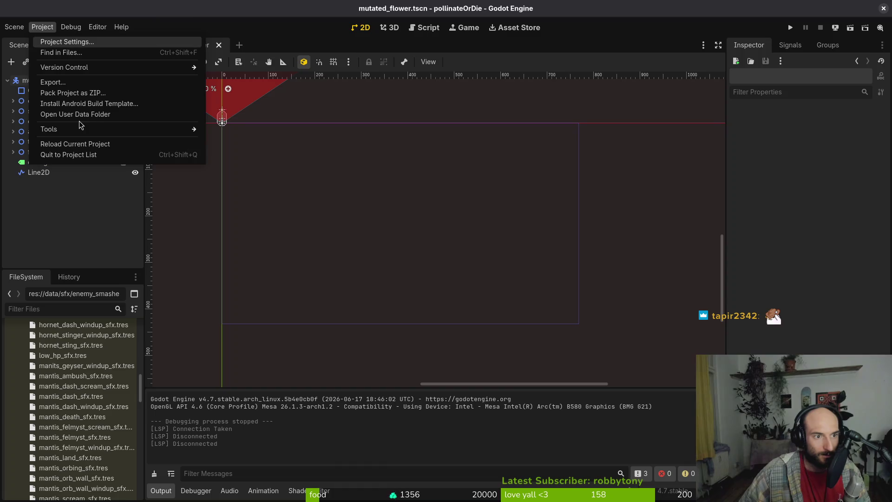
{"action": "left_click", "coordinate": [79, 114]}
{"action": "left_click", "coordinate": [725, 100]}
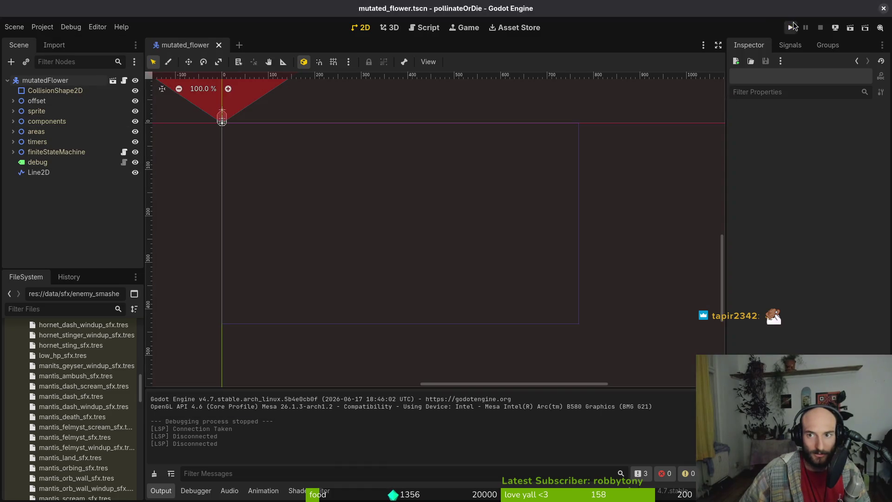
- Run the game, start a new game and get through the intro cutscene and dialogue
{"action": "left_click", "coordinate": [793, 27]}
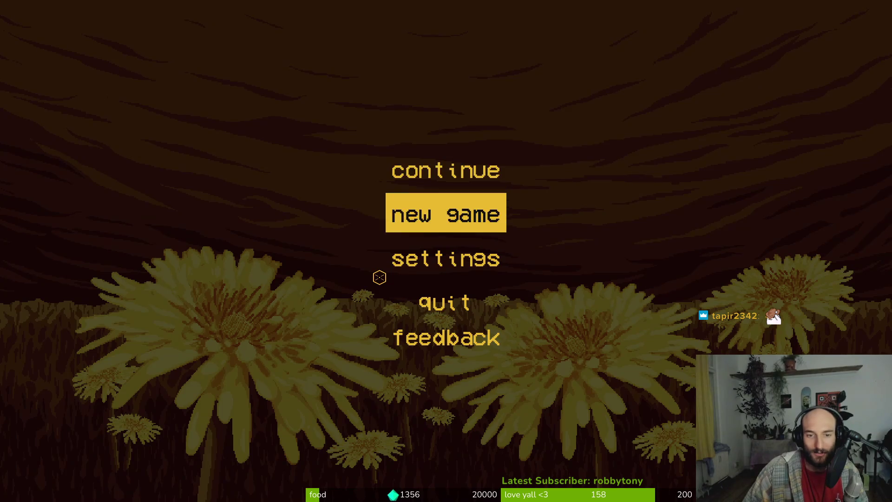
{"action": "key", "text": "Return"}
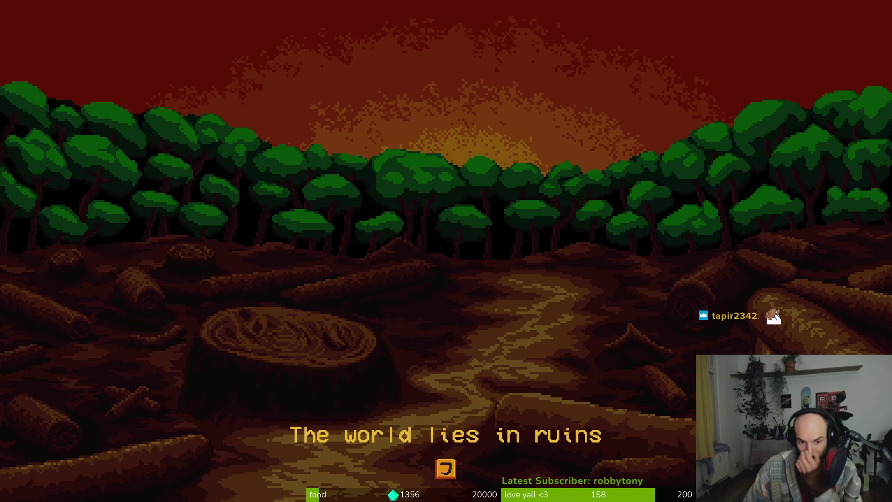
{"action": "key", "text": "Return"}
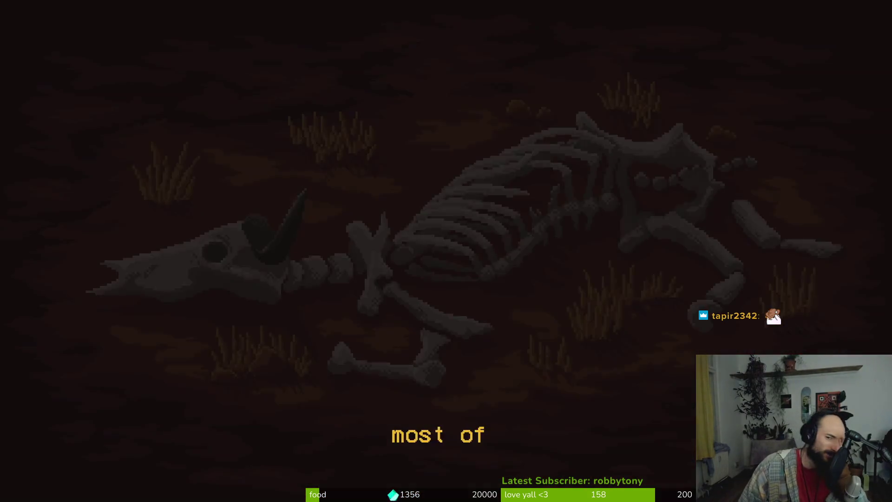
{"action": "key", "text": "Return"}
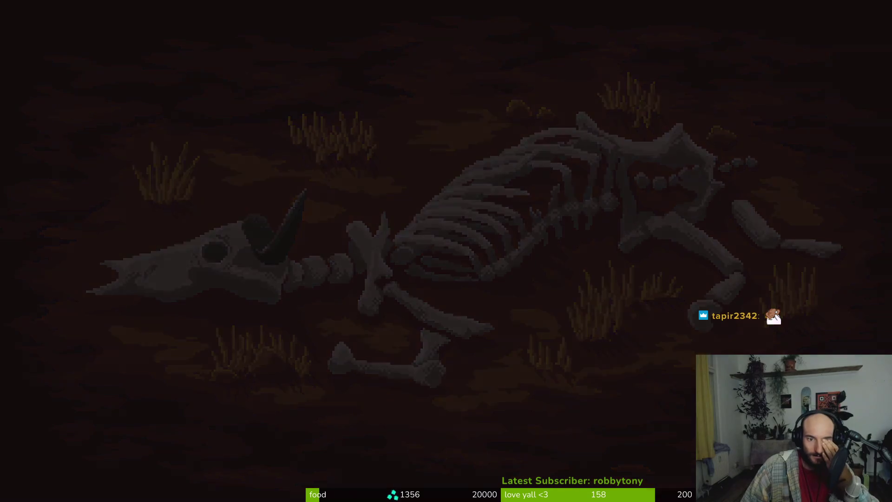
{"action": "key", "text": "Return"}
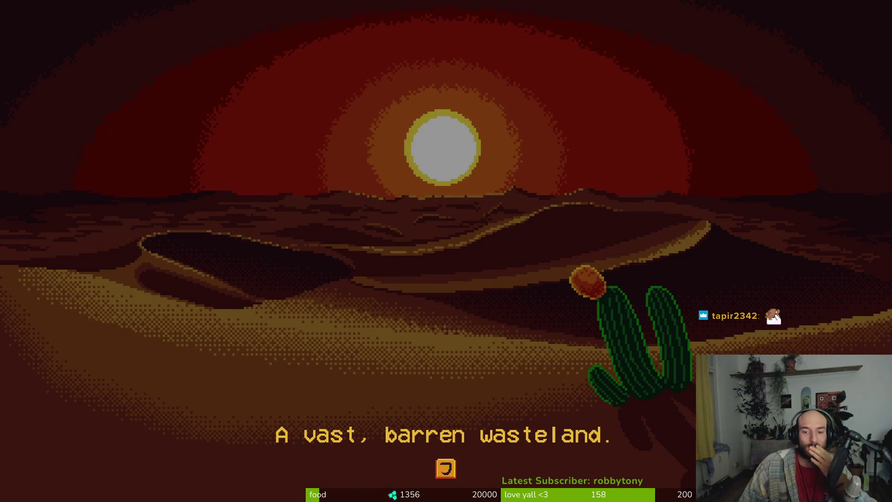
{"action": "key", "text": "Return"}
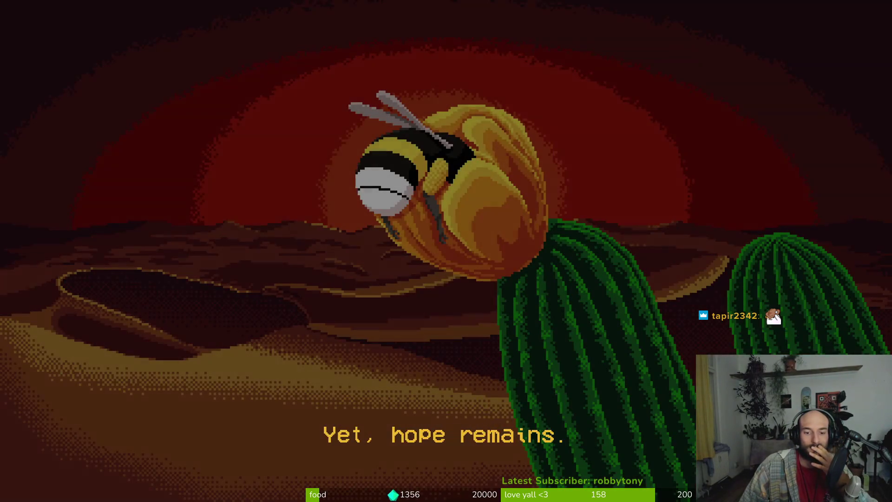
{"action": "key", "text": "j"}
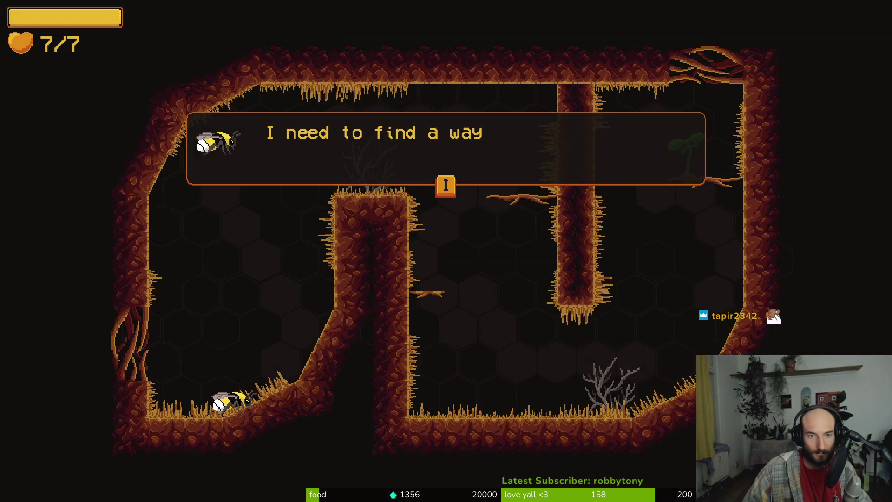
{"action": "key", "text": "i"}
- Fly the bee over the pillar, out the top-right exit and up into the next room
{"action": "key", "text": "d"}
{"action": "key", "text": "w"}
{"action": "key", "text": "d"}
{"action": "key", "text": "d"}
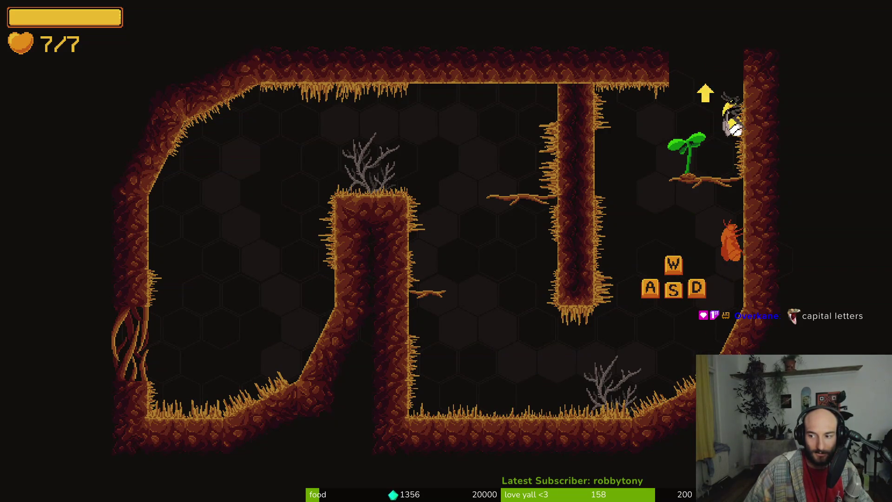
{"action": "key", "text": "w"}
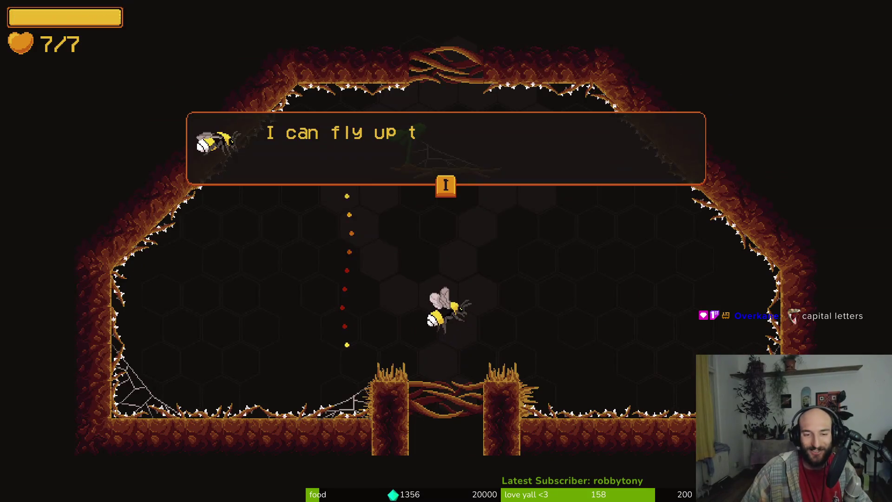
{"action": "key", "text": "i"}
{"action": "key", "text": "w"}
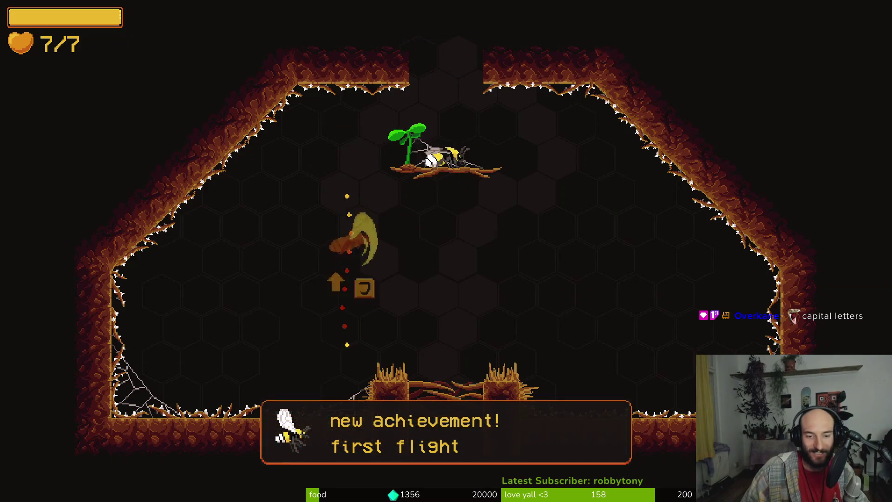
{"action": "key", "text": "w"}
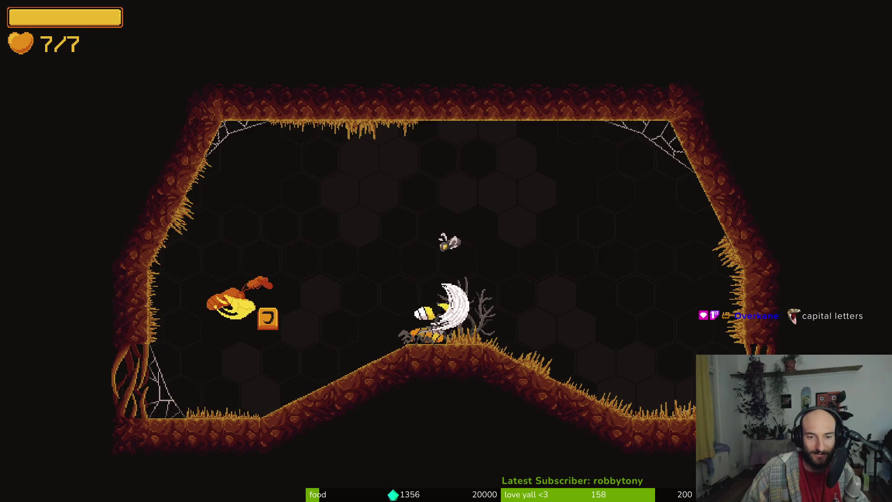
- Slash the wasps, including the newly spawning ones, until the last one is finished off
{"action": "key", "text": "w"}
{"action": "key", "text": "j"}
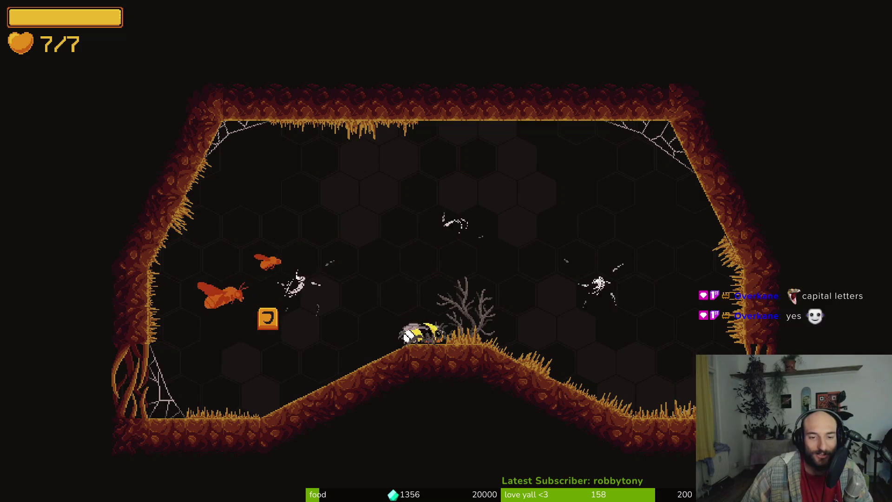
{"action": "key", "text": "w"}
{"action": "key", "text": "j"}
{"action": "key", "text": "d"}
{"action": "key", "text": "j"}
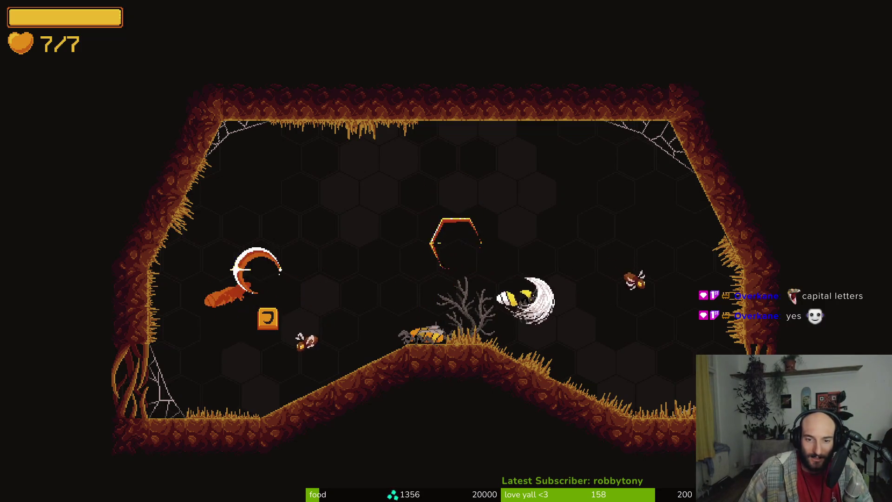
{"action": "key", "text": "d"}
{"action": "key", "text": "w"}
{"action": "key", "text": "j"}
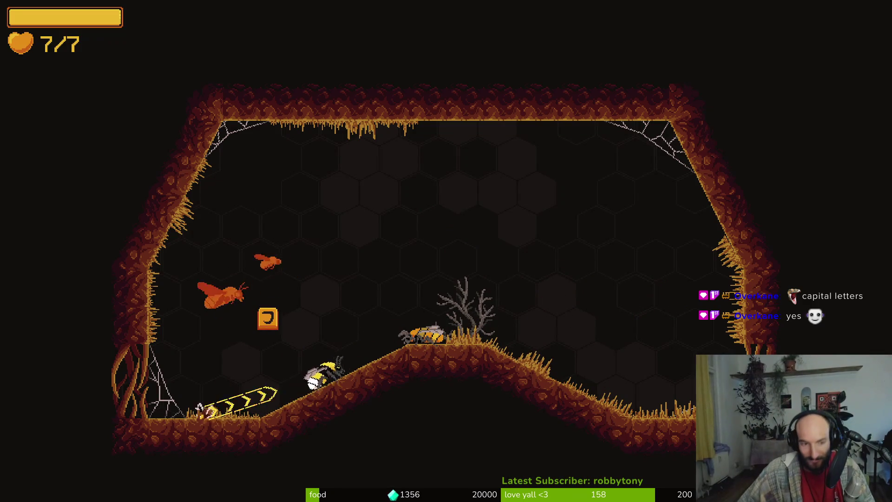
{"action": "key", "text": "j"}
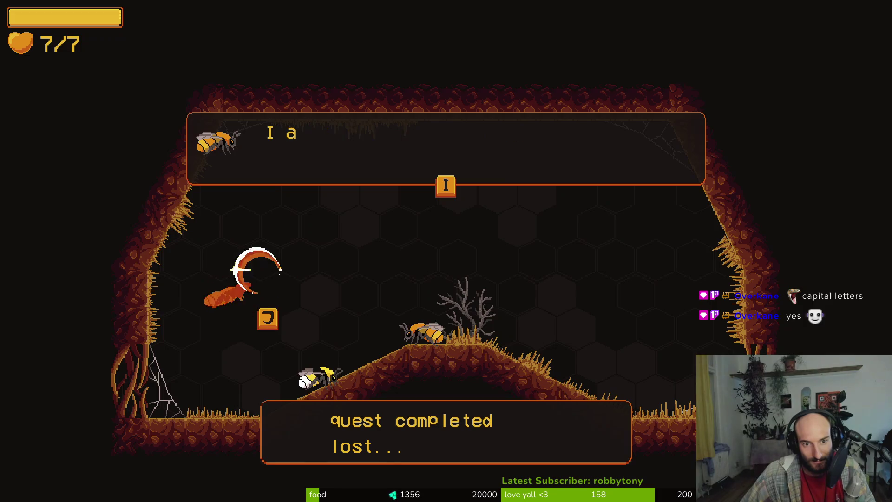
- Leave through the left cave exit, fight the insects near the L sign and collect the curled item
{"action": "key", "text": "i"}
{"action": "key", "text": "d"}
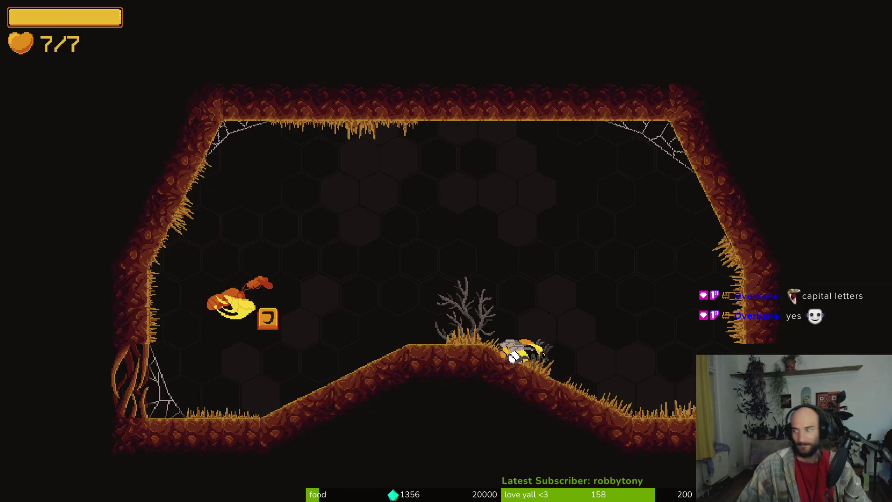
{"action": "key", "text": "a"}
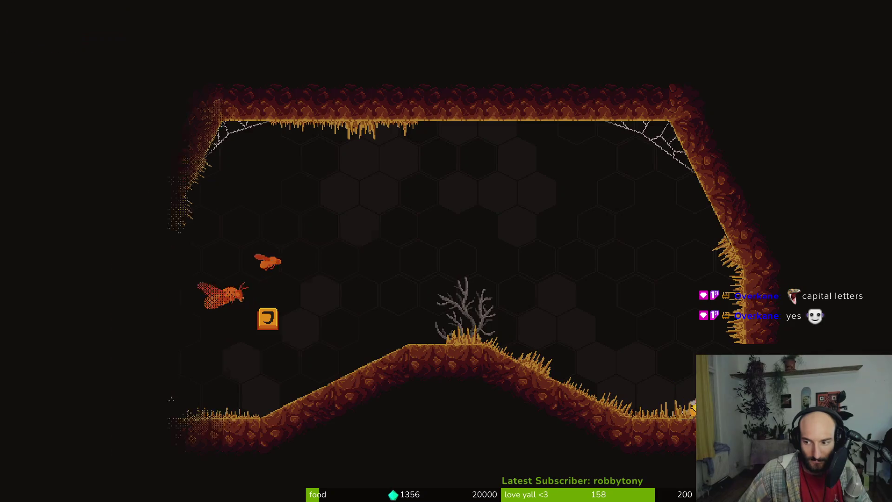
{"action": "key", "text": "i"}
{"action": "key", "text": "d"}
{"action": "key", "text": "a"}
{"action": "key", "text": "d"}
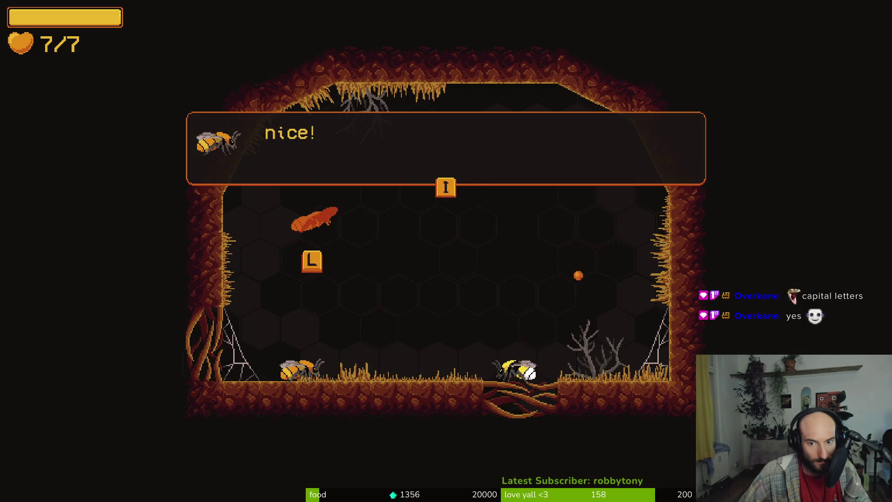
{"action": "key", "text": "l"}
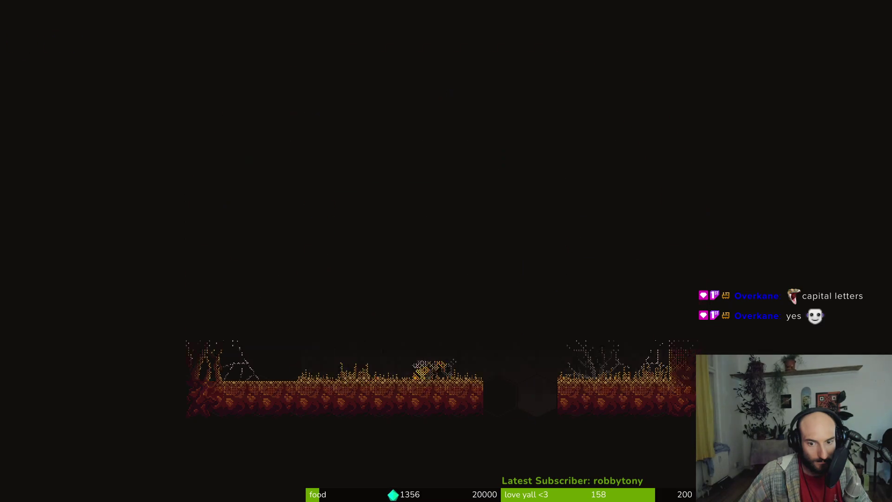
- Kill the snails on both branches and the flying enemy, then drop into the next room
{"action": "key", "text": "i"}
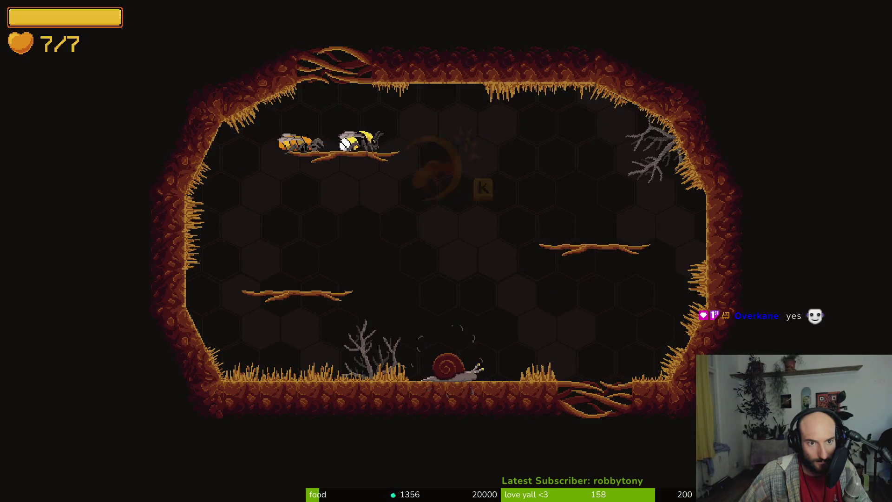
{"action": "left_click", "coordinate": [576, 283]}
{"action": "key", "text": "a"}
{"action": "left_click", "coordinate": [464, 279]}
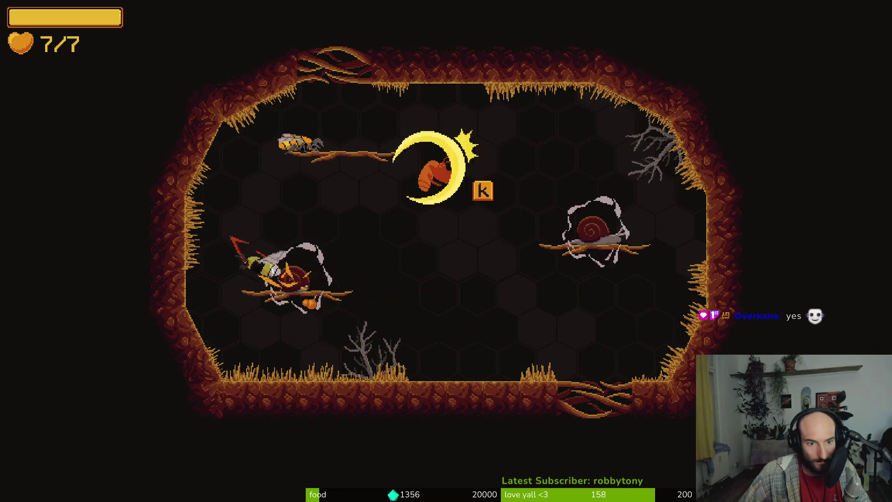
{"action": "left_click", "coordinate": [416, 279]}
{"action": "key", "text": "d"}
{"action": "left_click", "coordinate": [417, 279]}
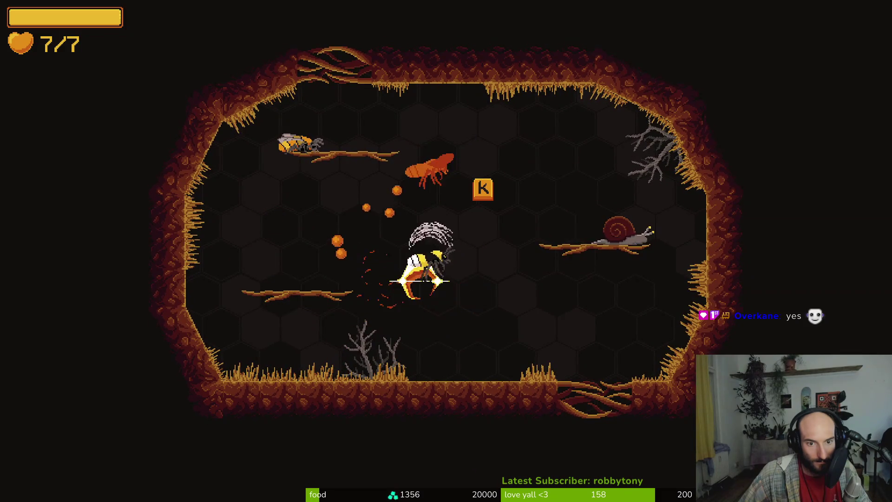
{"action": "left_click", "coordinate": [624, 232]}
{"action": "key", "text": "space"}
{"action": "left_click", "coordinate": [622, 107]}
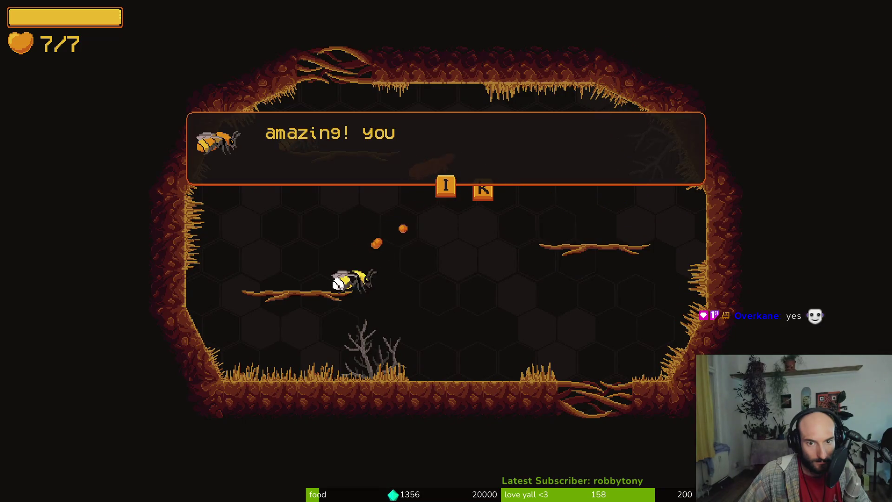
{"action": "key", "text": "space"}
{"action": "key", "text": "s"}
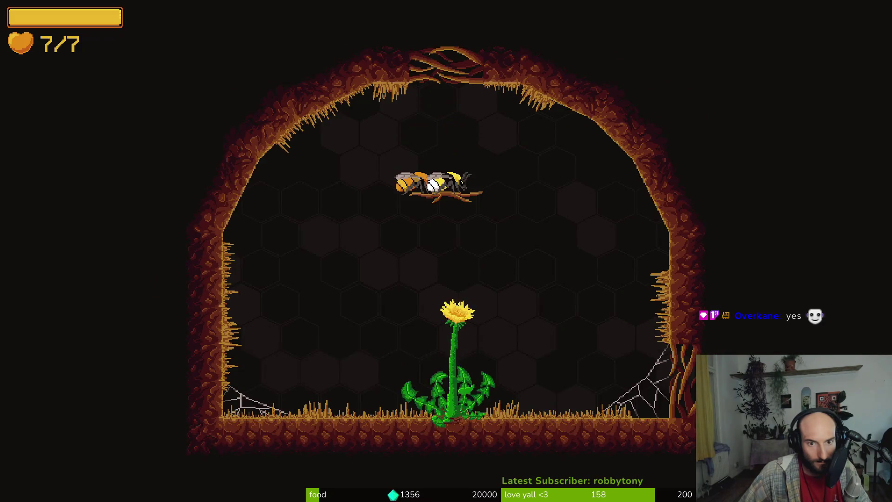
- At the dandelion, browse the upgrades and choose the collected pollen upgrade
{"action": "key", "text": "space"}
{"action": "key", "text": "space"}
{"action": "key", "text": "s"}
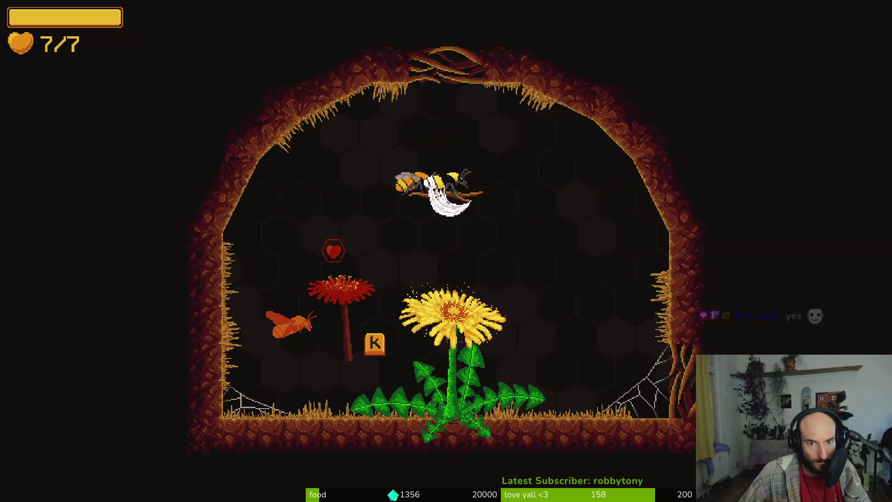
{"action": "key", "text": "k"}
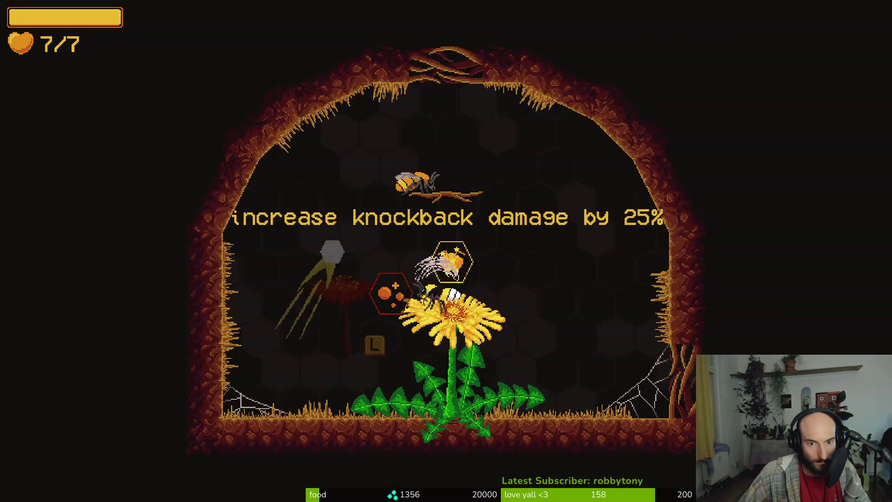
{"action": "key", "text": "l"}
{"action": "key", "text": "space"}
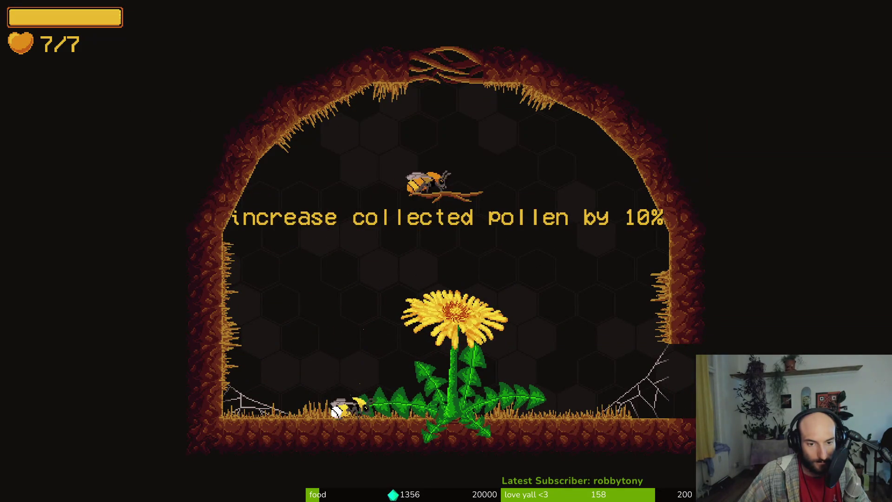
- Enter the sprout room and kill the white enemy and the snail
{"action": "key", "text": "d"}
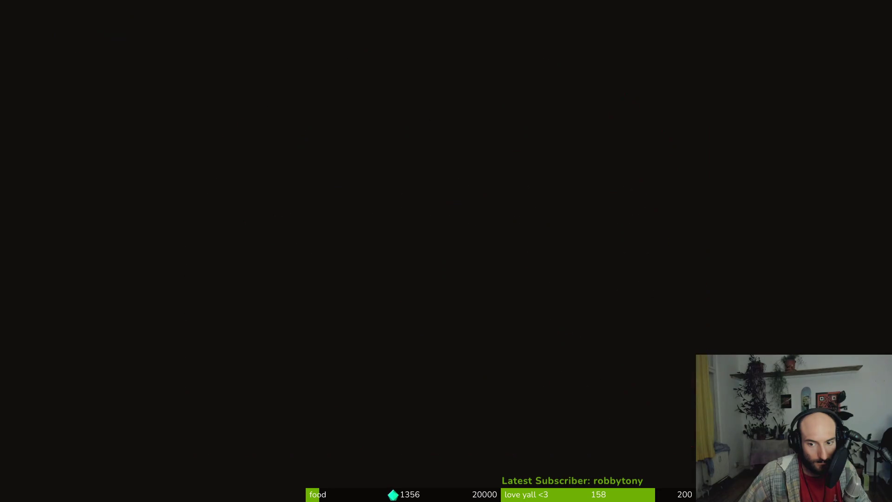
{"action": "key", "text": "i"}
{"action": "key", "text": "s"}
{"action": "key", "text": "j"}
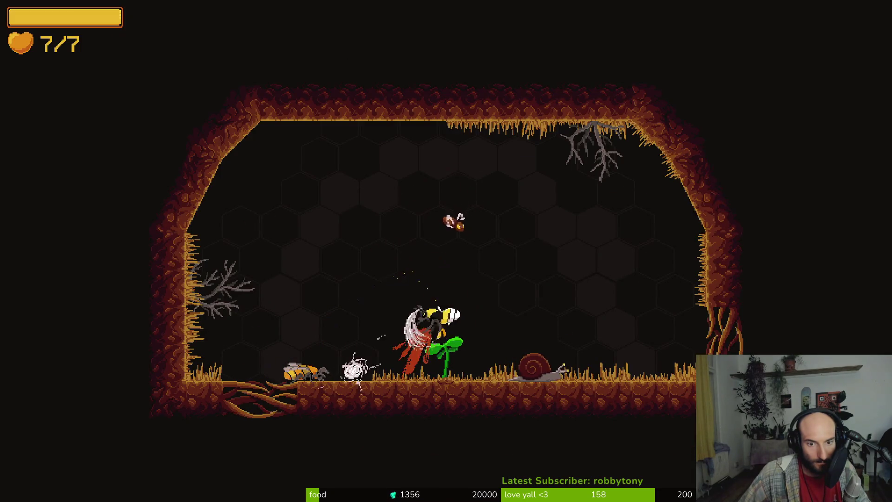
{"action": "key", "text": "w"}
{"action": "key", "text": "j"}
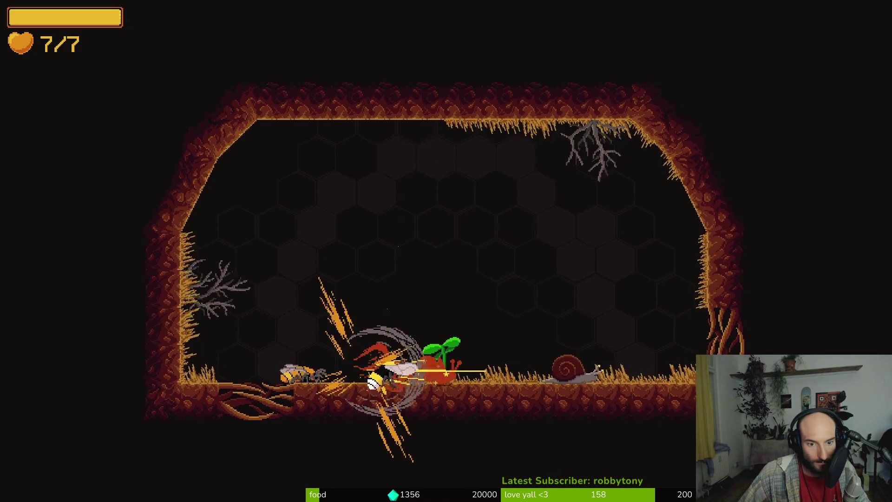
{"action": "key", "text": "j"}
- Clear the remaining enemies around the sprout and at the top right
{"action": "key", "text": "a"}
{"action": "key", "text": "j"}
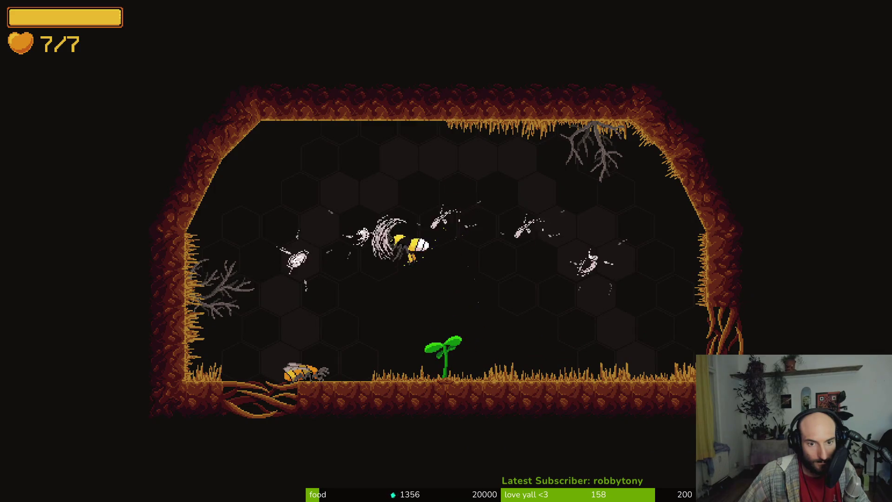
{"action": "key", "text": "j"}
{"action": "key", "text": "w"}
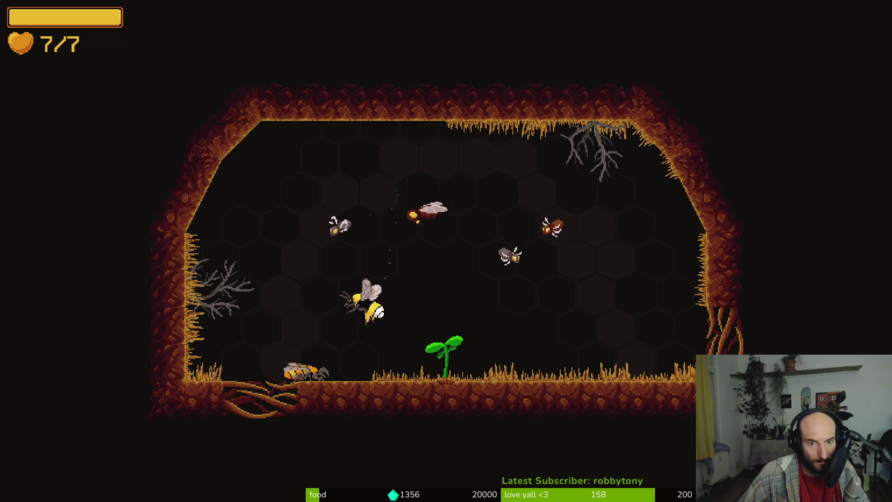
{"action": "key", "text": "j"}
{"action": "key", "text": "j"}
{"action": "key", "text": "j"}
{"action": "key", "text": "a"}
{"action": "key", "text": "j"}
{"action": "key", "text": "j"}
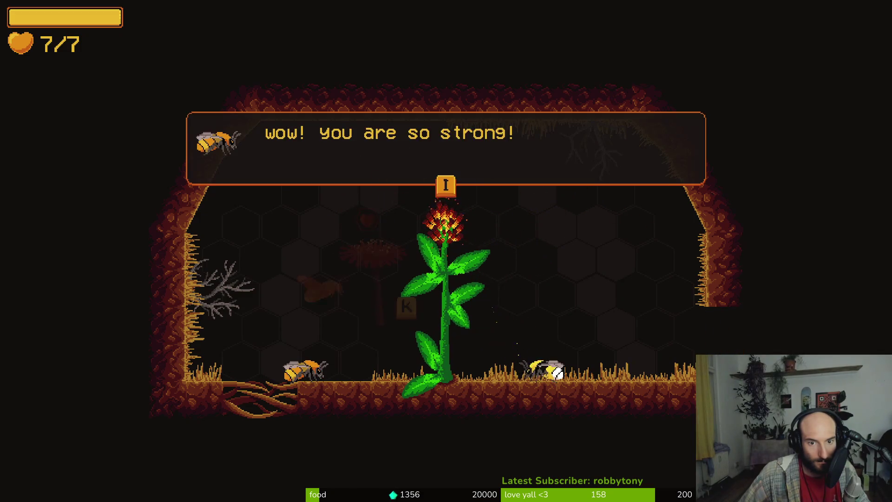
- Check the reward descriptions and take the heart reward to heal fully
{"action": "key", "text": "i"}
{"action": "key", "text": "w"}
{"action": "key", "text": "d"}
{"action": "key", "text": "i"}
- Drop to the lower-right exit and dash to the flower to complete the strong together quest
{"action": "key", "text": "d"}
{"action": "key", "text": "s"}
{"action": "key", "text": "k"}
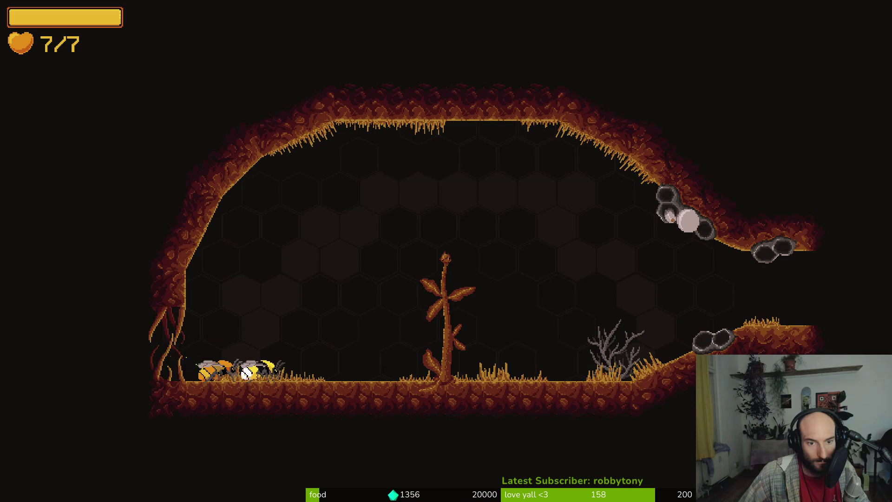
{"action": "key", "text": "d"}
{"action": "key", "text": "k"}
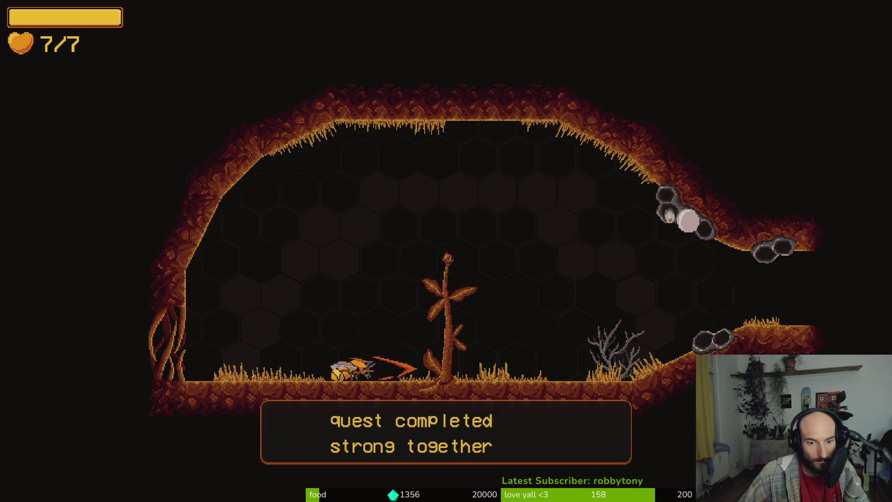
- Enter the Hornet arena, dodge its slashes and land the first dash attacks
{"action": "key", "text": "d"}
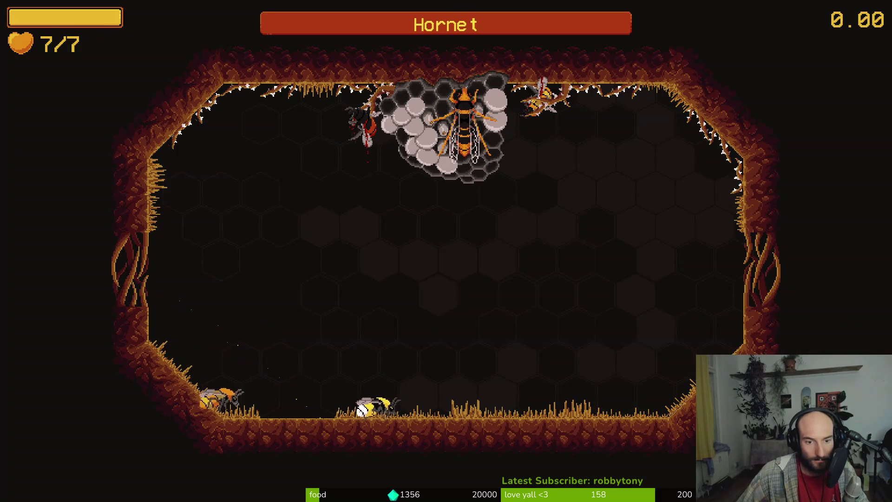
{"action": "key", "text": "d"}
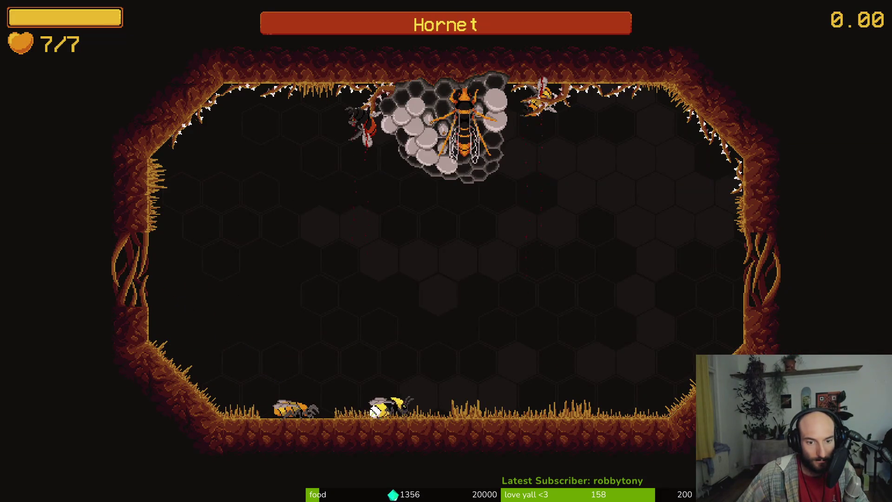
{"action": "key", "text": "a"}
{"action": "key", "text": "s"}
{"action": "key", "text": "w"}
{"action": "key", "text": "a"}
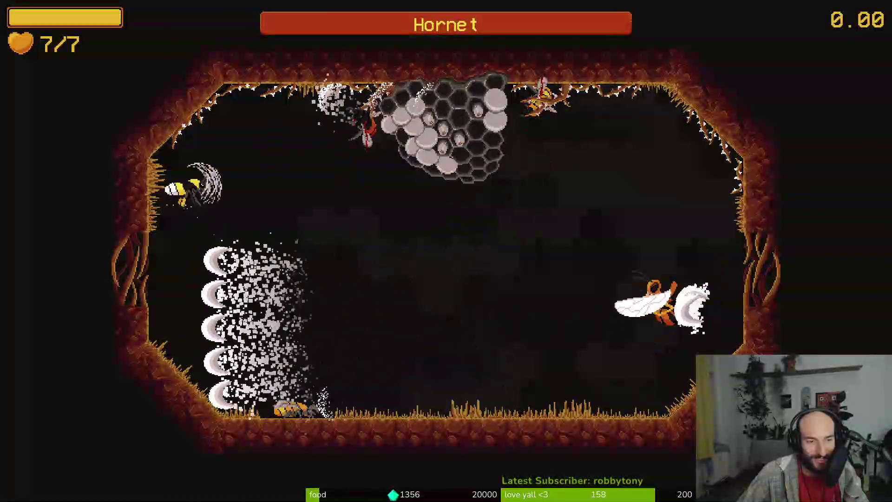
{"action": "key", "text": "d"}
{"action": "key", "text": "a"}
{"action": "key", "text": "s"}
{"action": "key", "text": "d"}
{"action": "key", "text": "space"}
{"action": "key", "text": "a"}
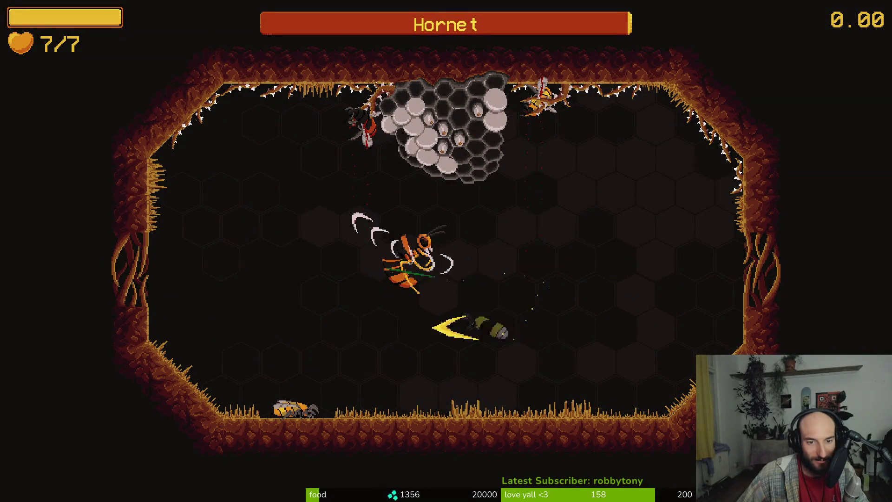
{"action": "key", "text": "space"}
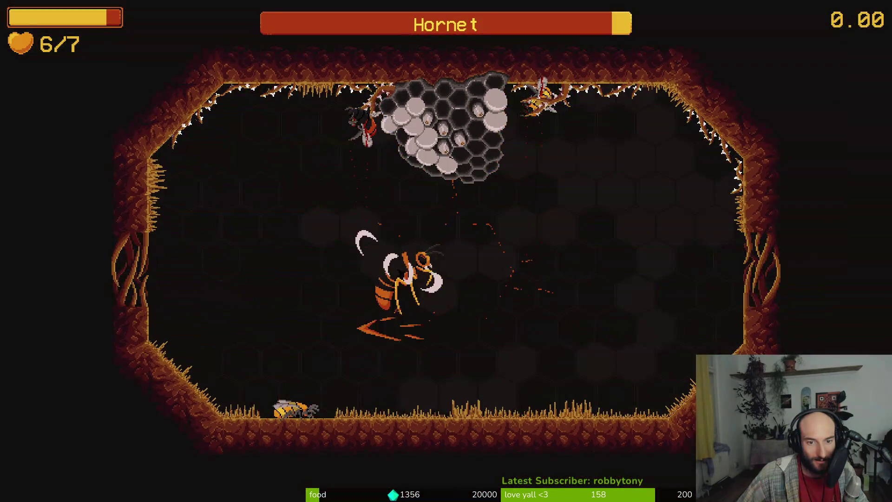
- Keep striking the hornet with dash slashes from all sides, including a large circular slash
{"action": "key", "text": "w"}
{"action": "key", "text": "a"}
{"action": "key", "text": "space"}
{"action": "key", "text": "d"}
{"action": "key", "text": "s"}
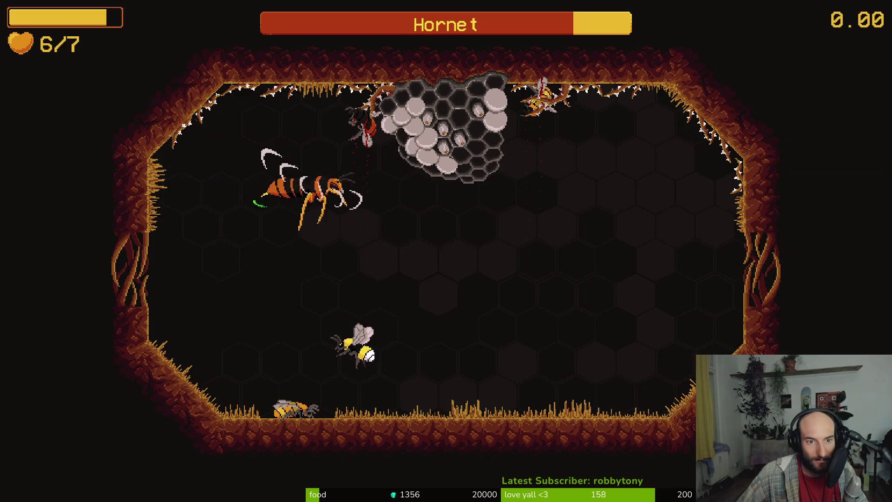
{"action": "key", "text": "w"}
{"action": "key", "text": "space"}
{"action": "key", "text": "d"}
{"action": "key", "text": "a"}
{"action": "key", "text": "space"}
{"action": "key", "text": "space"}
{"action": "key", "text": "d"}
{"action": "key", "text": "space"}
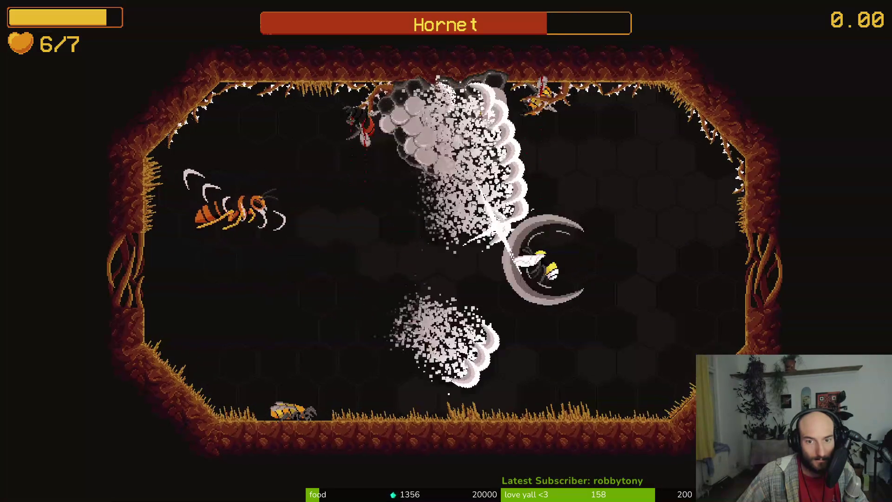
{"action": "key", "text": "s"}
- Fight on until the bee dies, then dismiss the hornet's dialogue and switch to Neovim
{"action": "key", "text": "space"}
{"action": "key", "text": "space"}
{"action": "key", "text": "a"}
{"action": "key", "text": "space"}
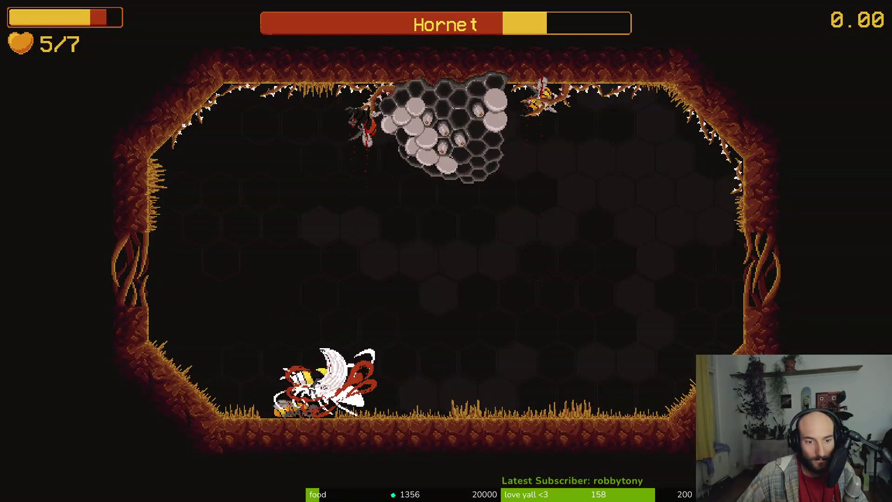
{"action": "key", "text": "w"}
{"action": "key", "text": "space"}
{"action": "key", "text": "space"}
{"action": "key", "text": "space"}
{"action": "key", "text": "space"}
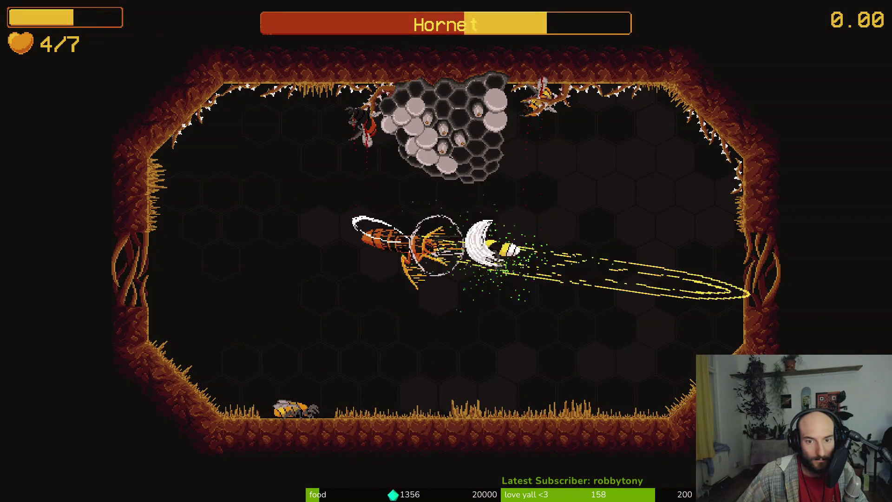
{"action": "key", "text": "d"}
{"action": "key", "text": "space"}
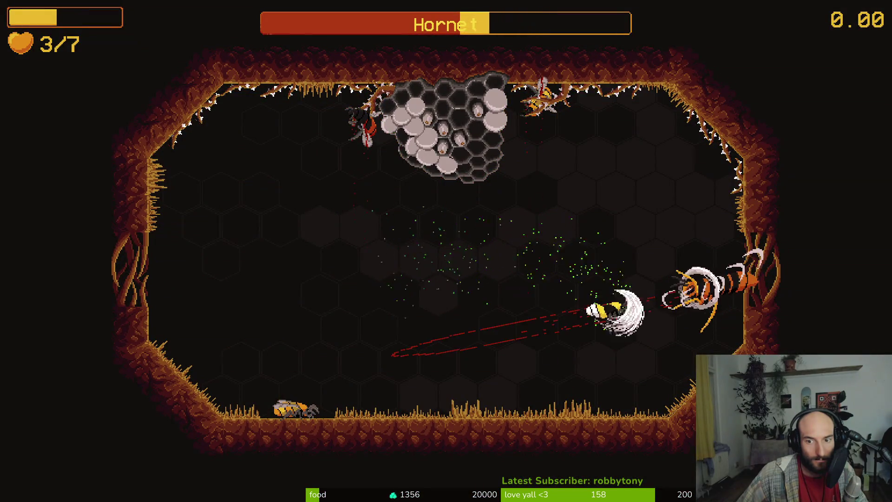
{"action": "key", "text": "w"}
{"action": "key", "text": "space"}
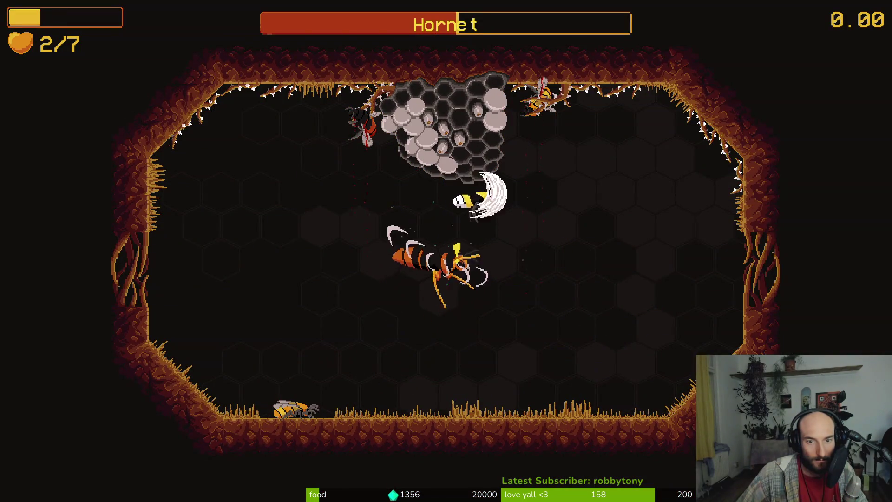
{"action": "key", "text": "d"}
{"action": "key", "text": "space"}
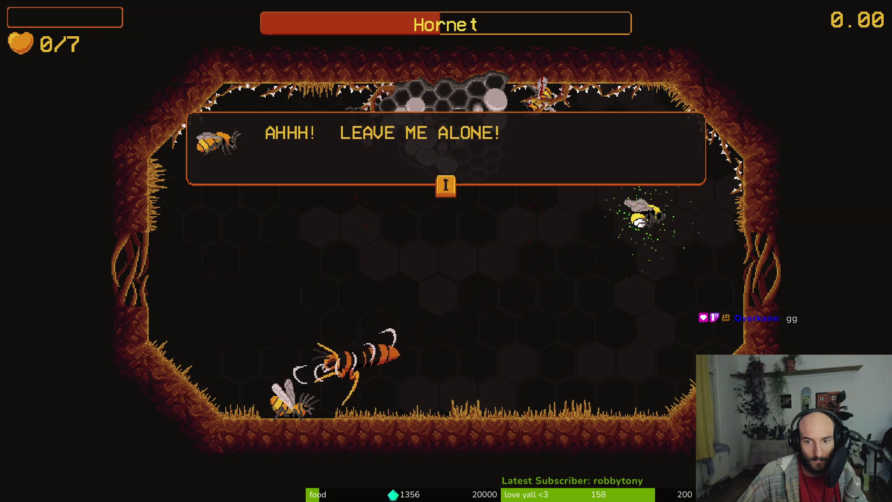
{"action": "key", "text": "space"}
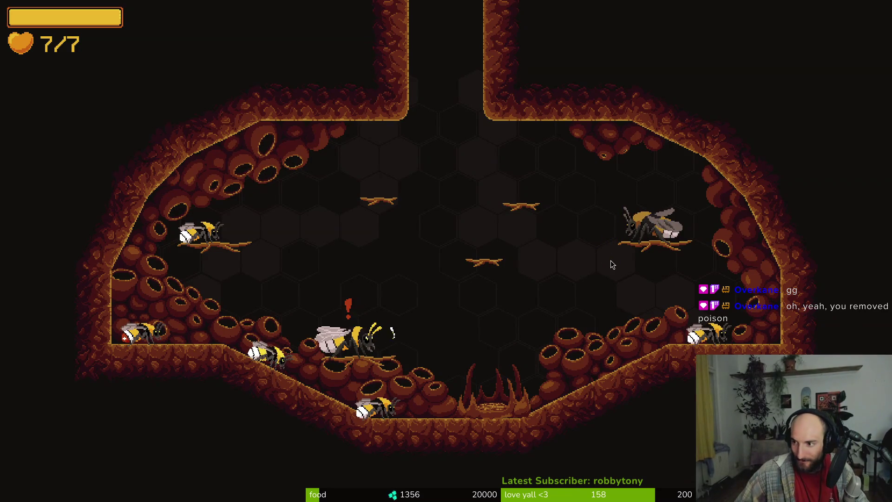
{"action": "key", "text": "alt+Tab"}
- Open modules/player/dying.gd and step back and forth through its death_vfx edits
{"action": "type", "text": "dying"}
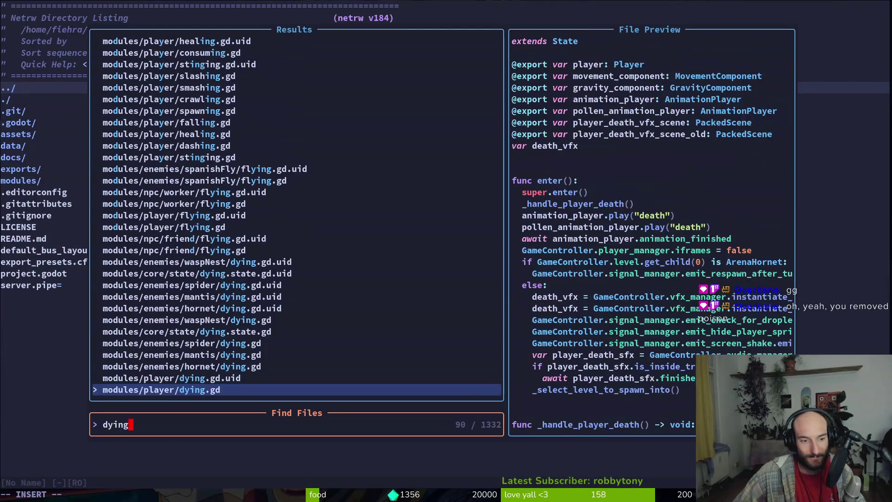
{"action": "key", "text": "Return"}
{"action": "key", "text": "u"}
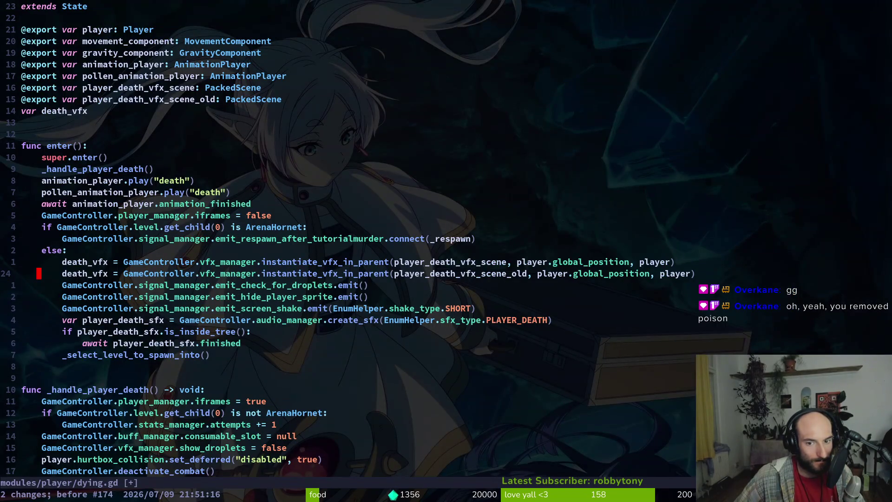
{"action": "key", "text": "u"}
{"action": "key", "text": "u"}
{"action": "key", "text": "u"}
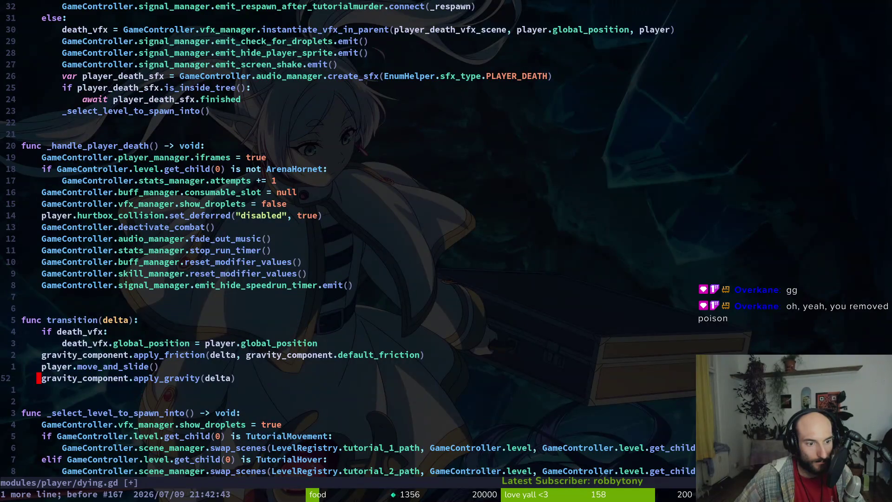
{"action": "key", "text": "ctrl+r"}
{"action": "key", "text": "ctrl+r"}
{"action": "key", "text": "ctrl+r"}
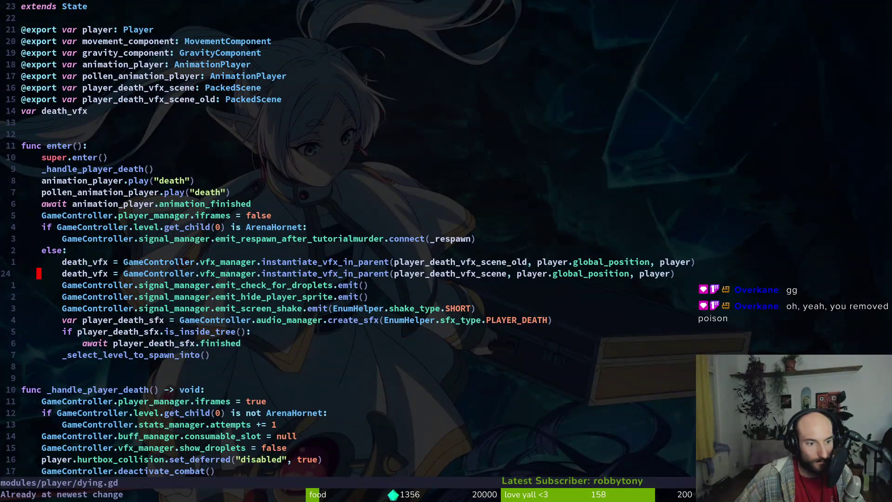
{"action": "key", "text": "ctrl+d"}
{"action": "key", "text": "ctrl+d"}
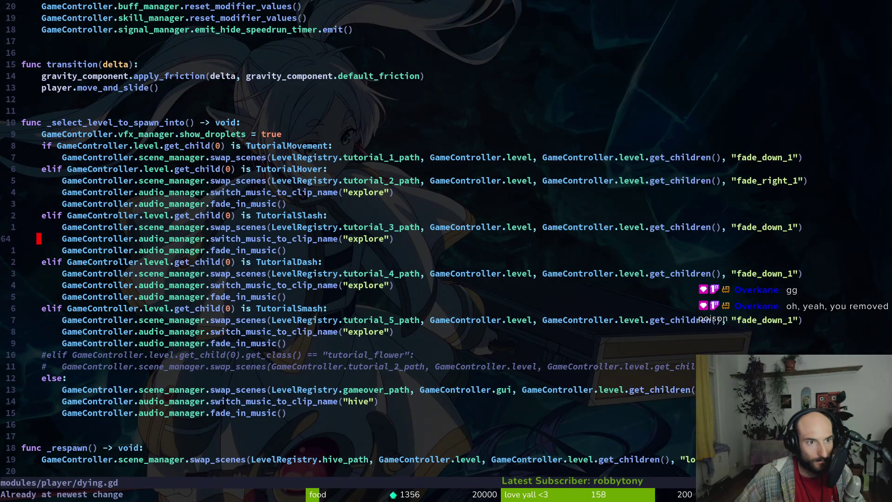
{"action": "key", "text": "ctrl+u"}
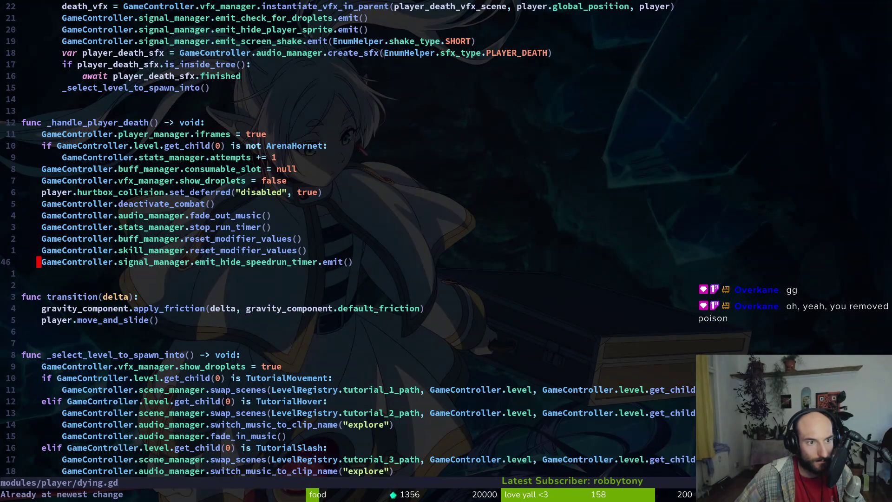
- Undo back to the apply_gravity line and the duplicated death_vfx lines in transition()
{"action": "key", "text": "u"}
{"action": "key", "text": "u"}
{"action": "key", "text": "u"}
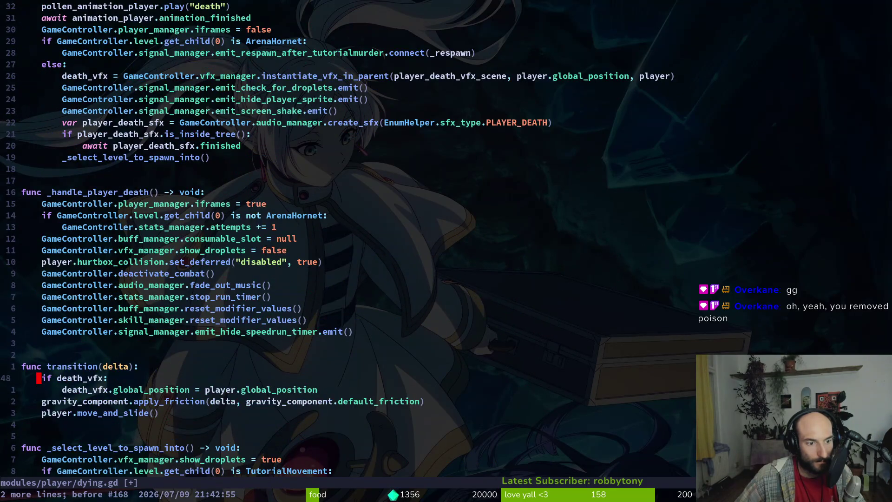
{"action": "key", "text": "u"}
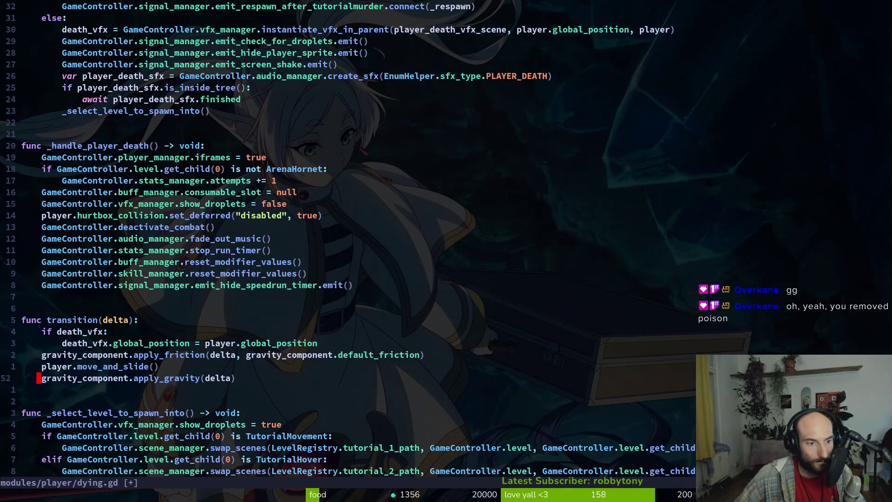
{"action": "key", "text": "ctrl+r"}
{"action": "key", "text": "ctrl+r"}
{"action": "key", "text": "ctrl+r"}
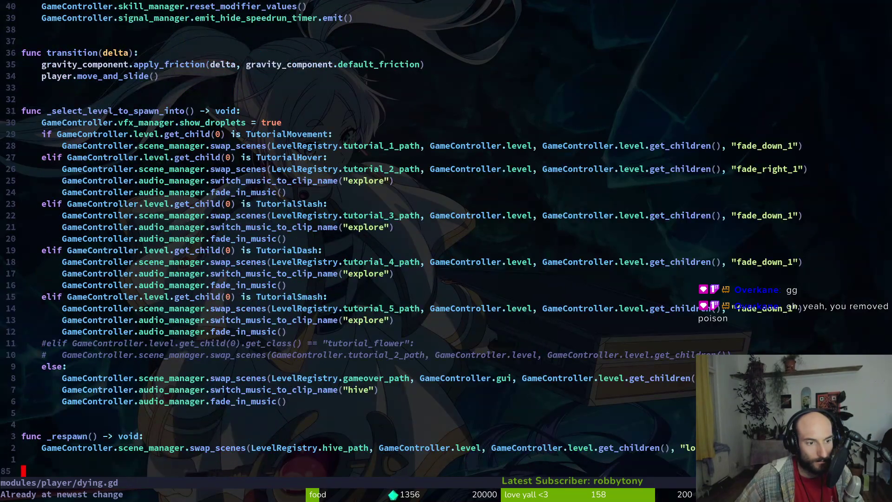
{"action": "key", "text": "braceright"}
{"action": "key", "text": "braceright"}
{"action": "key", "text": "u"}
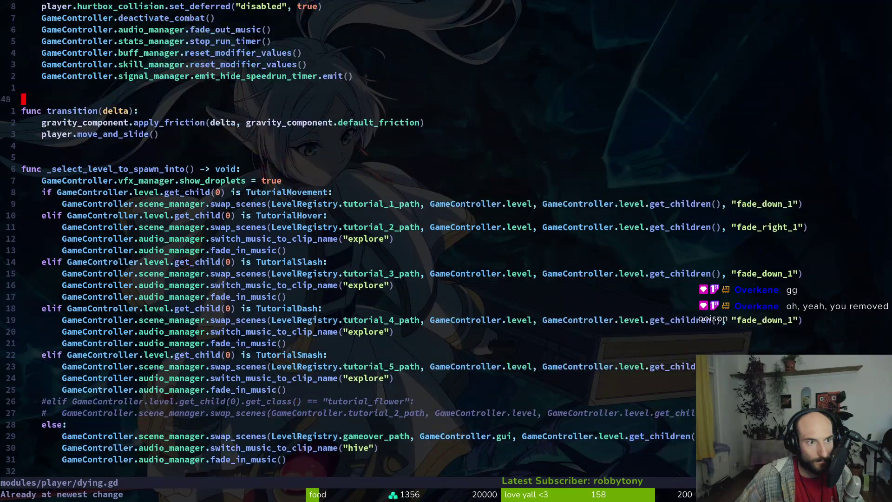
{"action": "key", "text": "u"}
{"action": "key", "text": "u"}
{"action": "key", "text": "u"}
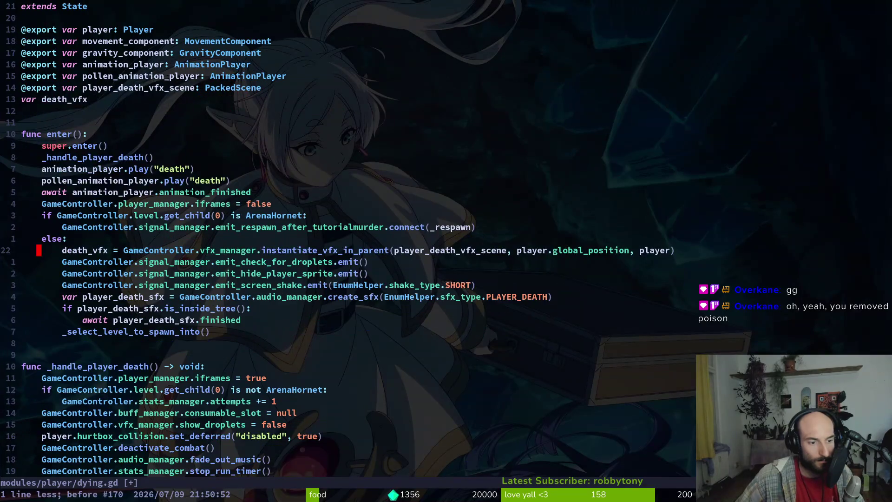
- Test-paste the death_vfx.global_position line at the gameover swap_scenes line, undo it, and return to the game
{"action": "key", "text": "k"}
{"action": "key", "text": "k"}
{"action": "key", "text": "shift+v"}
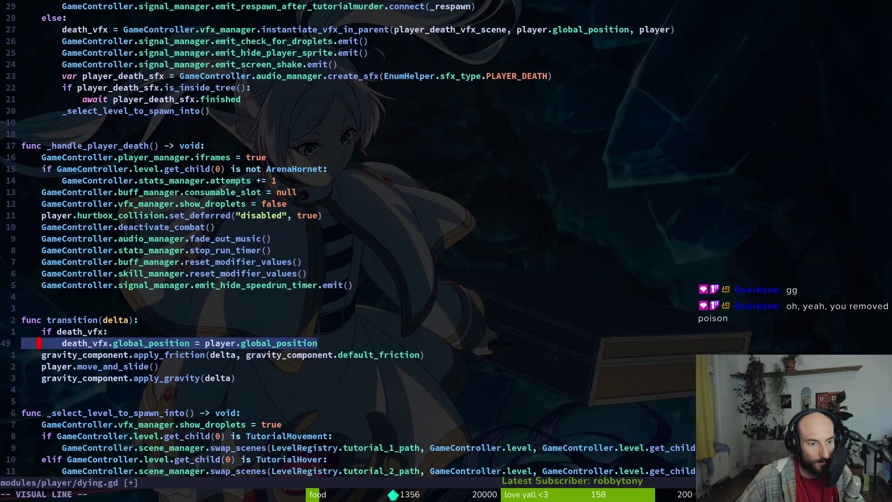
{"action": "key", "text": "ctrl+r"}
{"action": "key", "text": "ctrl+r"}
{"action": "key", "text": "ctrl+r"}
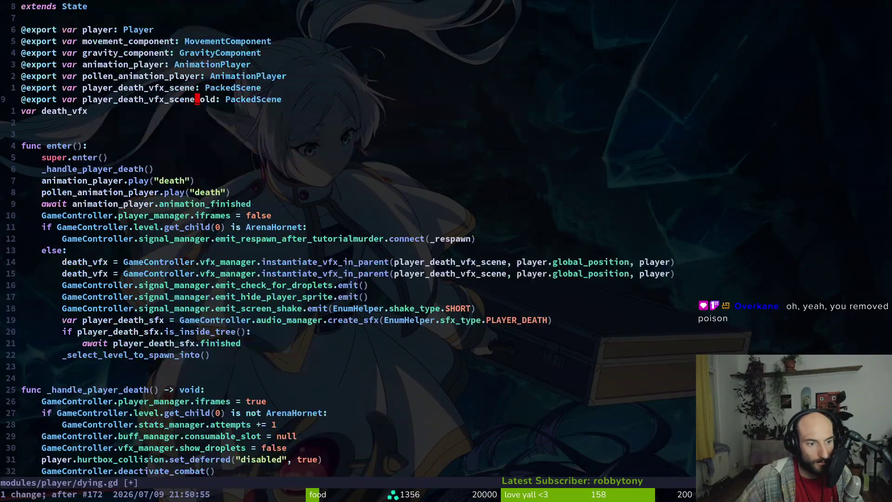
{"action": "key", "text": "ctrl+d"}
{"action": "key", "text": "ctrl+d"}
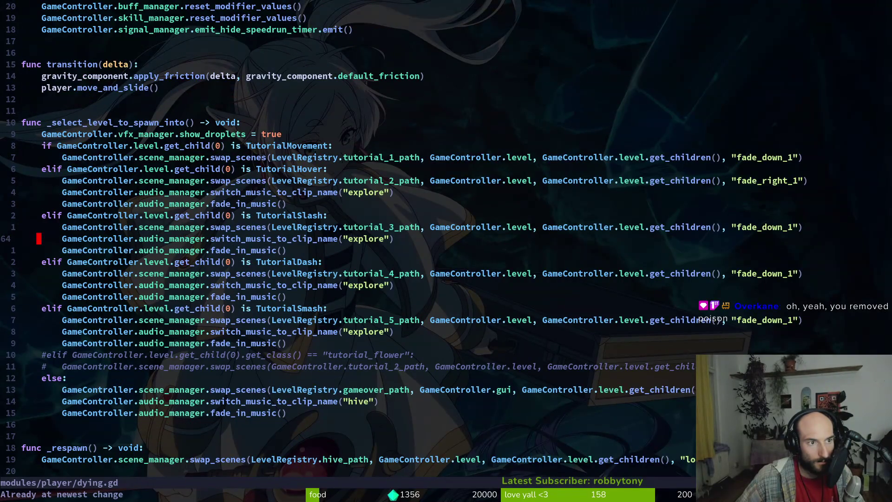
{"action": "left_click", "coordinate": [62, 389]}
{"action": "key", "text": "p"}
{"action": "key", "text": "u"}
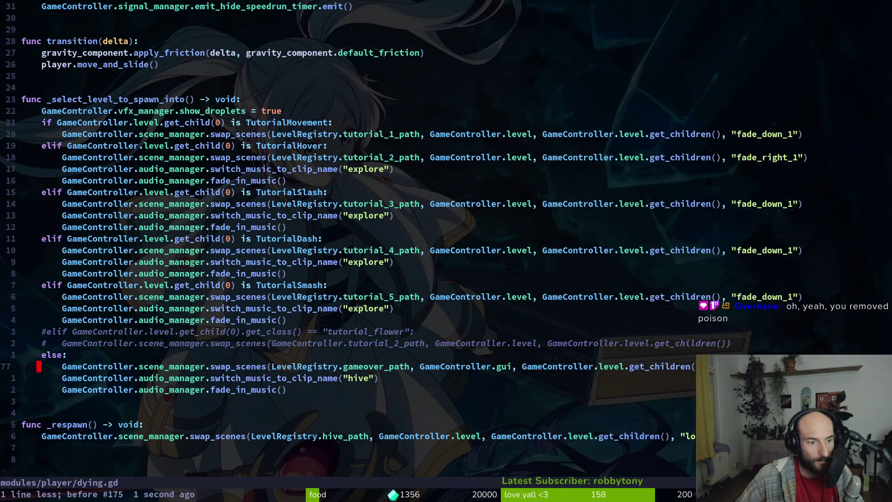
{"action": "key", "text": "u"}
{"action": "key", "text": "u"}
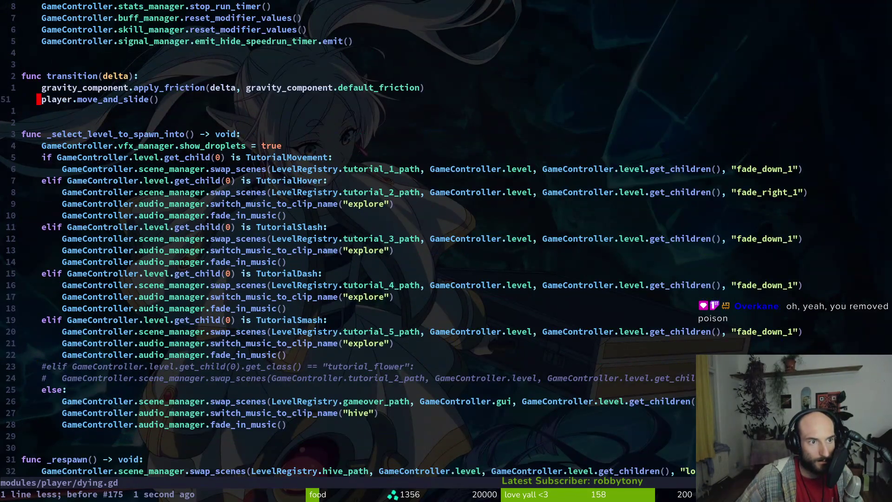
{"action": "key", "text": "V"}
{"action": "key", "text": "alt+Tab"}
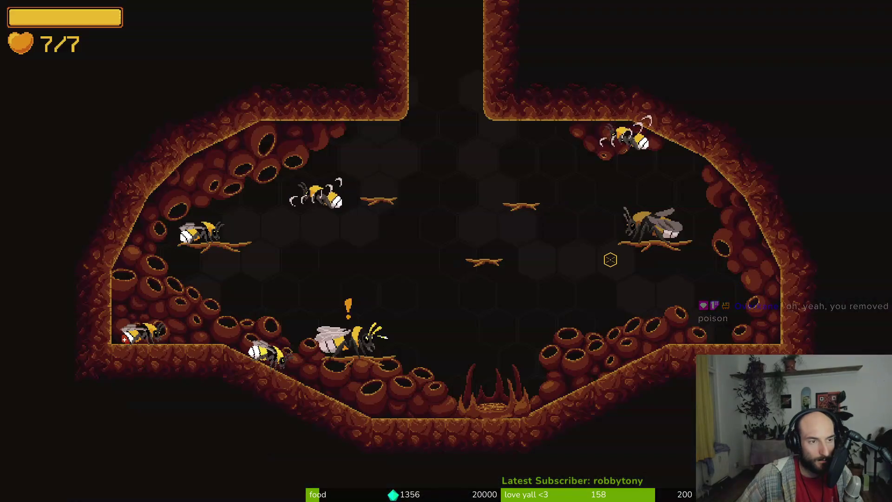
- Relaunch the game, continue the save into the hive, and switch on the debug level selector
{"action": "key", "text": "F5"}
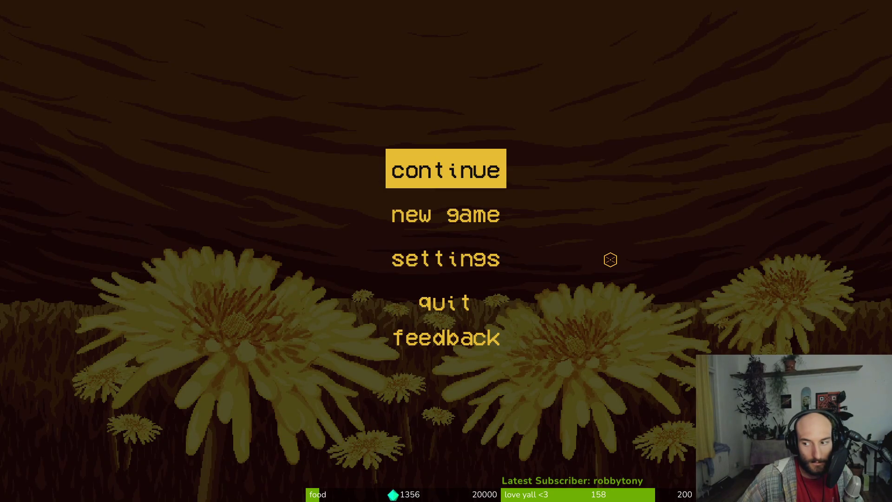
{"action": "key", "text": "Return"}
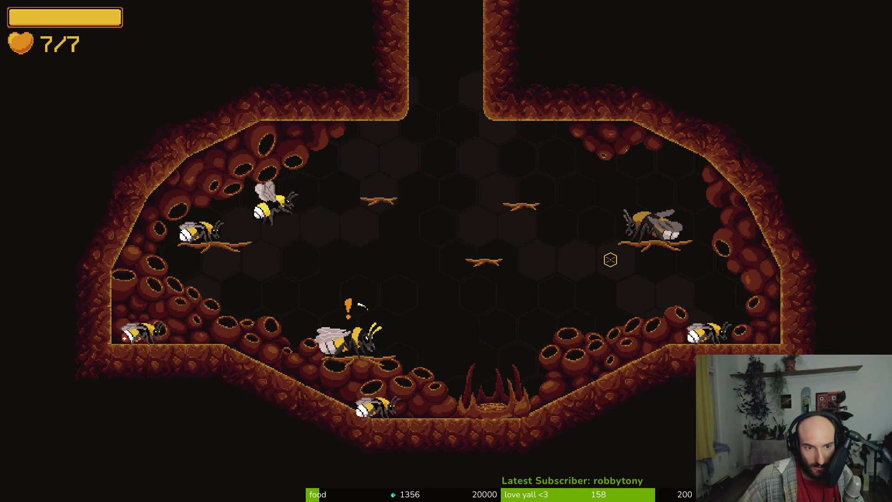
{"action": "key", "text": "Escape"}
{"action": "key", "text": "Down"}
{"action": "key", "text": "Down"}
{"action": "key", "text": "Return"}
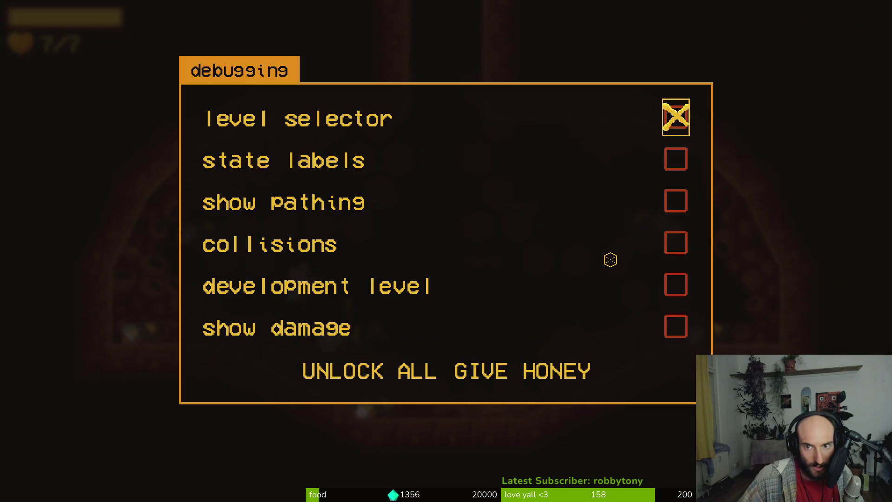
{"action": "key", "text": "Escape"}
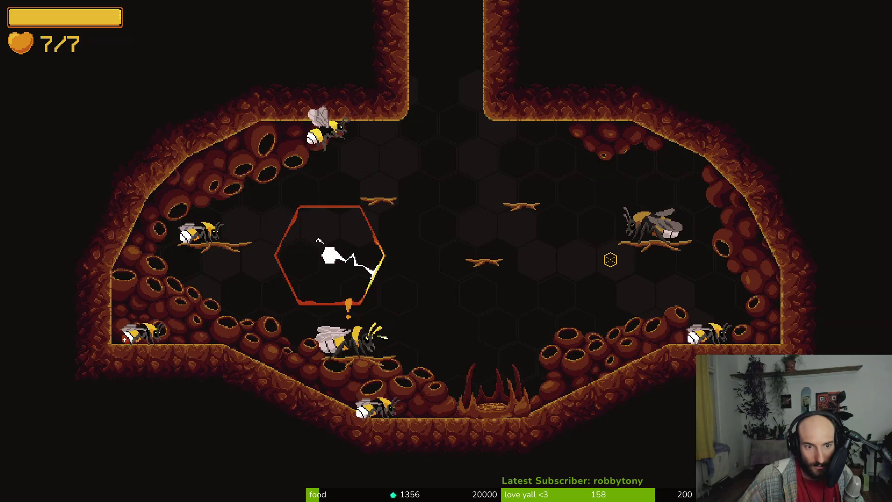
- Load P_hornet from level select, then return and load the Hornet boss level
{"action": "key", "text": "Escape"}
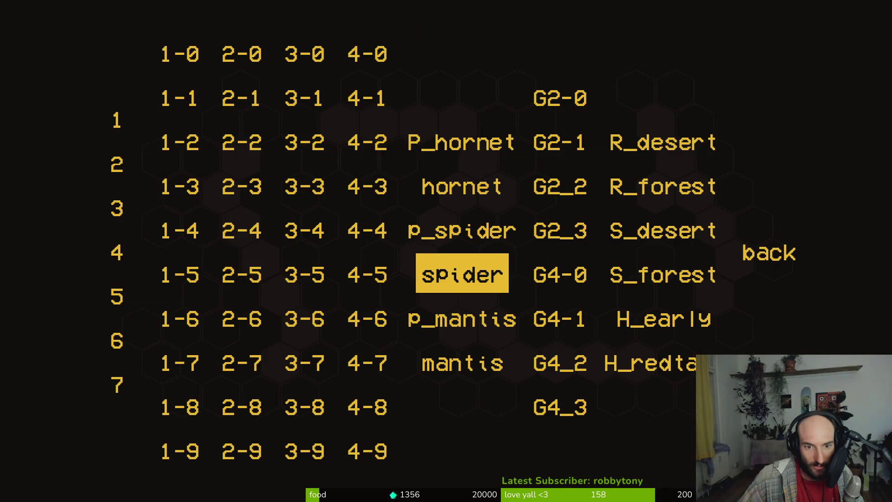
{"action": "key", "text": "Up"}
{"action": "key", "text": "Right"}
{"action": "key", "text": "Up"}
{"action": "key", "text": "Left"}
{"action": "key", "text": "Up"}
{"action": "key", "text": "Return"}
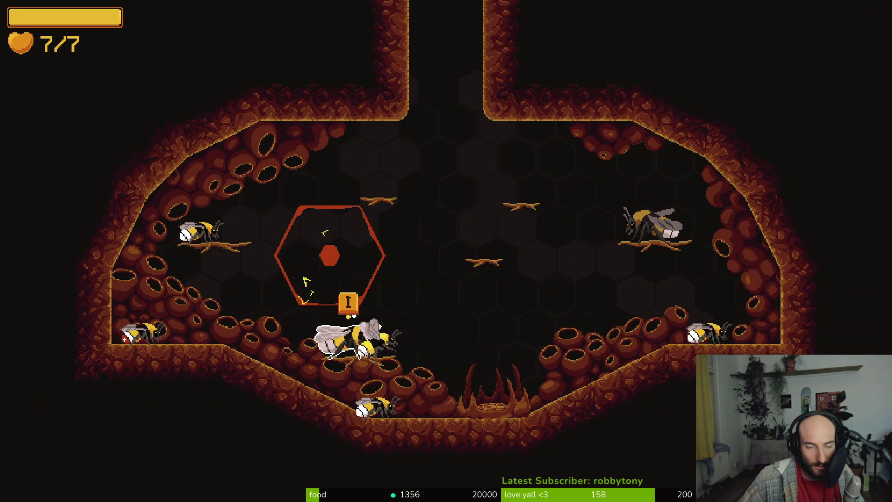
{"action": "key", "text": "Escape"}
{"action": "key", "text": "Up"}
{"action": "key", "text": "Up"}
{"action": "key", "text": "Return"}
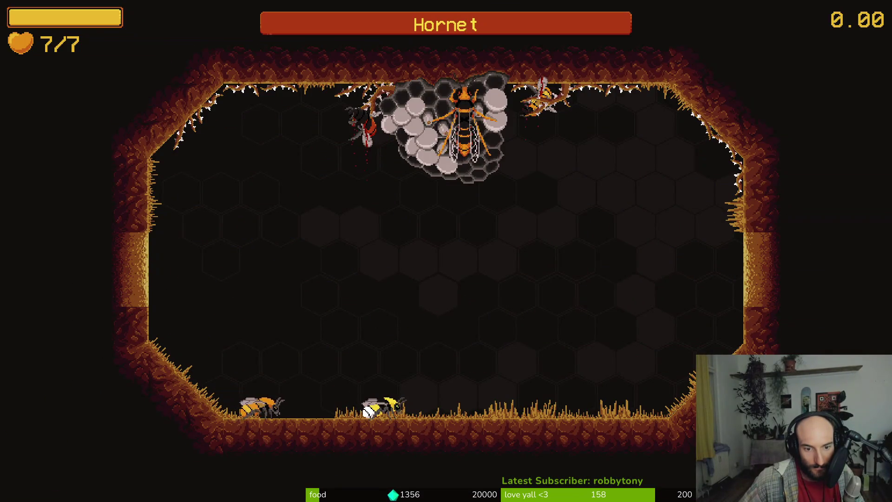
- Fight the Hornet boss, dodging and slashing until its dialog line appears
{"action": "key", "text": "Right"}
{"action": "key", "text": "Up"}
{"action": "key", "text": "Up"}
{"action": "key", "text": "x"}
{"action": "key", "text": "Right"}
{"action": "key", "text": "Right"}
{"action": "key", "text": "x"}
{"action": "key", "text": "Left"}
{"action": "key", "text": "Up"}
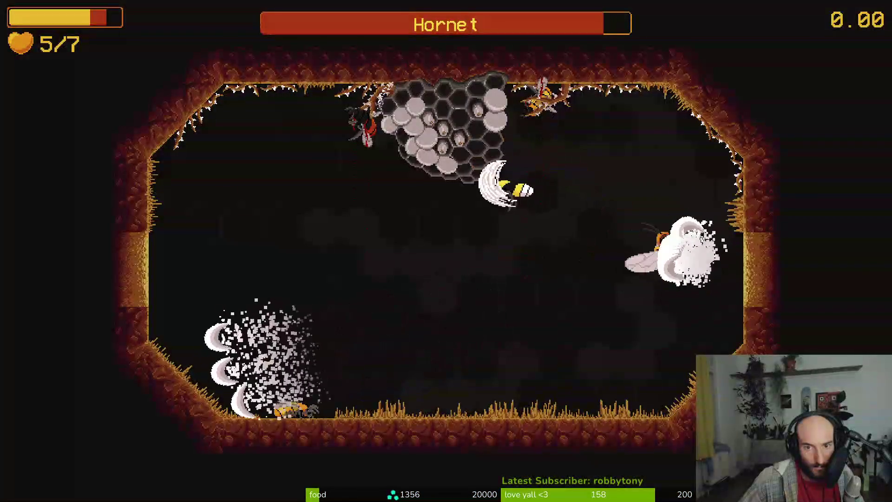
{"action": "key", "text": "Left"}
{"action": "key", "text": "Right"}
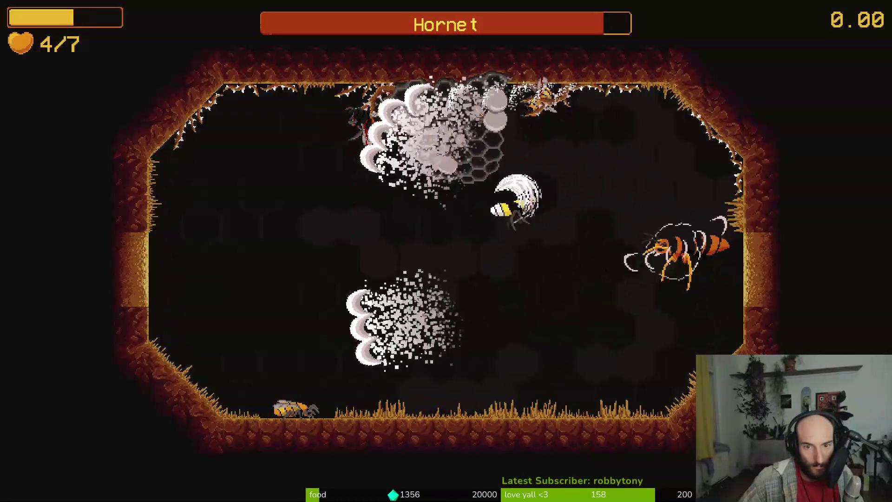
{"action": "key", "text": "Right"}
{"action": "key", "text": "x"}
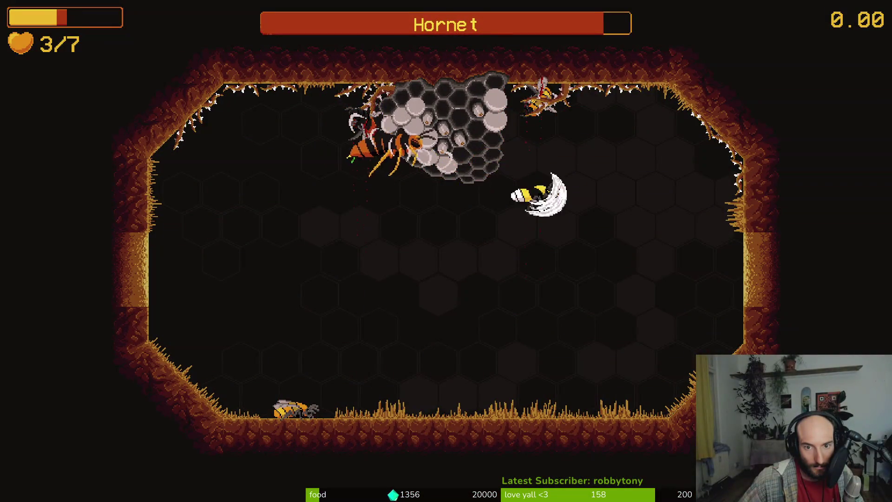
{"action": "key", "text": "x"}
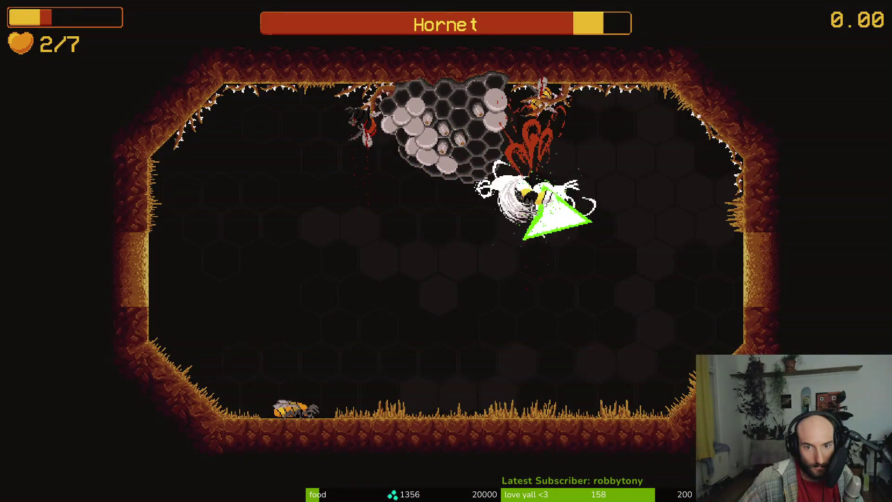
{"action": "key", "text": "x"}
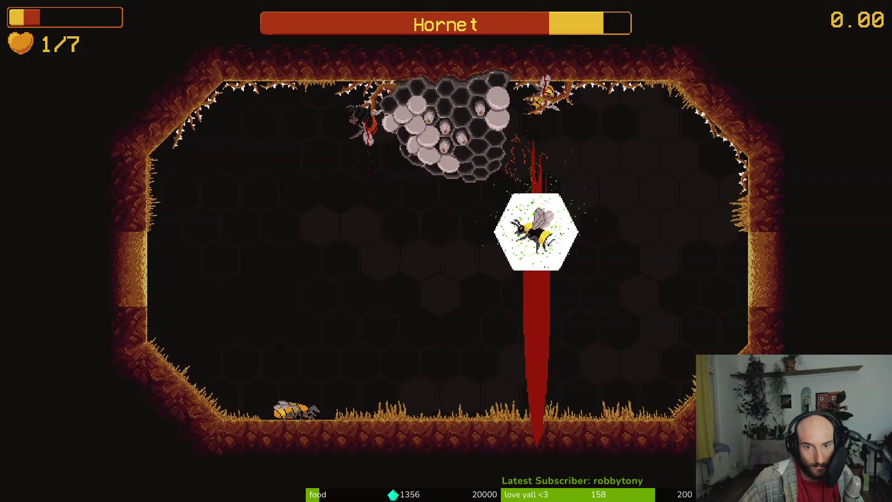
{"action": "key", "text": "x"}
{"action": "key", "text": "x"}
{"action": "key", "text": "x"}
{"action": "key", "text": "x"}
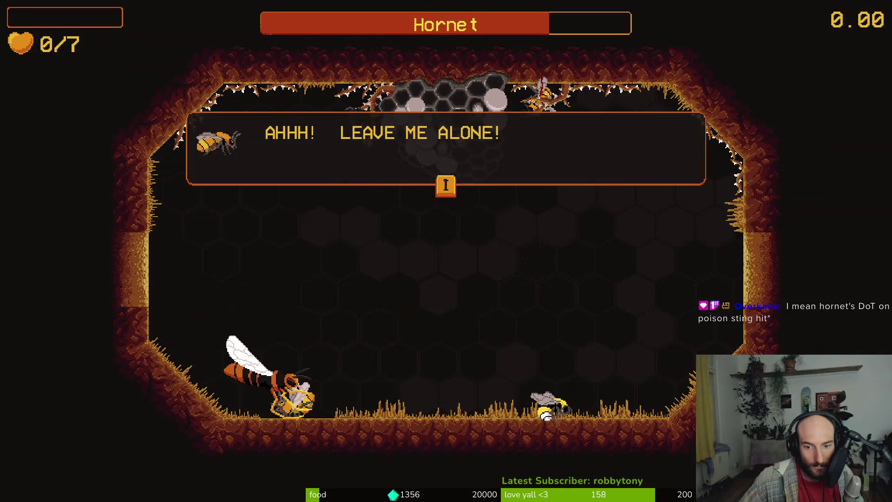
{"action": "key", "text": "i"}
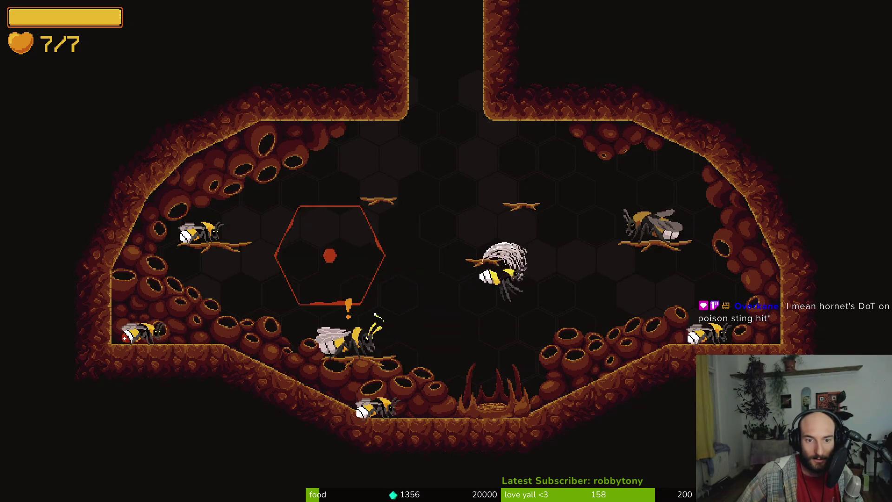
- Use the pause menu's debugging options to UNLOCK ALL, then return to Neovim
{"action": "key", "text": "Escape"}
{"action": "key", "text": "Down"}
{"action": "key", "text": "Down"}
{"action": "key", "text": "Return"}
{"action": "key", "text": "Down"}
{"action": "key", "text": "Up"}
{"action": "key", "text": "Up"}
{"action": "key", "text": "Left"}
{"action": "key", "text": "Return"}
{"action": "key", "text": "Escape"}
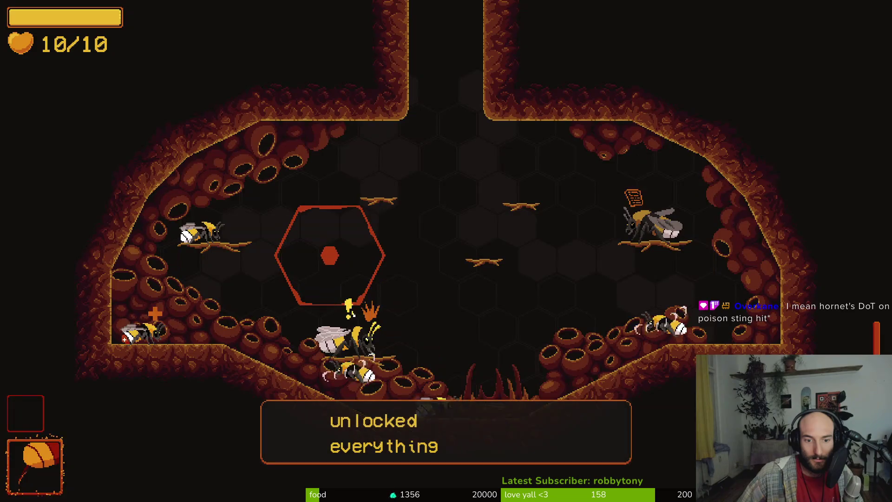
{"action": "key", "text": "Escape"}
{"action": "key", "text": "alt+Tab"}
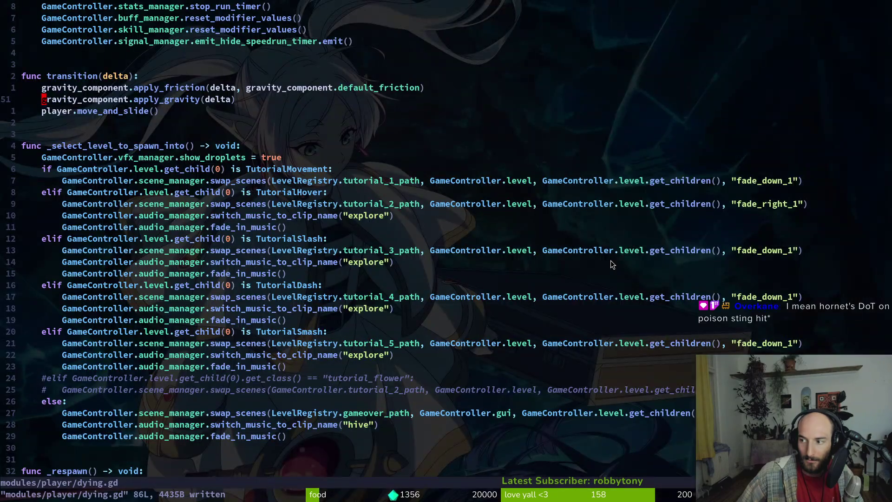
- Open debug.helper.gd and start an indented new line after unlock_everything at the file end
{"action": "key", "text": "ctrl+p"}
{"action": "type", "text": "deb"}
{"action": "key", "text": "Return"}
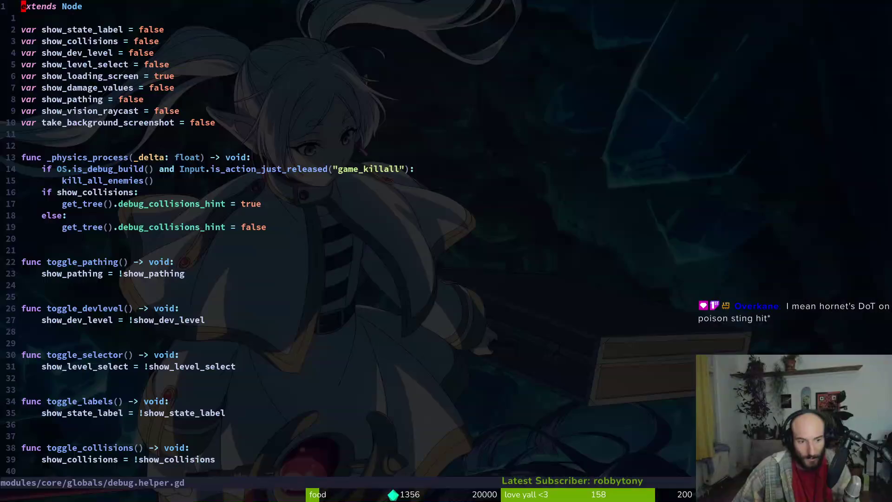
{"action": "key", "text": "shift+g"}
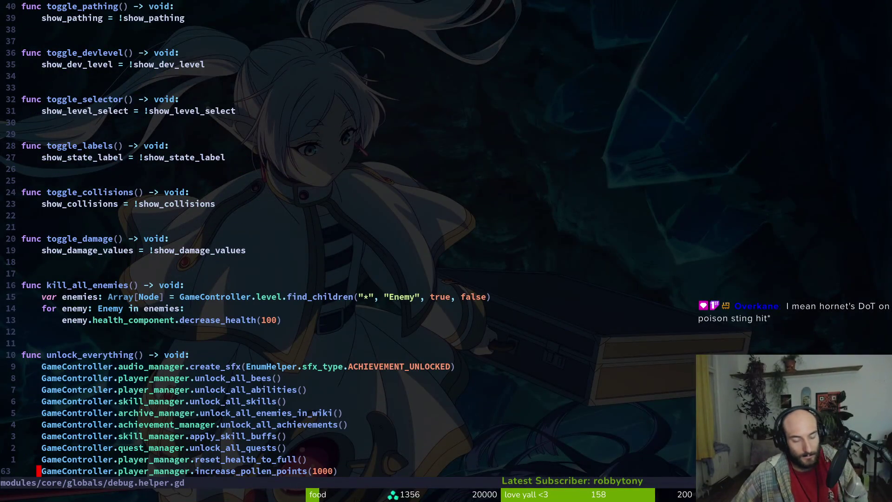
{"action": "key", "text": "o"}
{"action": "key", "text": "Escape"}
{"action": "key", "text": "S"}
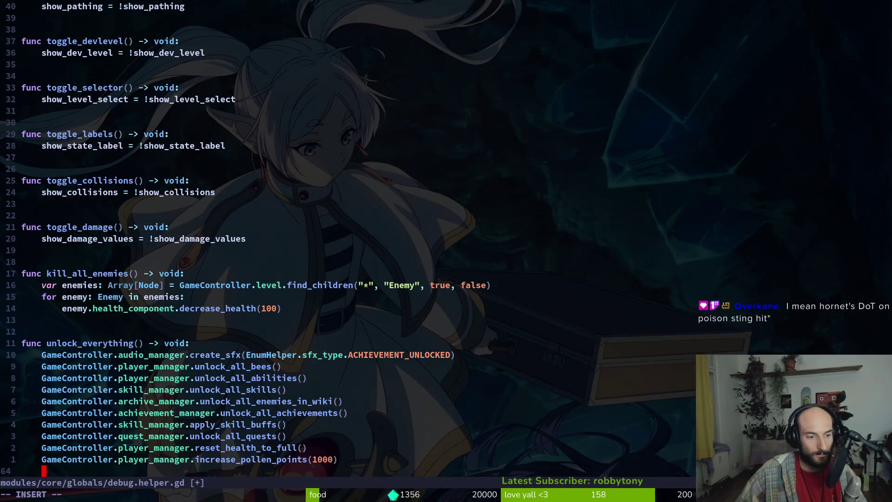
{"action": "type", "text": "G"}
{"action": "key", "text": "Escape"}
- Open hive_exit.gd, step through its _ready signal connections to the LEGENDSEED check, and save
{"action": "key", "text": "space"}
{"action": "key", "text": "f"}
{"action": "key", "text": "f"}
{"action": "type", "text": "hivee"}
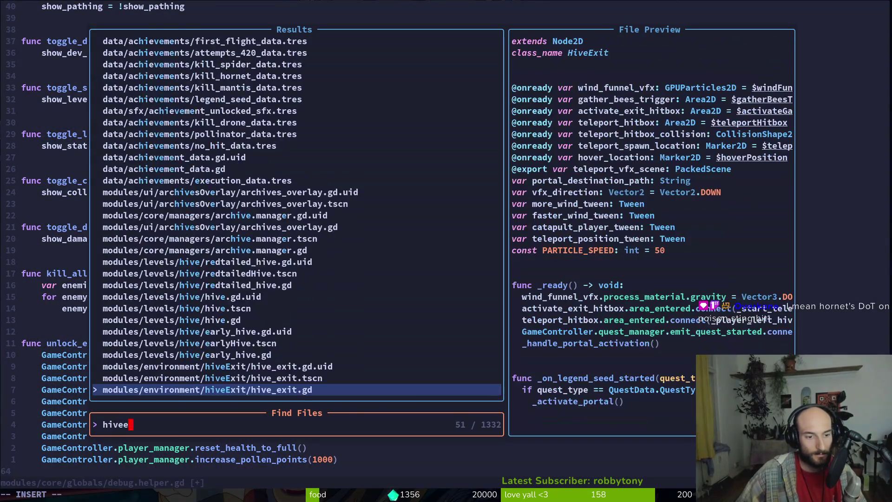
{"action": "key", "text": "Return"}
{"action": "key", "text": "j"}
{"action": "key", "text": "j"}
{"action": "key", "text": "j"}
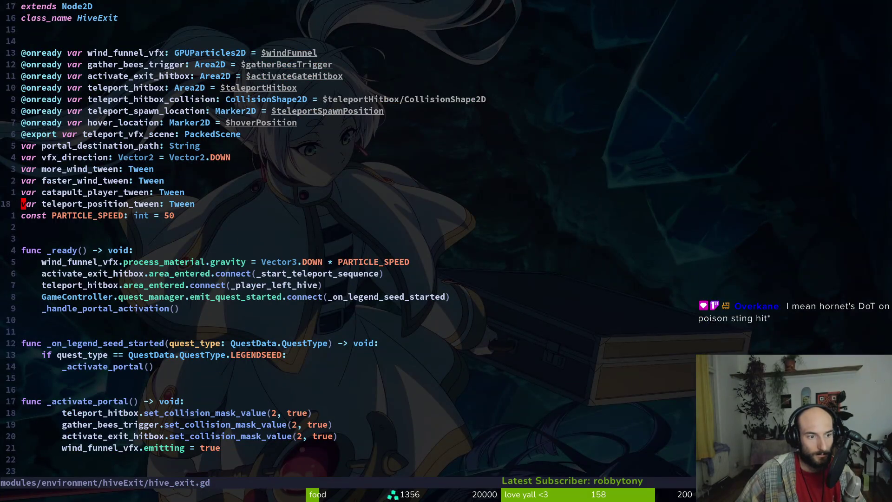
{"action": "key", "text": "k"}
{"action": "key", "text": "shift+v"}
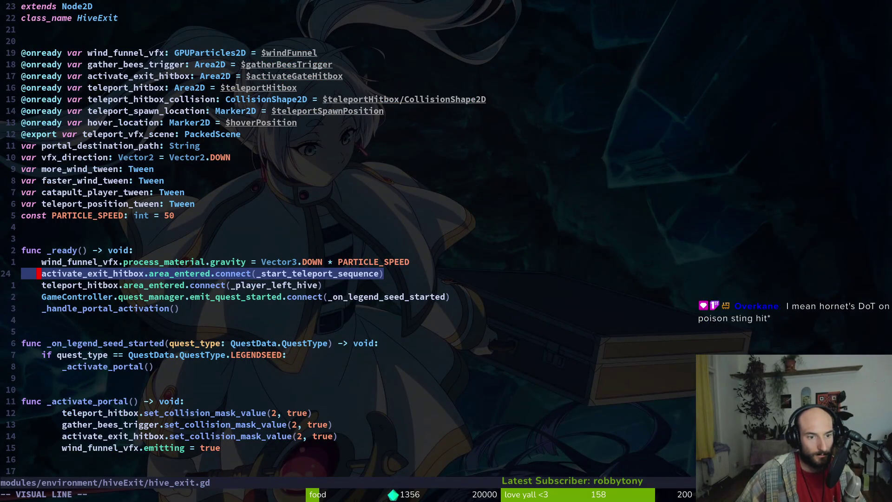
{"action": "key", "text": "Escape"}
{"action": "key", "text": "j"}
{"action": "key", "text": "j"}
{"action": "key", "text": "ctrl+s"}
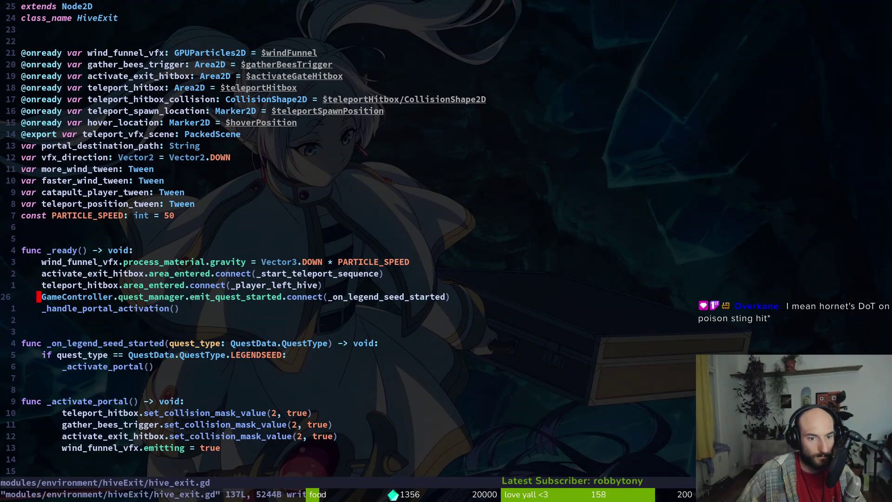
{"action": "key", "text": "j"}
{"action": "key", "text": "j"}
{"action": "key", "text": "j"}
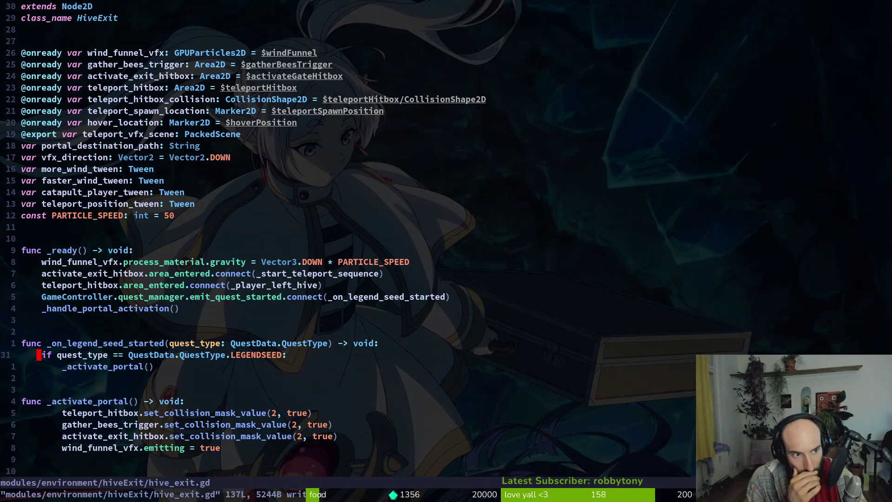
{"action": "key", "text": "alt+Tab"}
{"action": "key", "text": "alt+Tab"}
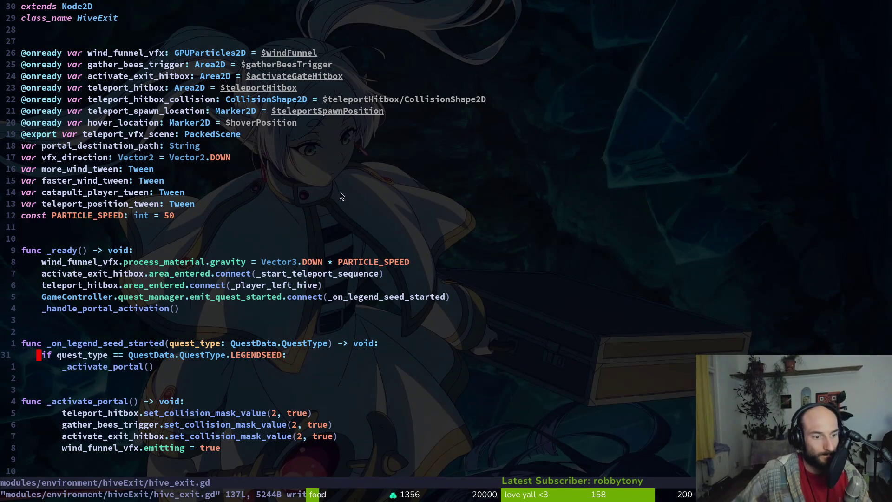
- Select the _activate_portal body lines and try a dedent, undoing the mistaken one
{"action": "scroll", "coordinate": [339, 196], "scroll_direction": "down", "scroll_amount": 3}
{"action": "key", "text": "4"}
{"action": "key", "text": "j"}
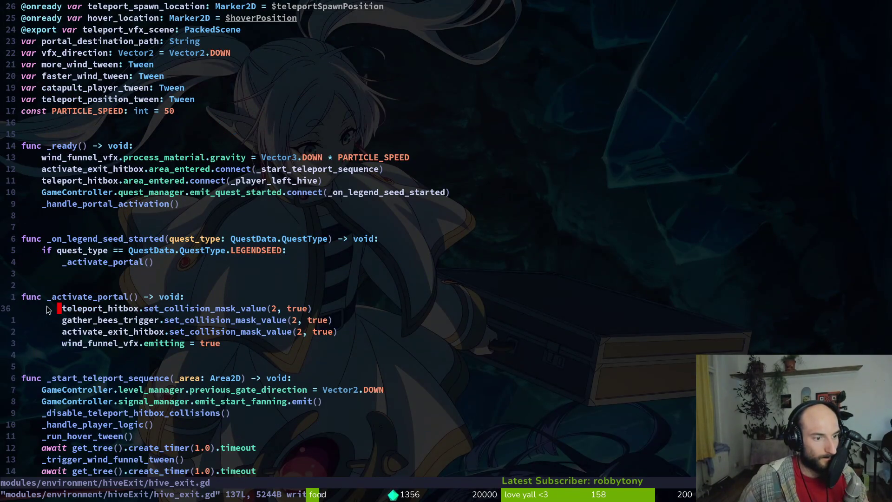
{"action": "key", "text": "V"}
{"action": "key", "text": "j"}
{"action": "key", "text": "j"}
{"action": "key", "text": "j"}
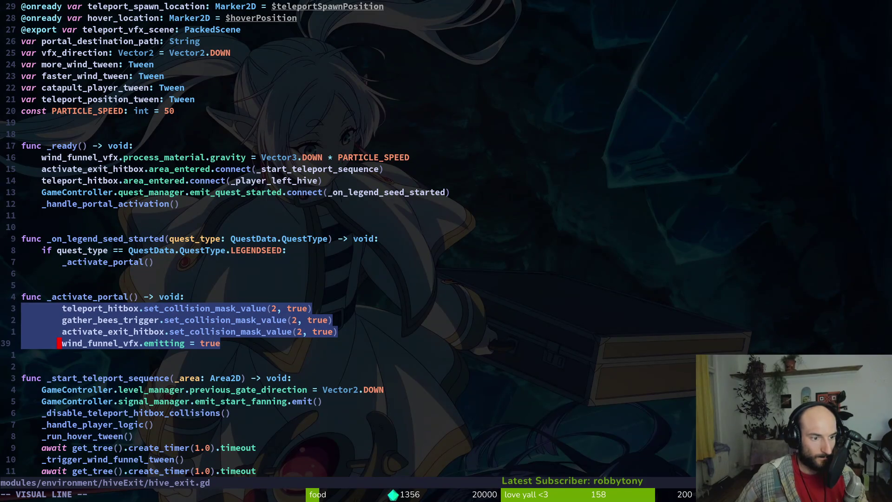
{"action": "key", "text": "<"}
{"action": "key", "text": "u"}
{"action": "key", "text": "j"}
{"action": "key", "text": "V"}
{"action": "key", "text": "j"}
{"action": "key", "text": "j"}
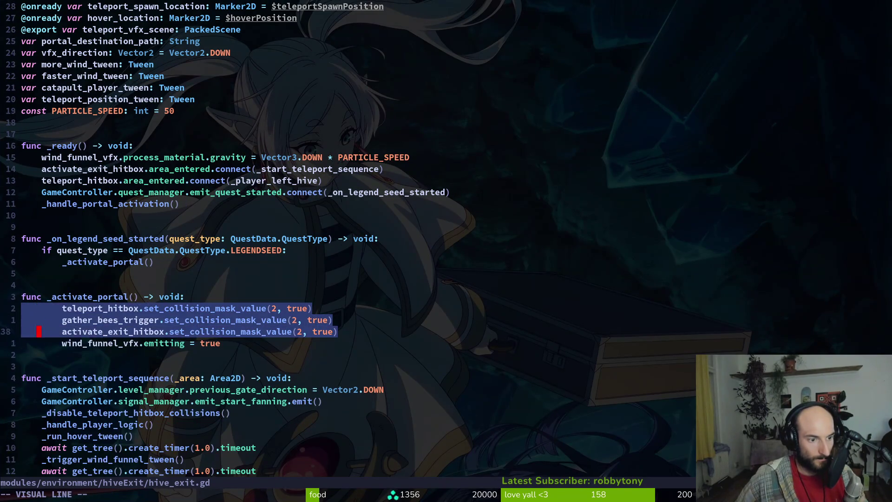
{"action": "key", "text": "j"}
{"action": "key", "text": "ctrl+u"}
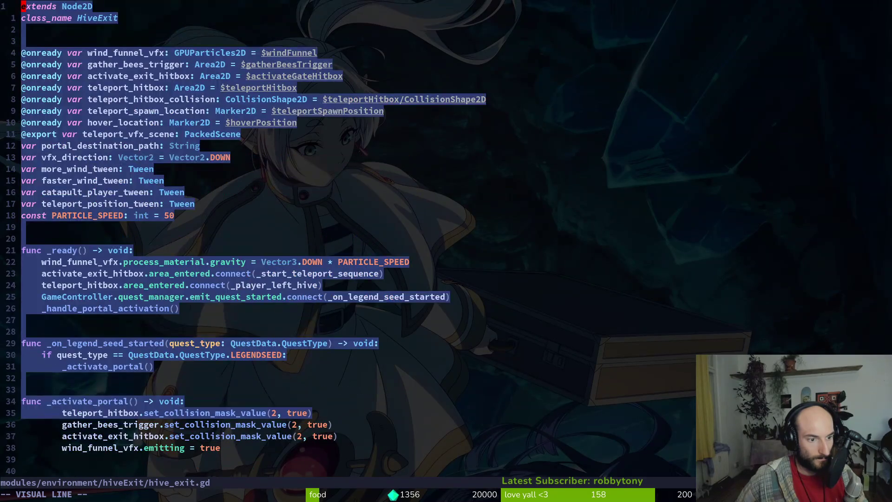
{"action": "key", "text": "Escape"}
{"action": "key", "text": "ctrl+d"}
- Dedent the four _activate_portal body lines one level and save hive_exit.gd with :w
{"action": "key", "text": "j"}
{"action": "key", "text": "j"}
{"action": "key", "text": "j"}
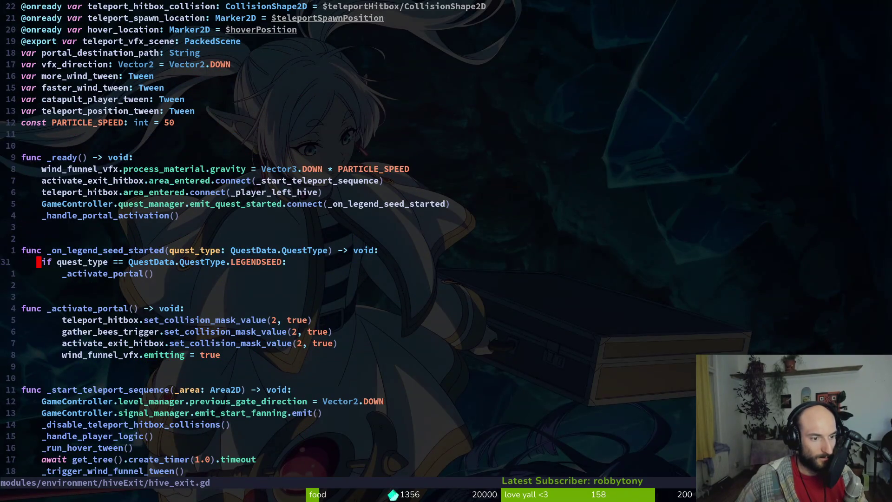
{"action": "key", "text": "y"}
{"action": "key", "text": "j"}
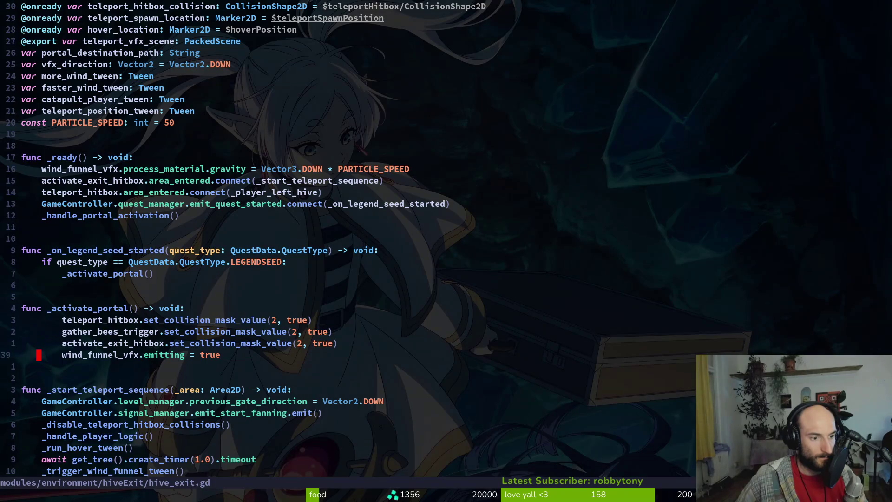
{"action": "key", "text": "V"}
{"action": "key", "text": "j"}
{"action": "key", "text": "j"}
{"action": "key", "text": "j"}
{"action": "key", "text": "y"}
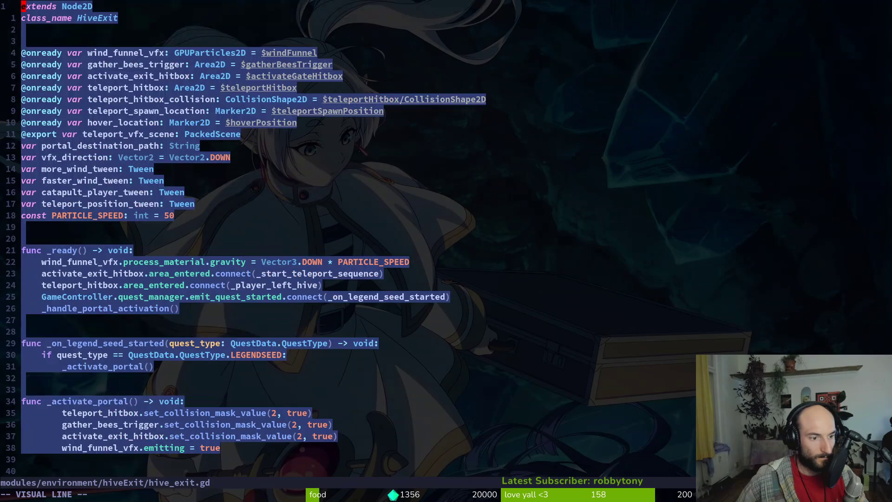
{"action": "key", "text": "k"}
{"action": "key", "text": "k"}
{"action": "key", "text": "k"}
{"action": "key", "text": "j"}
{"action": "key", "text": "j"}
{"action": "key", "text": "j"}
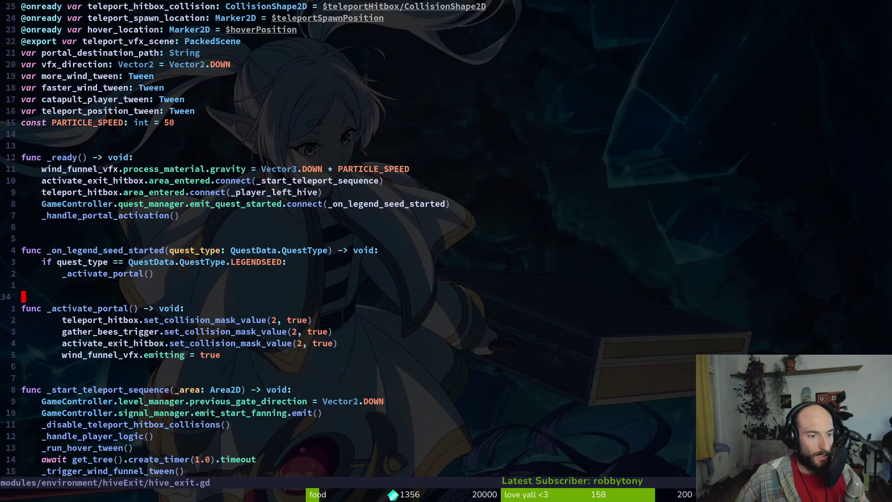
{"action": "key", "text": "V"}
{"action": "key", "text": "j"}
{"action": "key", "text": "j"}
{"action": "key", "text": "j"}
{"action": "key", "text": "less"}
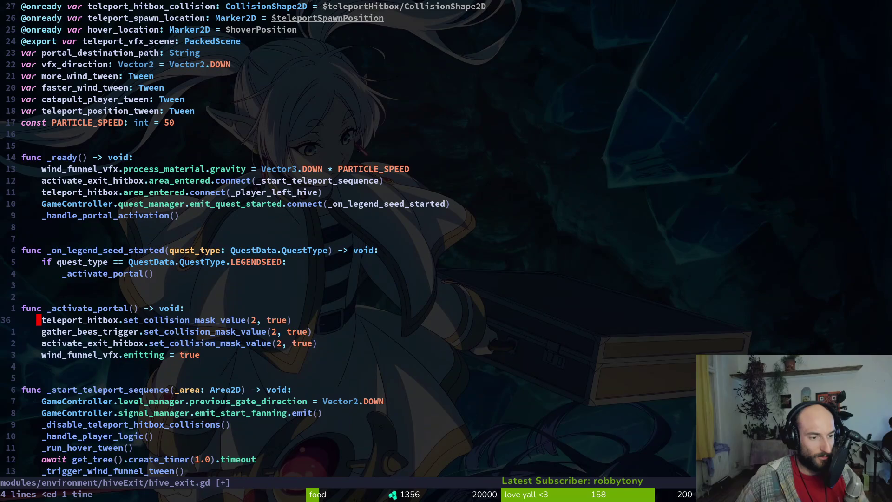
{"action": "type", "text": ":w"}
{"action": "key", "text": "Return"}
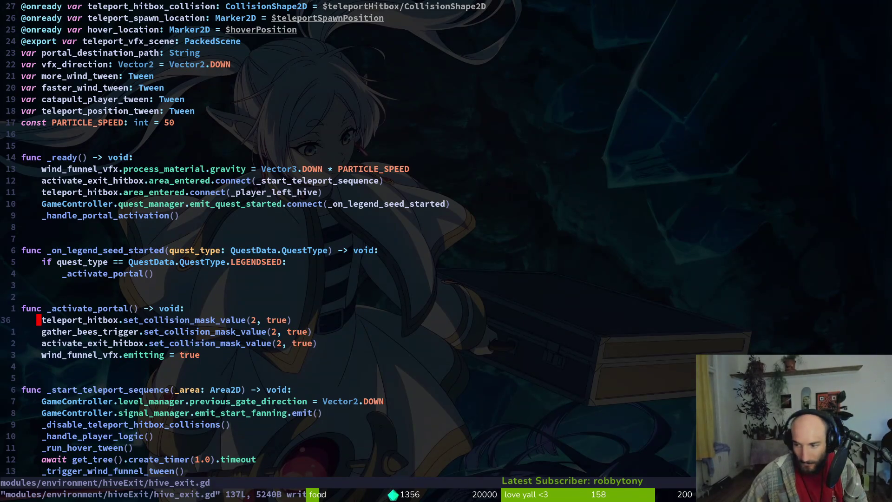
- Scroll through hive_exit.gd and review the _handle_portal_activation call and quest_manager connection
{"action": "key", "text": "j"}
{"action": "key", "text": "j"}
{"action": "key", "text": "j"}
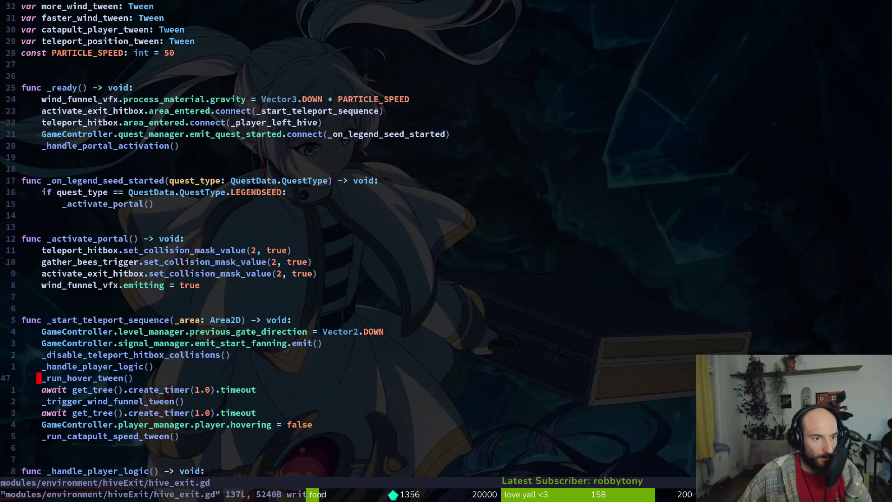
{"action": "scroll", "coordinate": [158, 288], "scroll_direction": "down", "scroll_amount": 6}
{"action": "scroll", "coordinate": [158, 288], "scroll_direction": "down", "scroll_amount": 7}
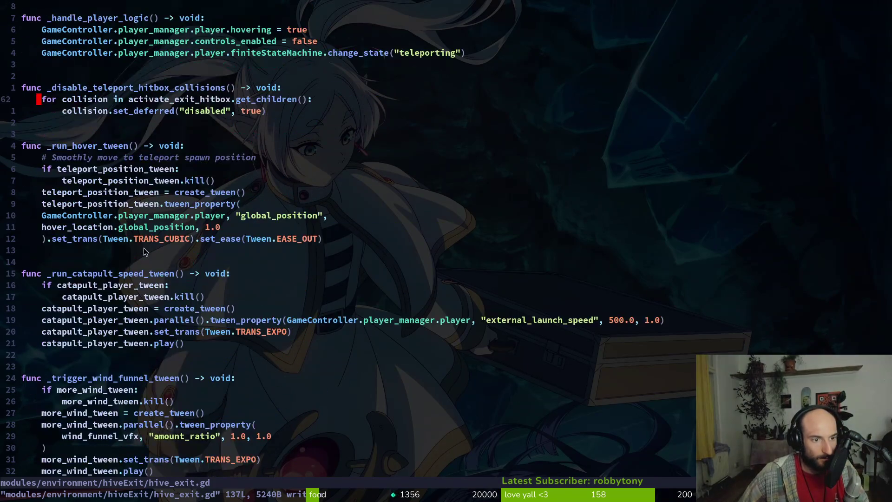
{"action": "scroll", "coordinate": [115, 367], "scroll_direction": "down", "scroll_amount": 20}
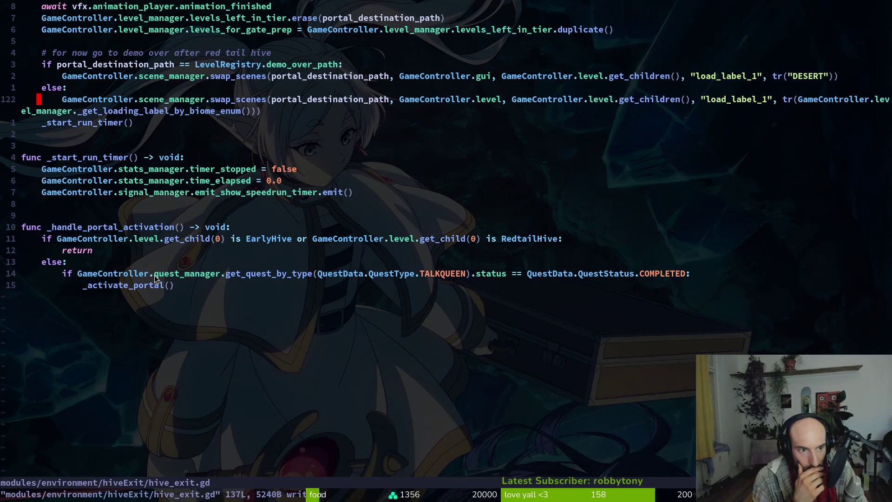
{"action": "scroll", "coordinate": [260, 145], "scroll_direction": "up", "scroll_amount": 4}
{"action": "scroll", "coordinate": [260, 145], "scroll_direction": "up", "scroll_amount": 14}
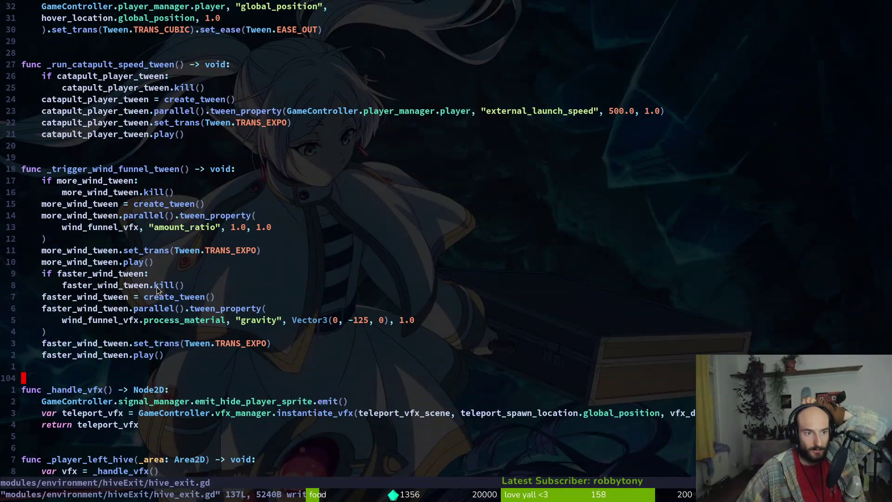
{"action": "scroll", "coordinate": [194, 188], "scroll_direction": "up", "scroll_amount": 9}
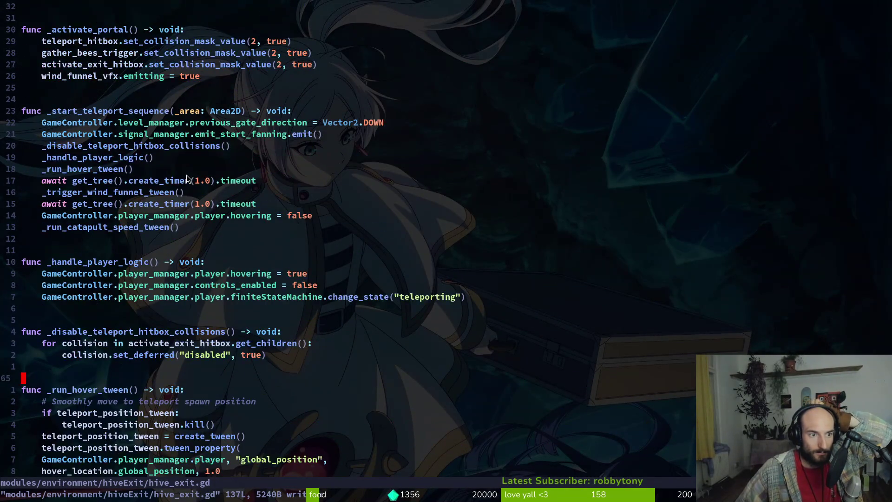
{"action": "scroll", "coordinate": [185, 182], "scroll_direction": "up", "scroll_amount": 4}
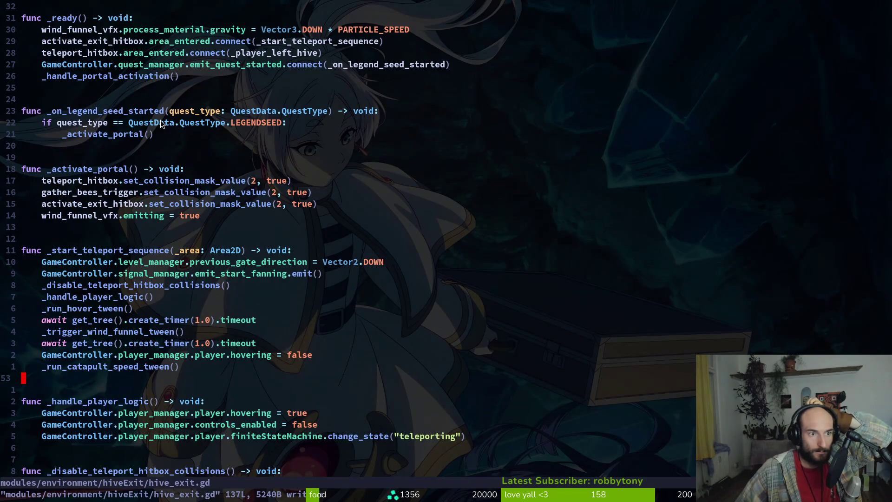
{"action": "scroll", "coordinate": [153, 137], "scroll_direction": "up", "scroll_amount": 2}
{"action": "left_click", "coordinate": [125, 145]}
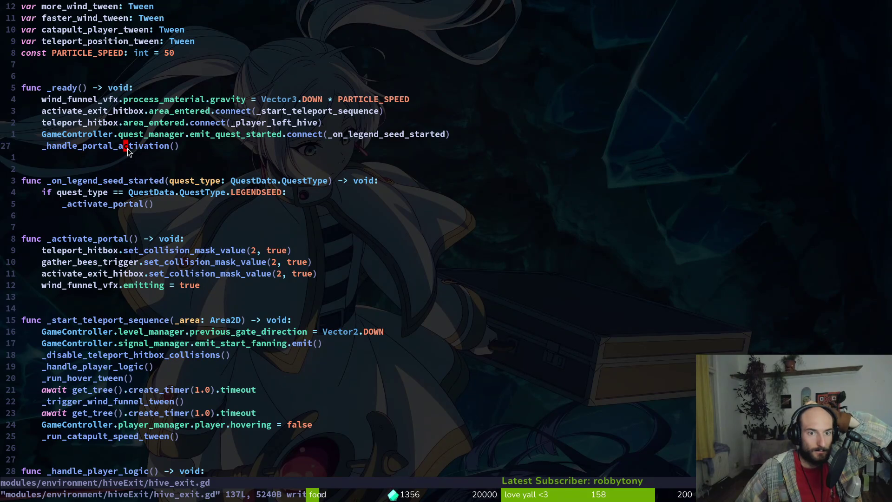
{"action": "left_click", "coordinate": [146, 139]}
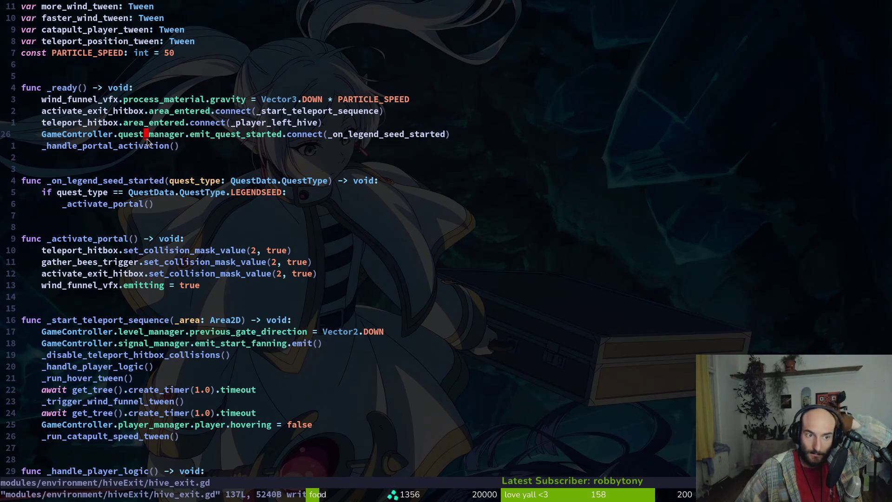
{"action": "key", "text": "space"}
- Open debug.helper.gd and go to the increase_pollen_points line
{"action": "key", "text": "f"}
{"action": "key", "text": "f"}
{"action": "type", "text": "dehe"}
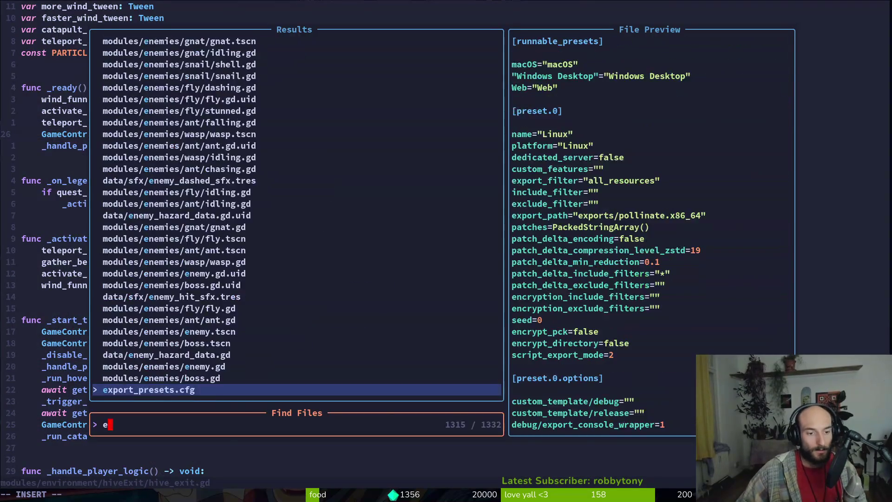
{"action": "key", "text": "Return"}
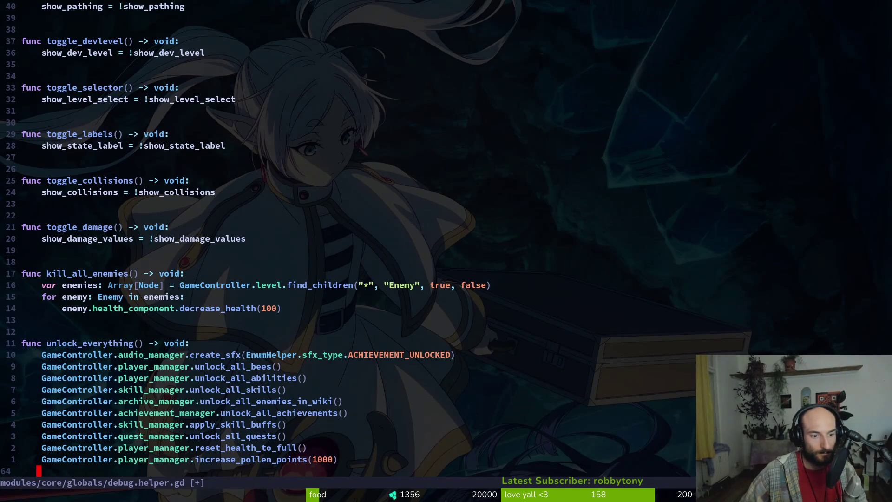
{"action": "left_click", "coordinate": [39, 459]}
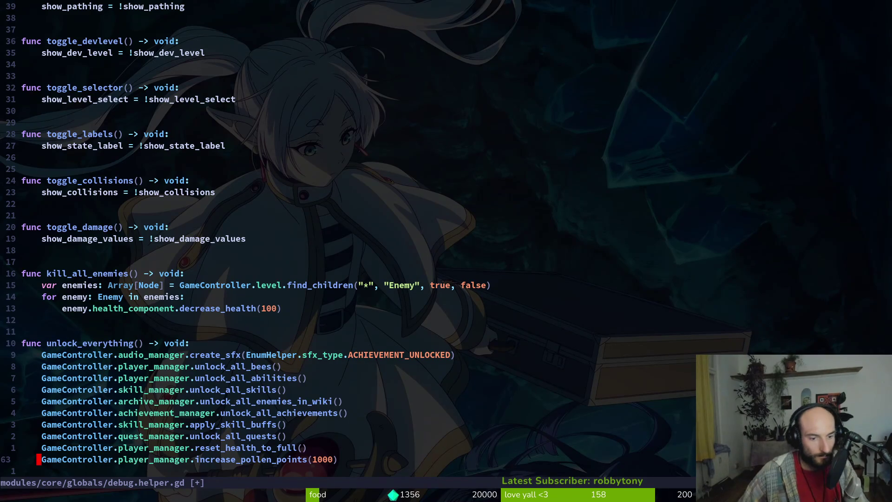
- Open quest_manager.tscn, then search again and open quest.manager.gd
{"action": "key", "text": "space"}
{"action": "key", "text": "f"}
{"action": "key", "text": "f"}
{"action": "type", "text": "questm"}
{"action": "key", "text": "Return"}
{"action": "key", "text": "space"}
{"action": "key", "text": "f"}
{"action": "key", "text": "f"}
{"action": "type", "text": "quesma"}
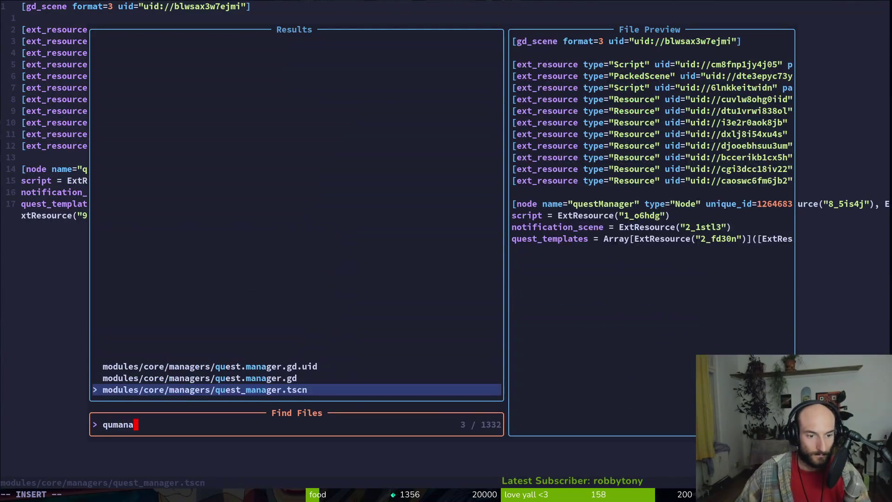
{"action": "key", "text": "Up"}
{"action": "key", "text": "Return"}
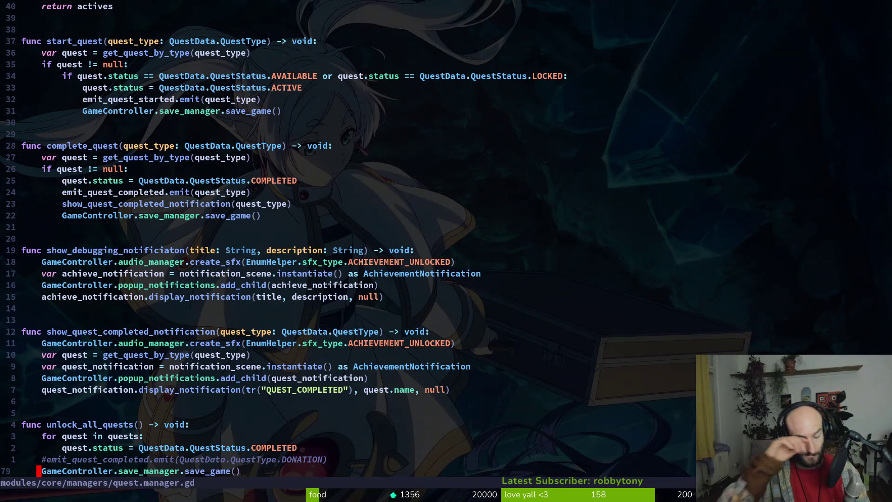
- Review the signal declarations, then uncomment the DONATION emit_quest_completed line and save
{"action": "key", "text": "k"}
{"action": "key", "text": "g"}
{"action": "key", "text": "g"}
{"action": "key", "text": "j"}
{"action": "key", "text": "j"}
{"action": "key", "text": "j"}
{"action": "key", "text": "j"}
{"action": "key", "text": "j"}
{"action": "key", "text": "j"}
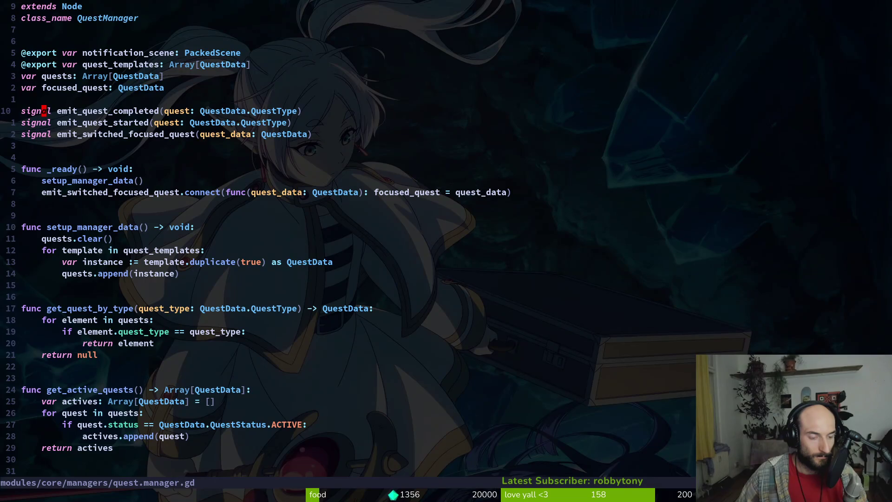
{"action": "key", "text": "shift+g"}
{"action": "key", "text": "k"}
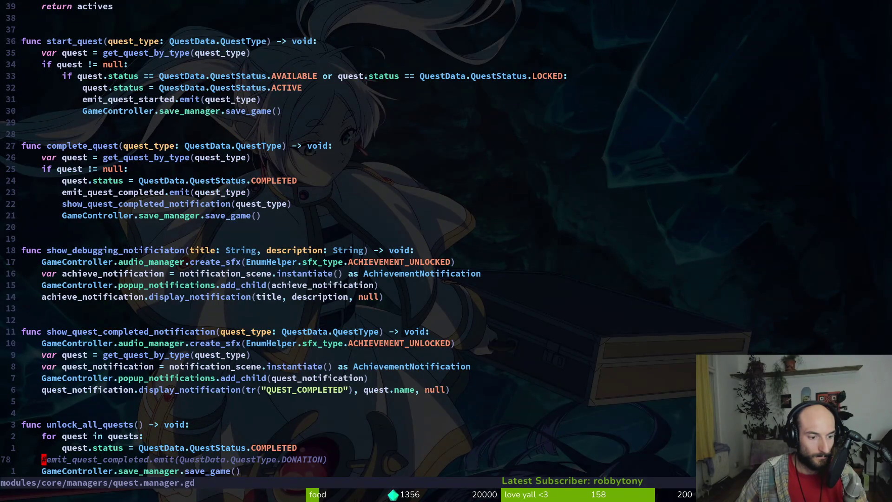
{"action": "key", "text": "x"}
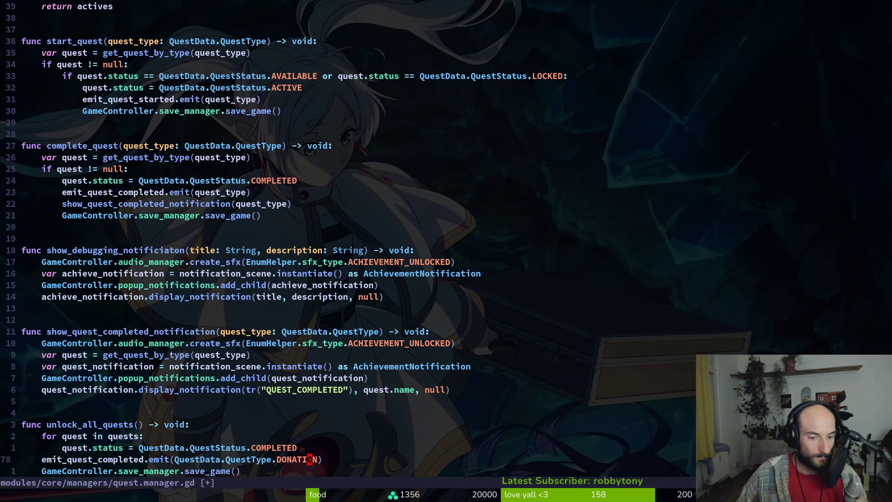
{"action": "type", "text": "ciw"}
{"action": "type", "text": "DONATION"}
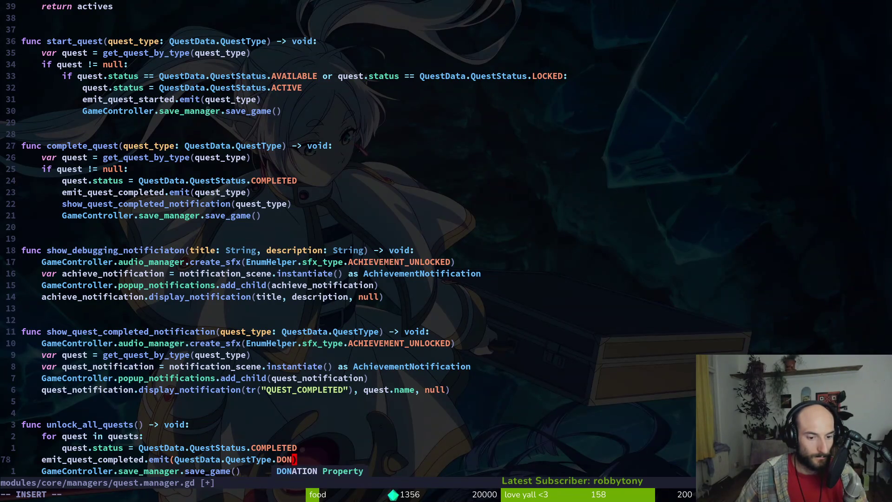
{"action": "key", "text": "Escape"}
{"action": "type", "text": ":w"}
{"action": "key", "text": "Return"}
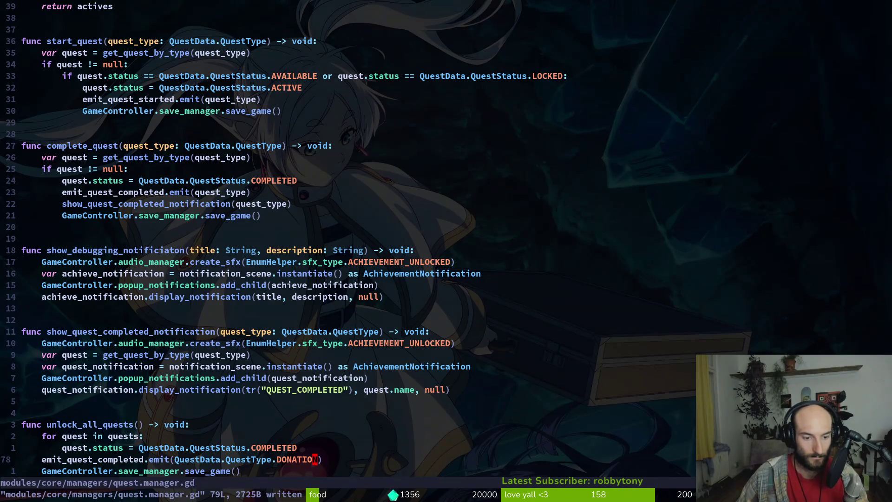
- Revert the uncommented DONATION emit line and hop between quest_manager.tscn and quest.manager.gd
{"action": "key", "text": "u"}
{"action": "key", "text": "ctrl+r"}
{"action": "key", "text": "ctrl+o"}
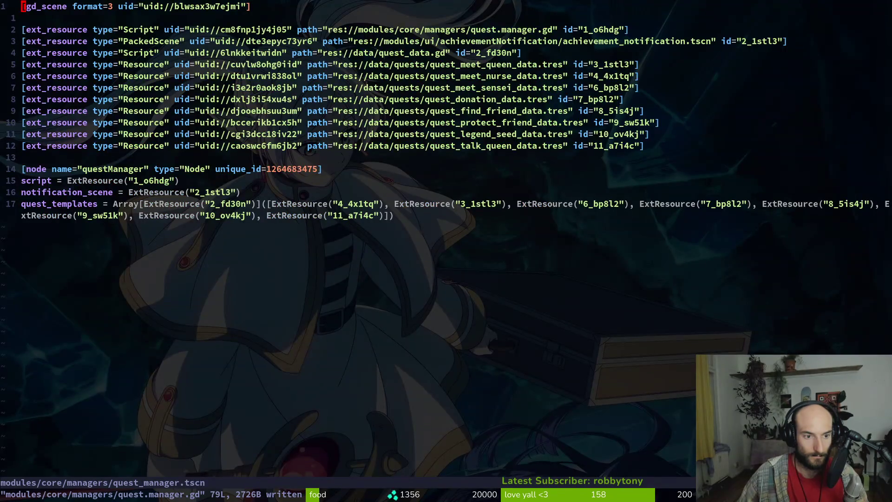
{"action": "key", "text": "ctrl+i"}
{"action": "key", "text": "ctrl+p"}
- Find and open debug.helper.gd with the Telescope file search
{"action": "type", "text": "qu"}
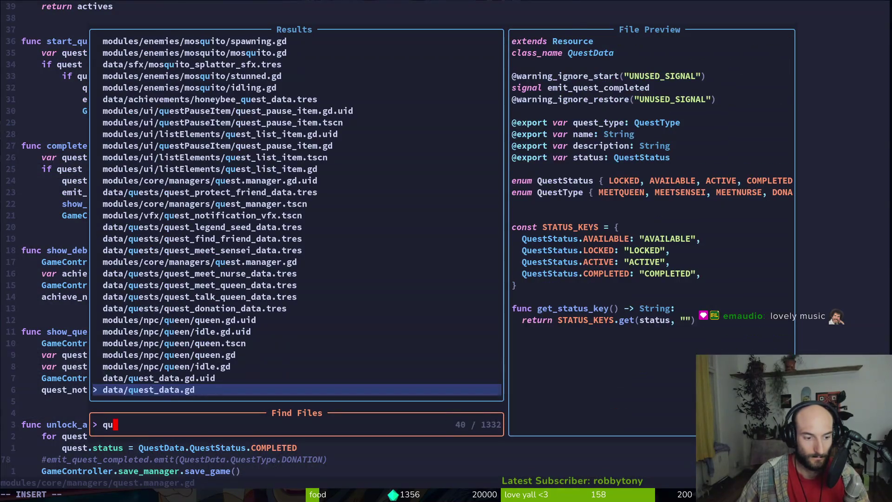
{"action": "key", "text": "BackSpace"}
{"action": "key", "text": "BackSpace"}
{"action": "type", "text": "debu"}
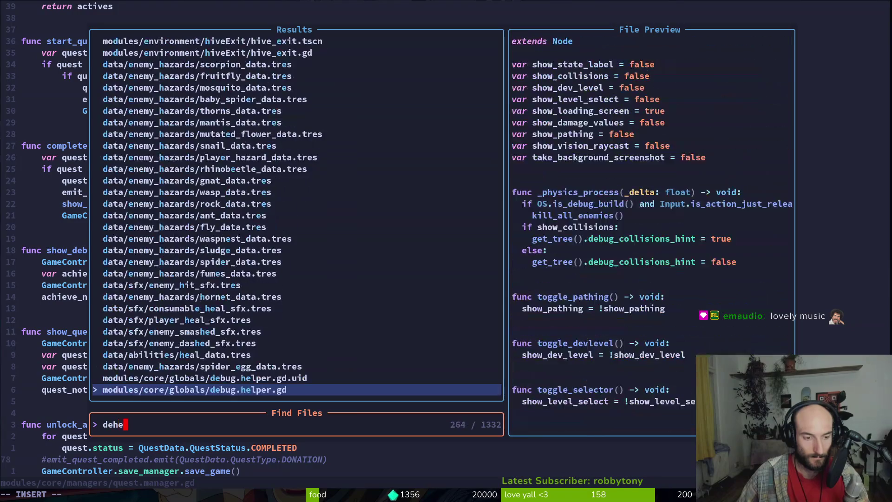
{"action": "key", "text": "Return"}
- Declare 'signal unlocked_everything' after the variable declarations and save the file
{"action": "key", "text": "u"}
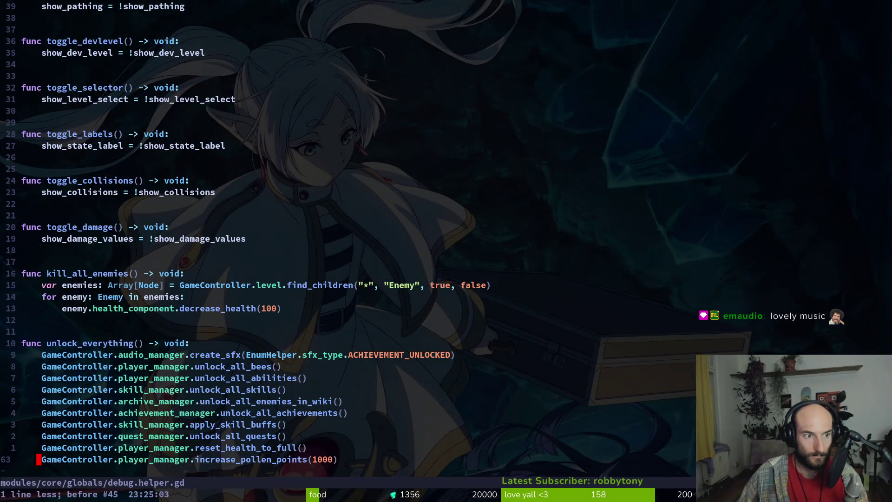
{"action": "key", "text": "g"}
{"action": "key", "text": "g"}
{"action": "key", "text": "j"}
{"action": "key", "text": "j"}
{"action": "key", "text": "j"}
{"action": "type", "text": "osignal u"}
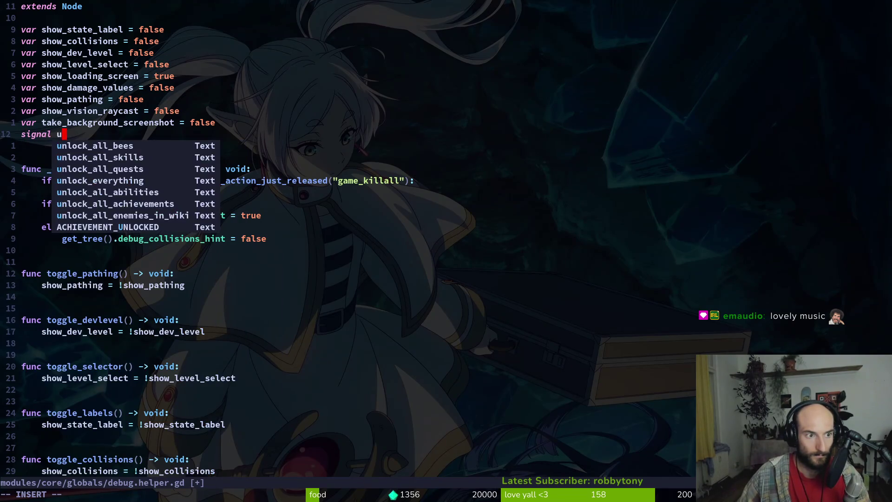
{"action": "type", "text": "nlocked_every"}
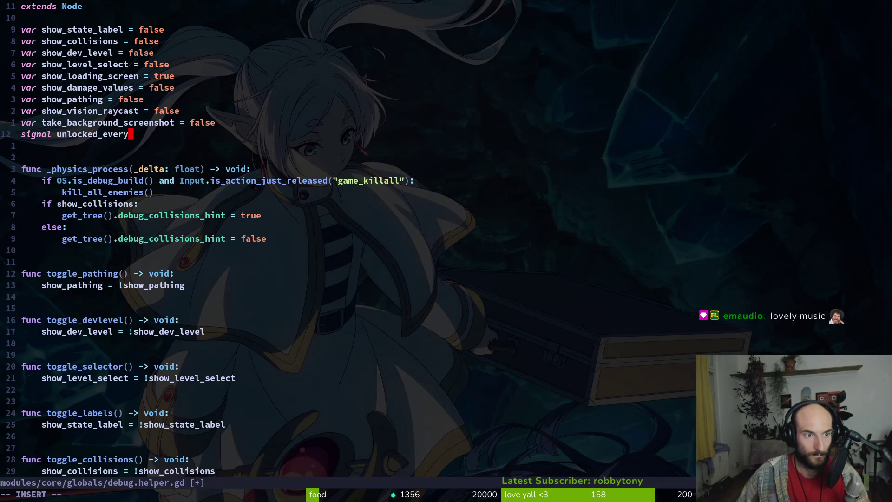
{"action": "key", "text": "Escape"}
{"action": "type", "text": ":w"}
{"action": "key", "text": "Return"}
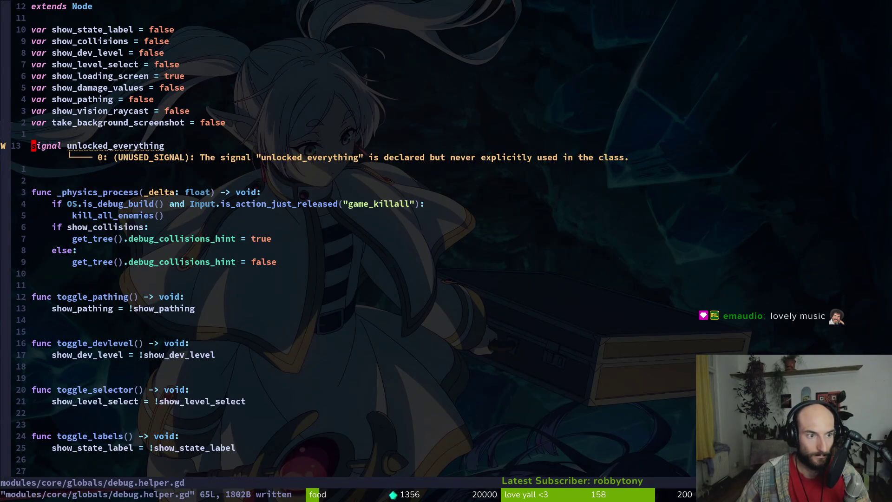
- Append 'unlocked_everything.emit()' to the end of unlock_everything and save
{"action": "key", "text": "G"}
{"action": "type", "text": "unl"}
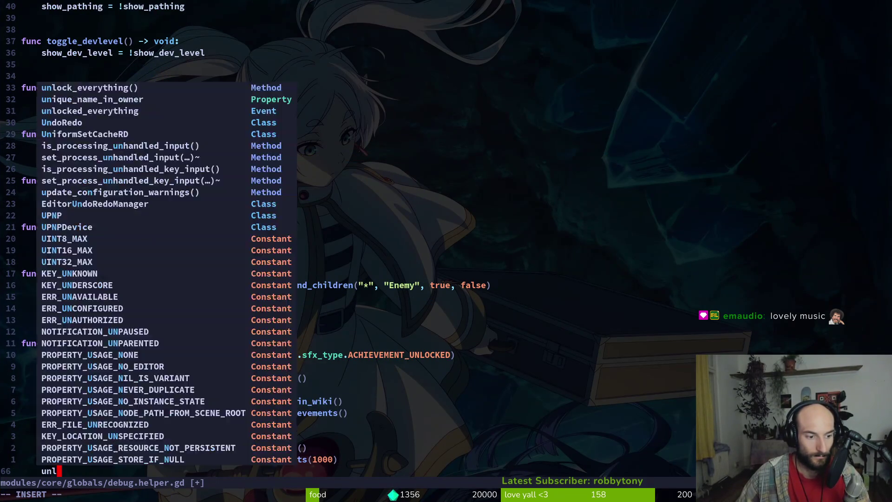
{"action": "key", "text": "Return"}
{"action": "type", "text": ".emit("}
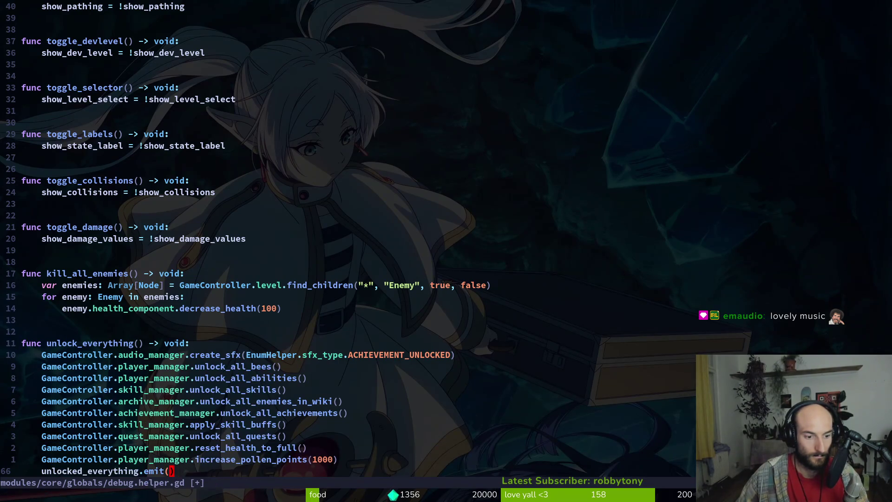
{"action": "key", "text": "Escape"}
{"action": "type", "text": ":w"}
{"action": "key", "text": "Return"}
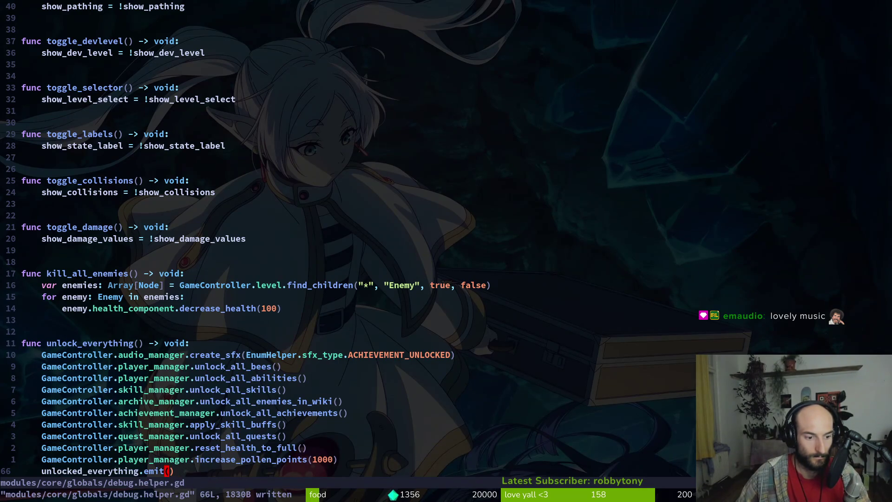
- Open hive_exit.gd through the project file finder
{"action": "key", "text": "u"}
{"action": "key", "text": "ctrl+r"}
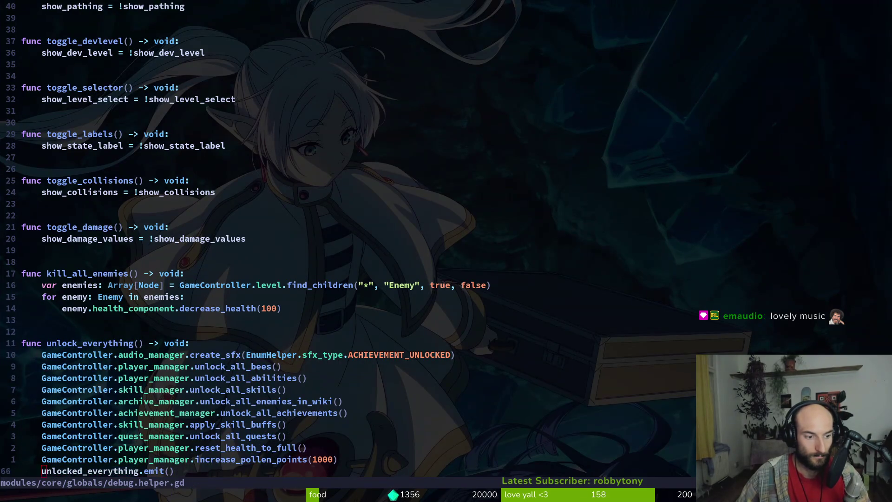
{"action": "key", "text": "space"}
{"action": "key", "text": "f"}
{"action": "key", "text": "f"}
{"action": "type", "text": "hiex"}
{"action": "key", "text": "Return"}
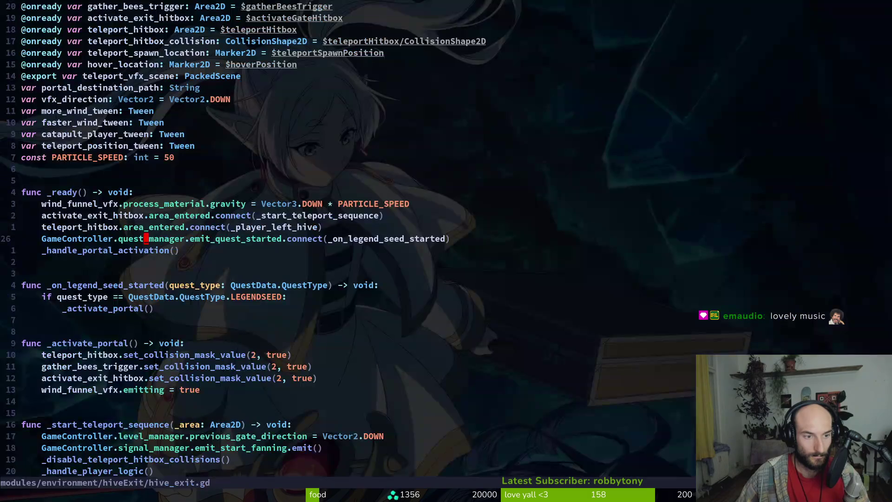
- Add DebugHelper.unlocked_everything.connect(_handle_portal_activation) to _ready in hive_exit.gd
{"action": "key", "text": "k"}
{"action": "key", "text": "P"}
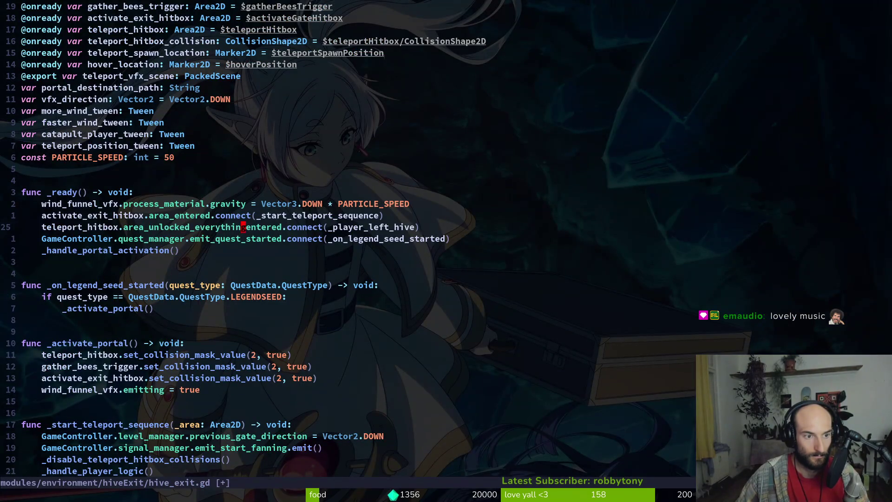
{"action": "key", "text": "u"}
{"action": "key", "text": "o"}
{"action": "key", "text": "Escape"}
{"action": "key", "text": "p"}
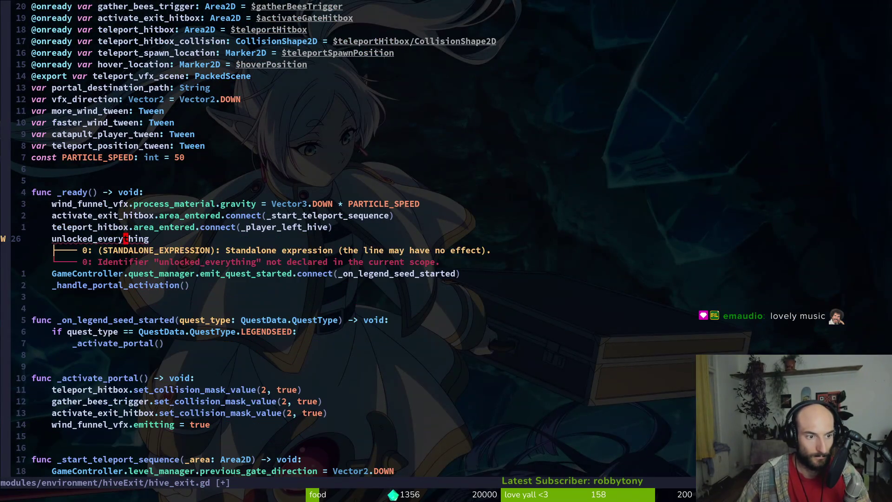
{"action": "type", "text": "DebugHelper."}
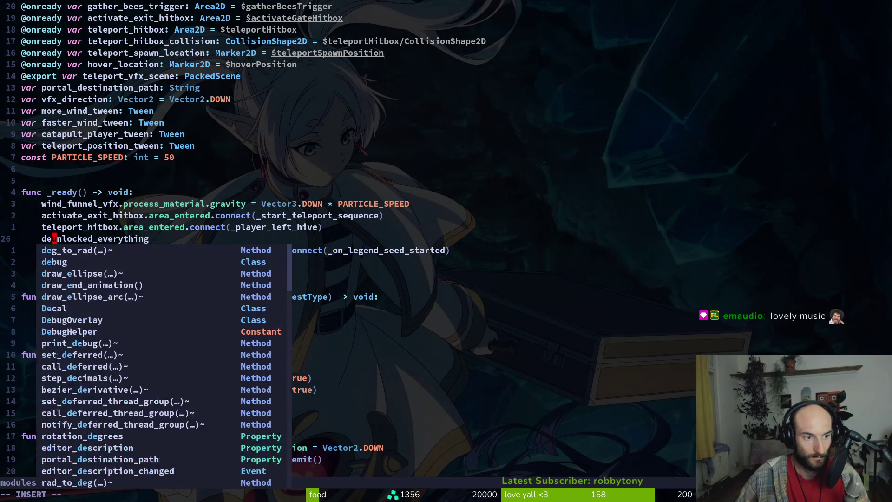
{"action": "type", "text": ".conn"}
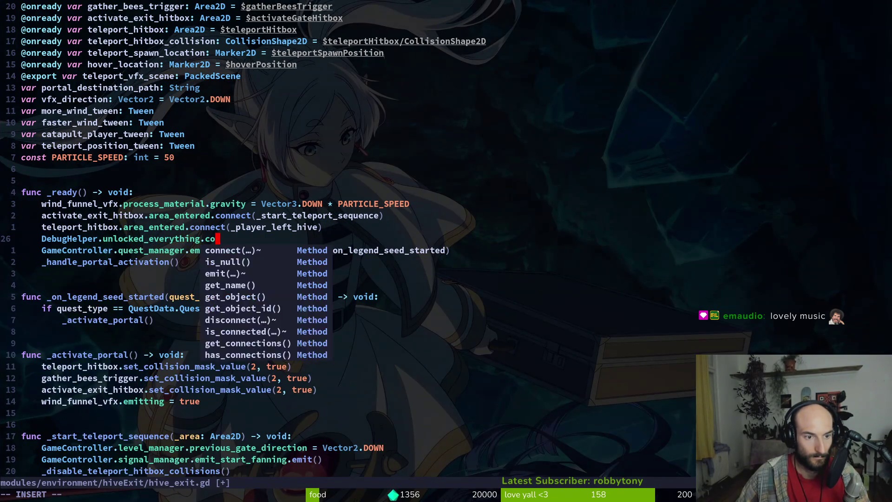
{"action": "key", "text": "Return"}
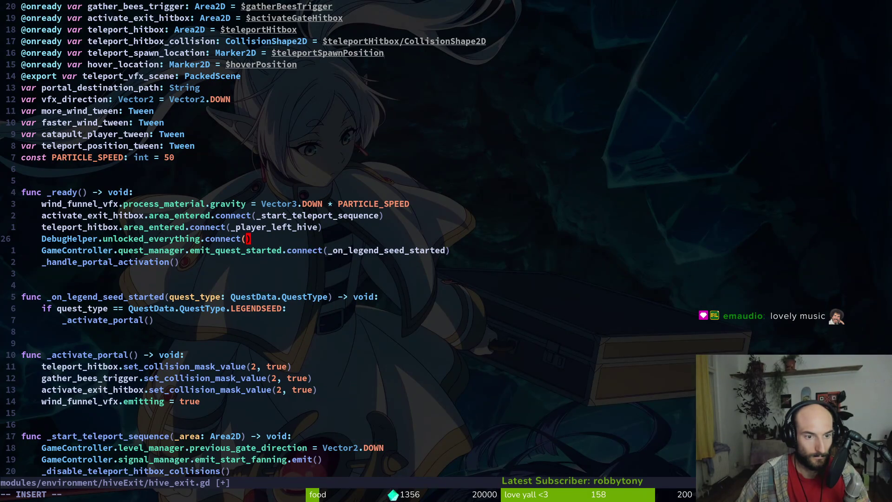
{"action": "type", "text": "_han"}
{"action": "key", "text": "Return"}
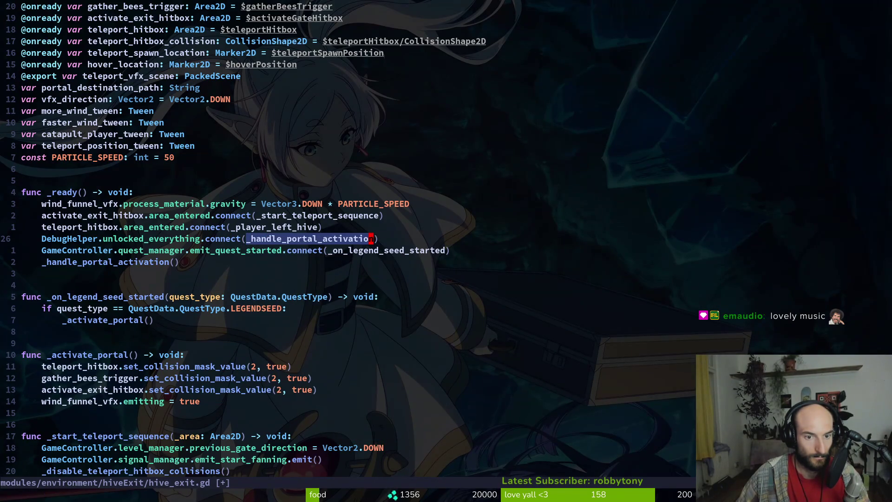
{"action": "key", "text": "F5"}
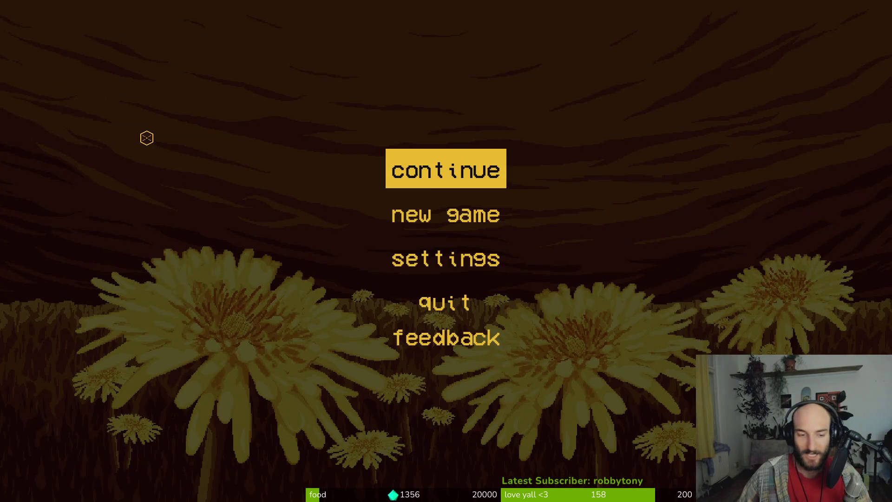
- Start a new game and skip through the intro story and opening dialogue
{"action": "key", "text": "Down"}
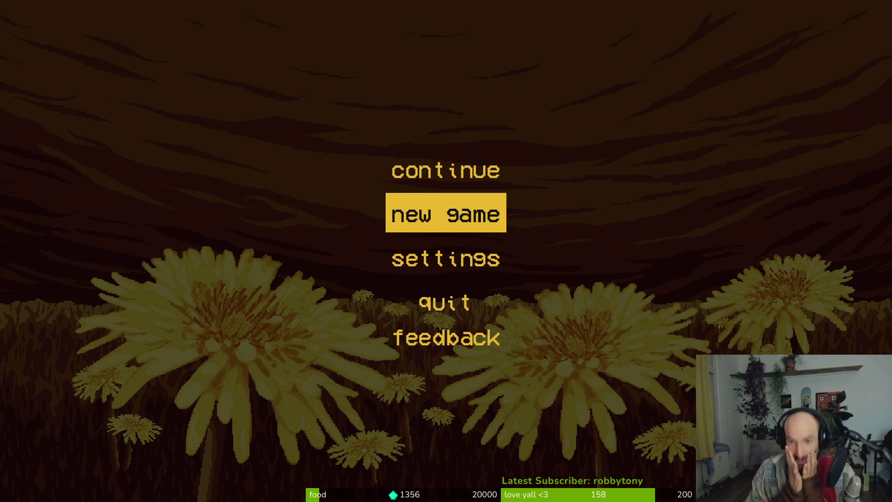
{"action": "left_click", "coordinate": [457, 211]}
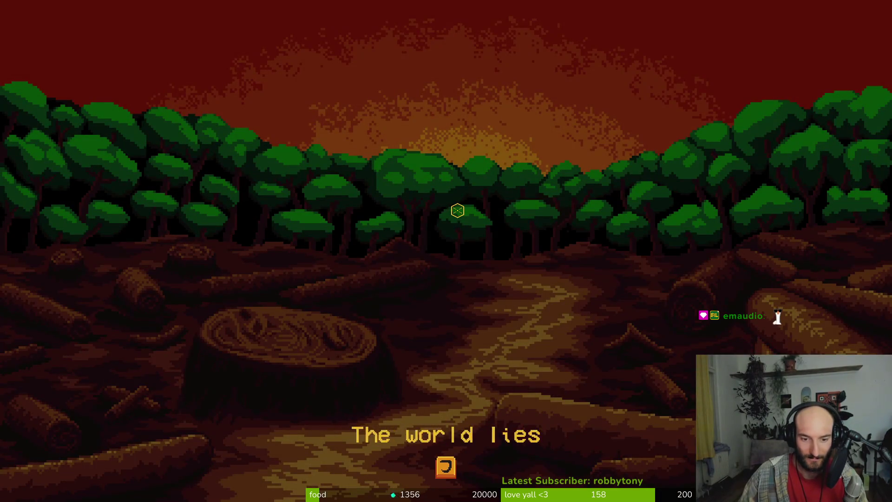
{"action": "left_click", "coordinate": [458, 211]}
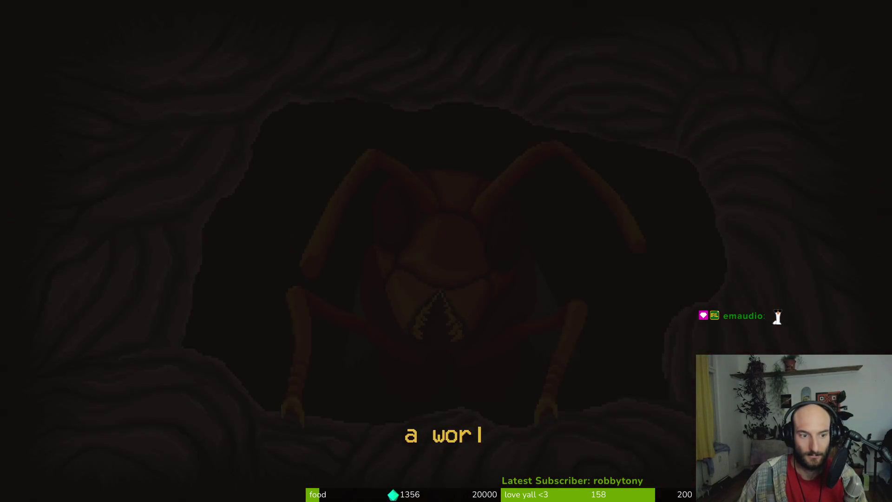
{"action": "key", "text": "space"}
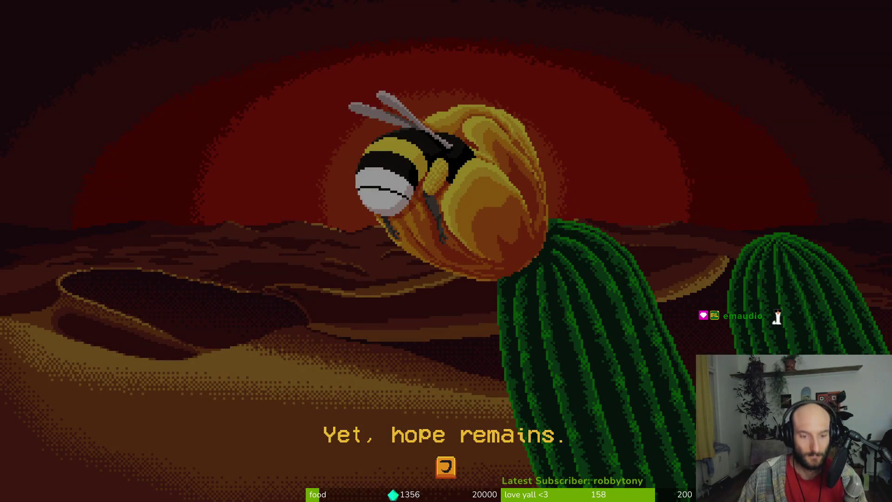
{"action": "key", "text": "space"}
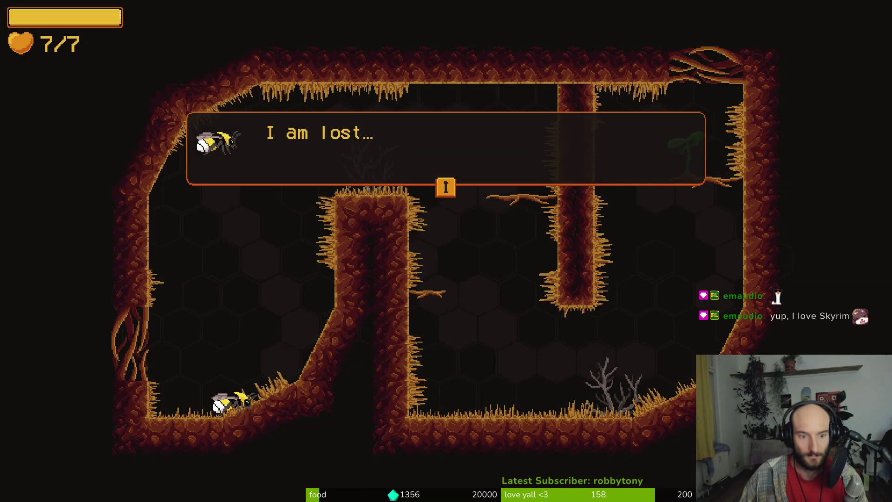
{"action": "key", "text": "space"}
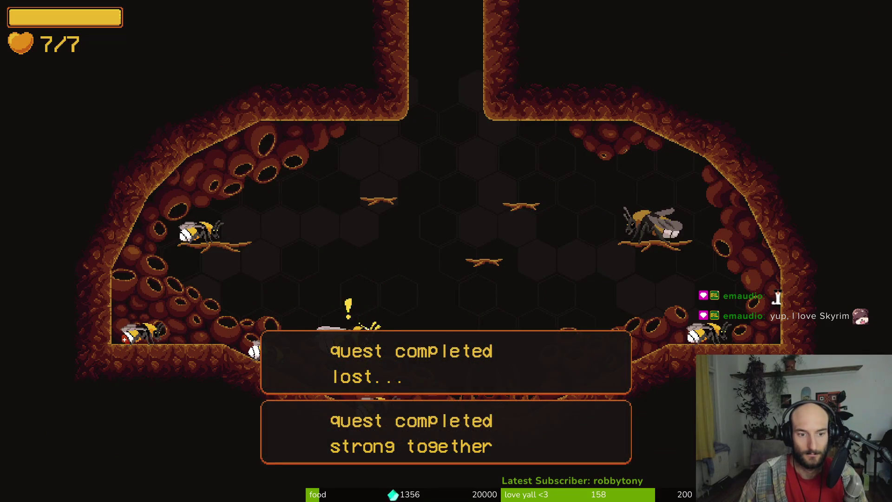
- Trigger UNLOCK ALL from the pause menu's debugging options, raising health to 10/10
{"action": "key", "text": "Escape"}
{"action": "key", "text": "Down"}
{"action": "key", "text": "Down"}
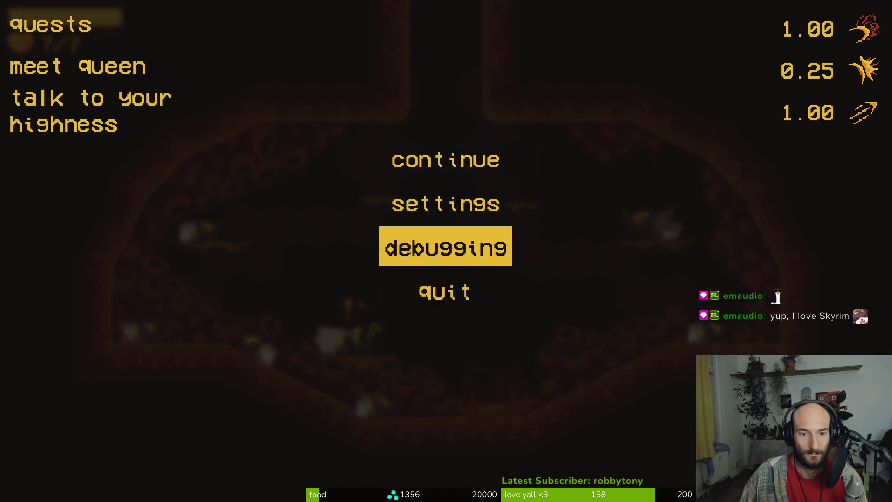
{"action": "key", "text": "space"}
{"action": "key", "text": "Up"}
{"action": "key", "text": "space"}
{"action": "key", "text": "Escape"}
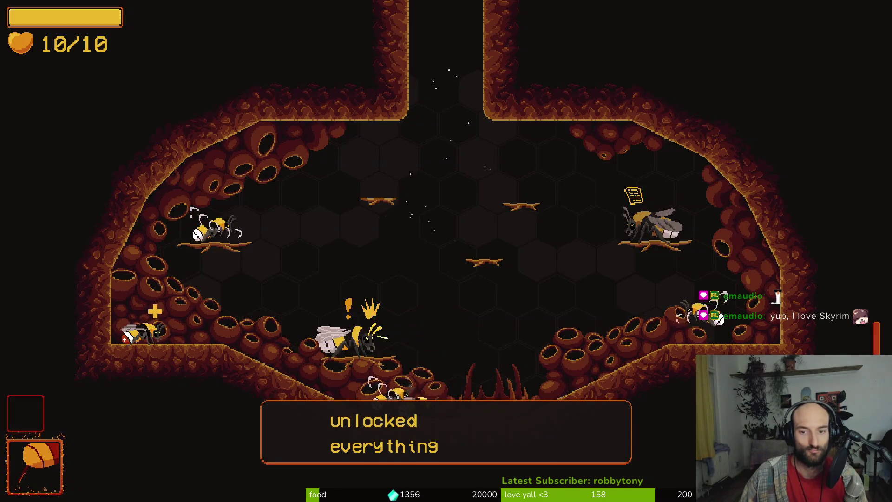
{"action": "key", "text": "space"}
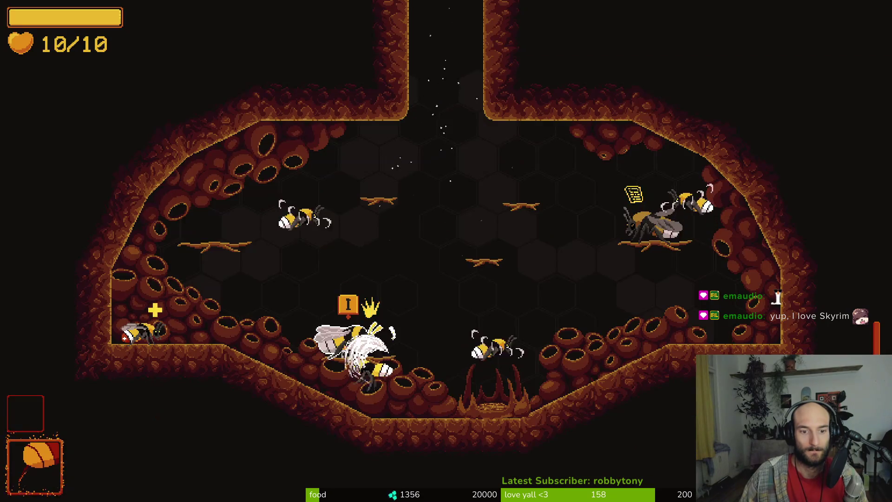
{"action": "key", "text": "Tab"}
{"action": "key", "text": "Tab"}
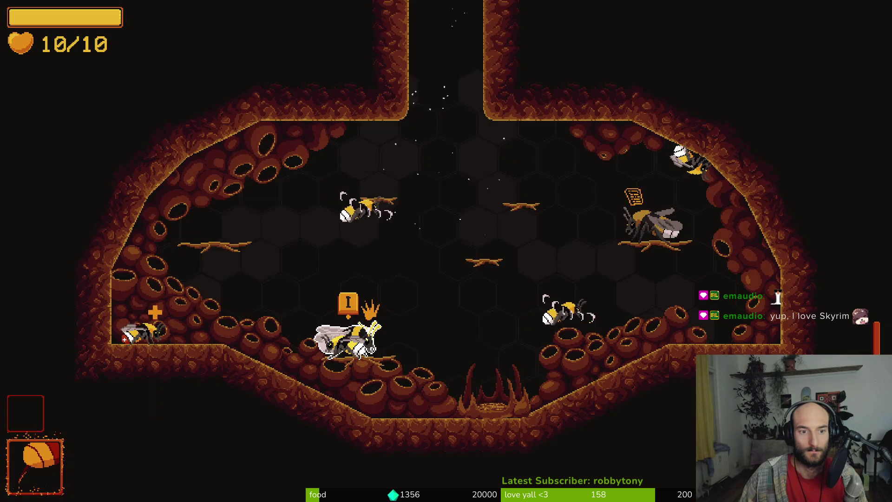
- Quit to the main menu and close the game, returning to the Godot editor
{"action": "key", "text": "Escape"}
{"action": "key", "text": "Up"}
{"action": "key", "text": "Return"}
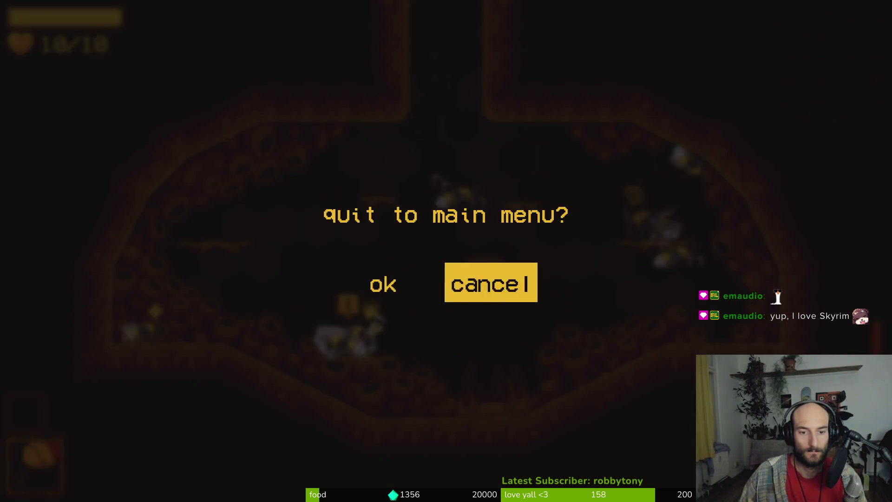
{"action": "key", "text": "Left"}
{"action": "key", "text": "Return"}
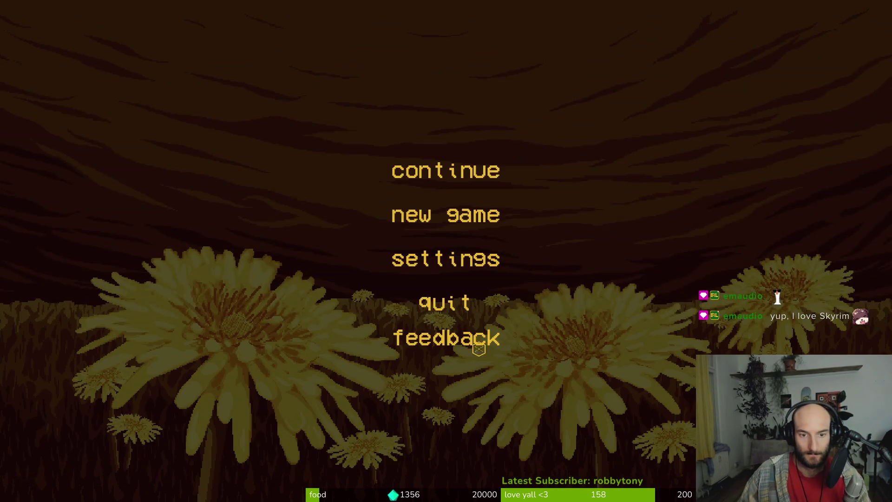
{"action": "left_click", "coordinate": [464, 301]}
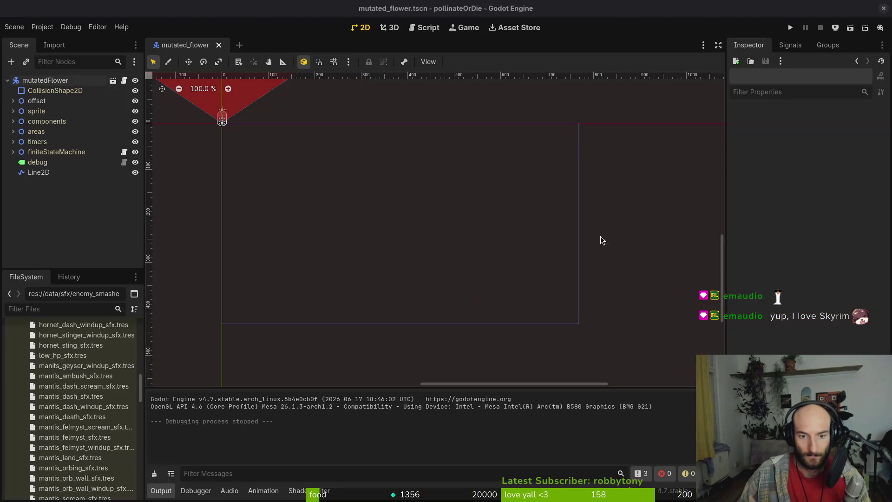
- Open the game's user data folder and trash all its contents
{"action": "left_click", "coordinate": [42, 28]}
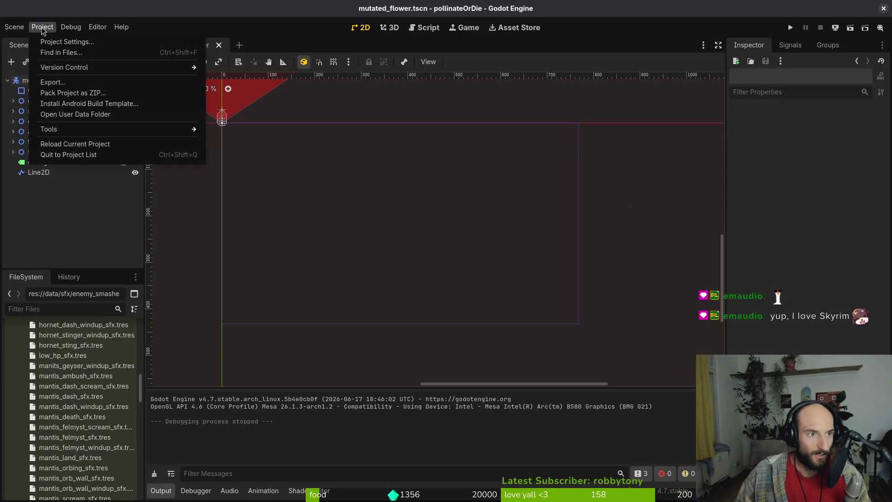
{"action": "left_click", "coordinate": [93, 115]}
{"action": "key", "text": "ctrl+a"}
{"action": "key", "text": "Delete"}
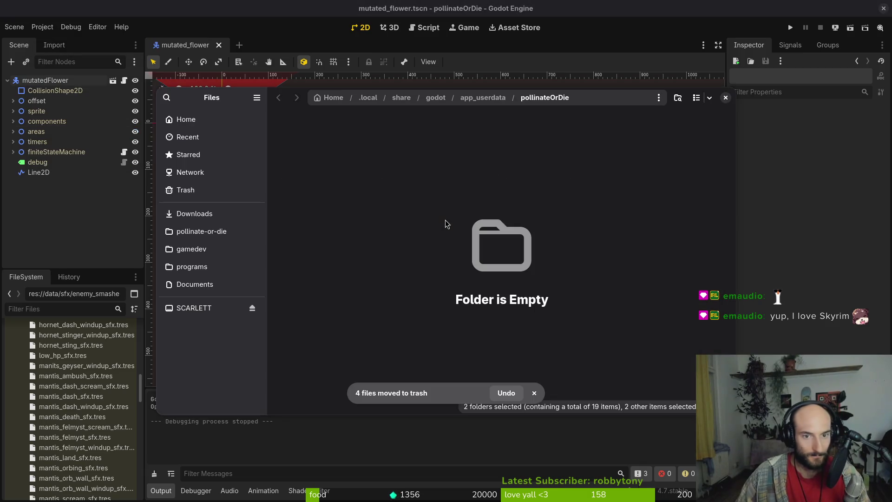
- Trash the old build files in Downloads/pollinateBuilds/linux
{"action": "left_click", "coordinate": [194, 213]}
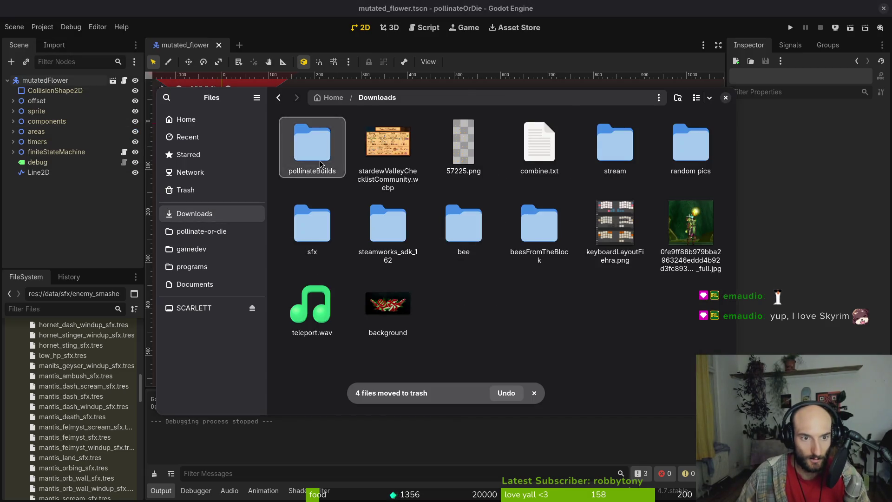
{"action": "double_click", "coordinate": [312, 145]}
{"action": "left_click", "coordinate": [314, 147], "text": "ctrl"}
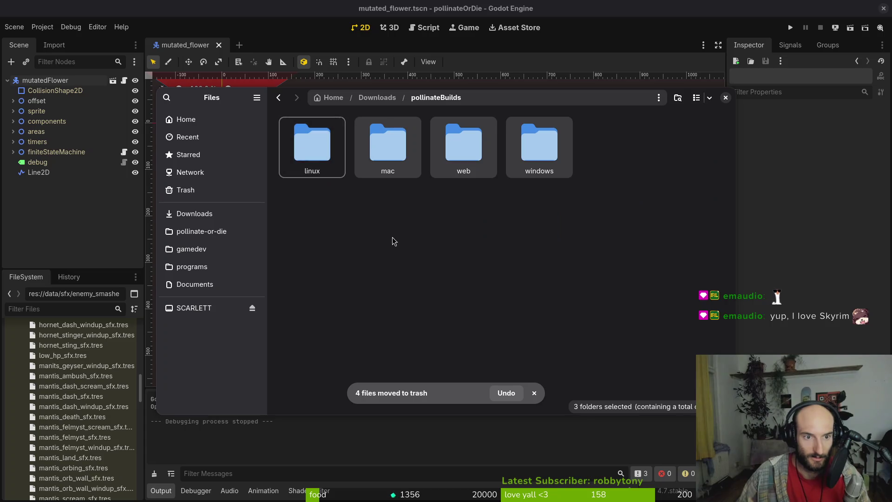
{"action": "double_click", "coordinate": [312, 145]}
{"action": "key", "text": "ctrl+a"}
{"action": "key", "text": "Delete"}
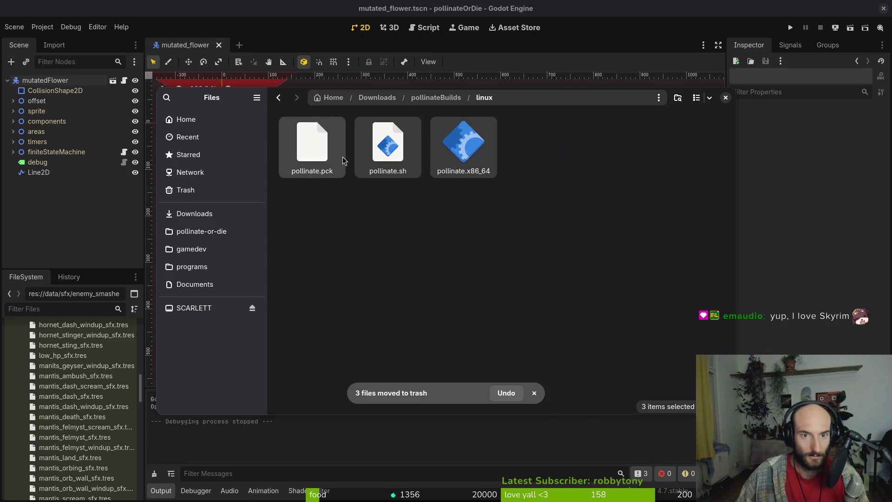
- Trash the old pollinateOrDie.app in mac and the old files in windows
{"action": "left_click", "coordinate": [422, 99]}
{"action": "double_click", "coordinate": [400, 145]}
{"action": "key", "text": "ctrl+a"}
{"action": "key", "text": "Delete"}
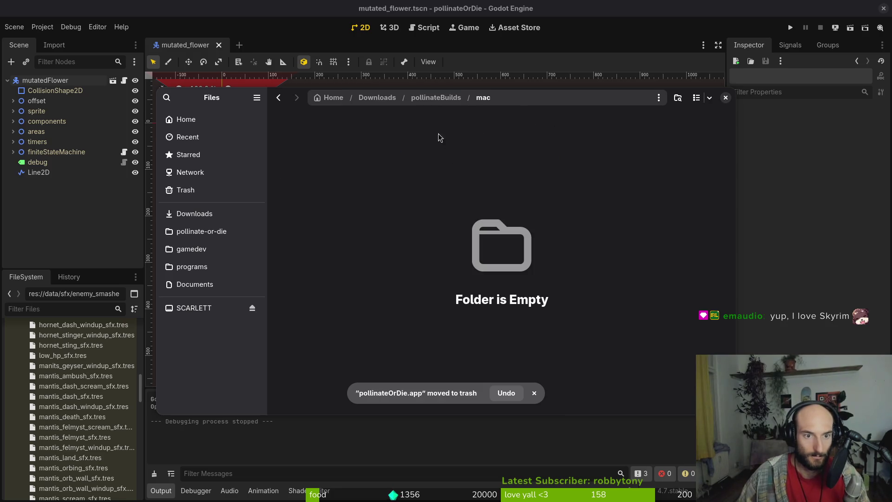
{"action": "key", "text": "alt+Left"}
{"action": "left_click", "coordinate": [564, 145]}
{"action": "double_click", "coordinate": [563, 146]}
{"action": "key", "text": "ctrl+a"}
{"action": "key", "text": "Delete"}
- Check the web builds folder, close Files, and open Godot's Project > Export dialog
{"action": "key", "text": "alt+Left"}
{"action": "left_click", "coordinate": [472, 137]}
{"action": "double_click", "coordinate": [472, 137]}
{"action": "left_click", "coordinate": [158, 209]}
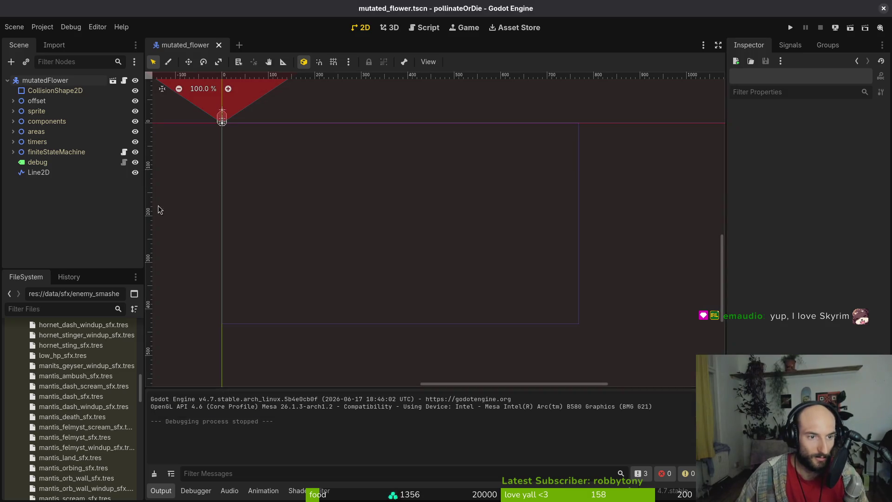
{"action": "left_click", "coordinate": [42, 26]}
{"action": "left_click", "coordinate": [38, 80]}
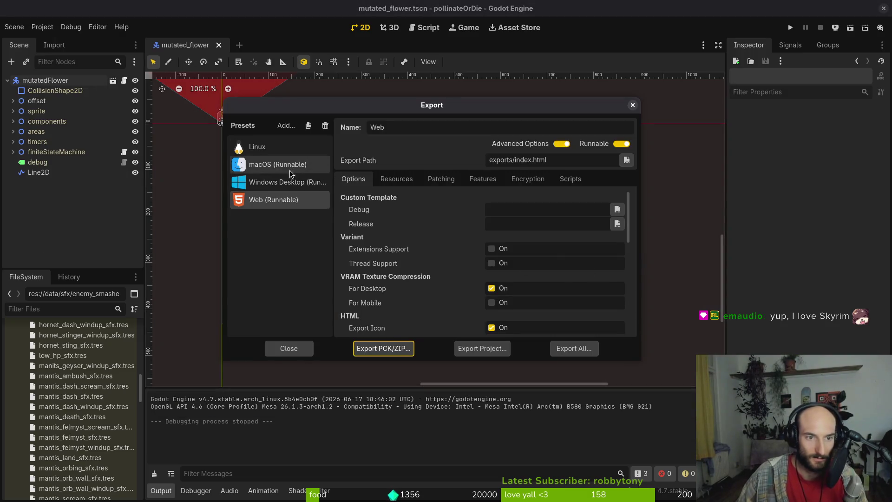
- Export the Linux build project and switch to the file manager
{"action": "left_click", "coordinate": [482, 348]}
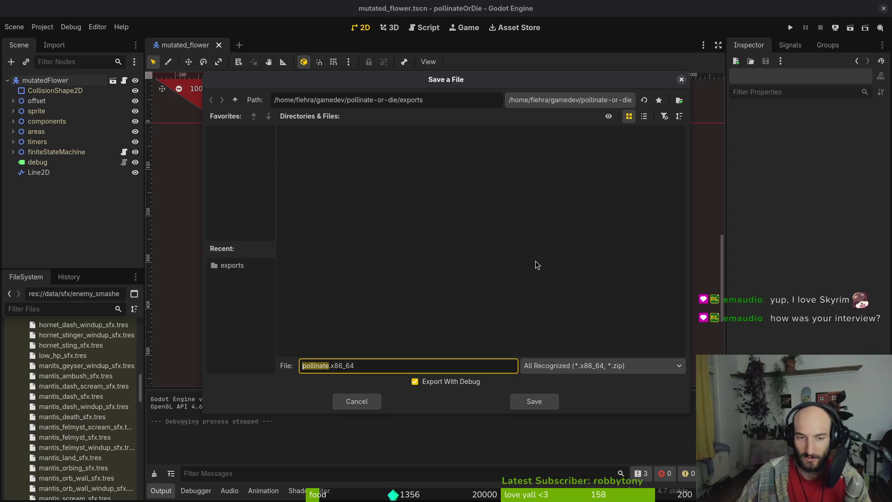
{"action": "left_click", "coordinate": [532, 400]}
{"action": "key", "text": "super"}
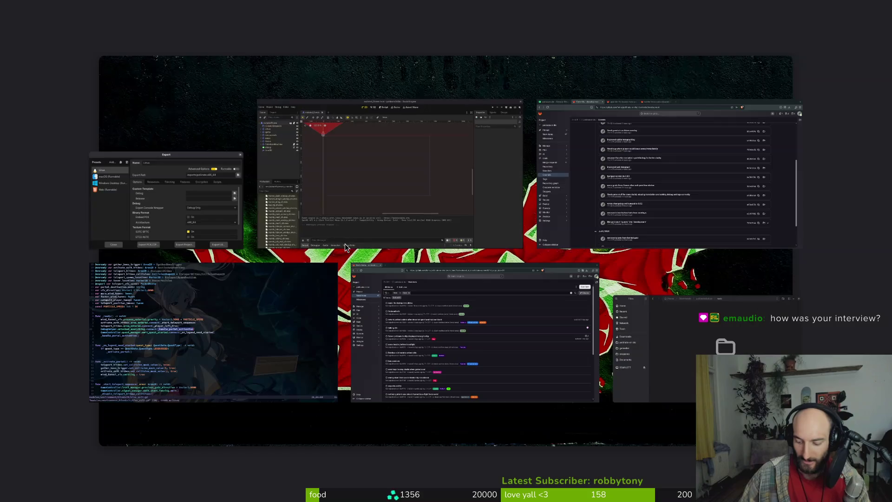
{"action": "left_click", "coordinate": [345, 247]}
{"action": "key", "text": "super"}
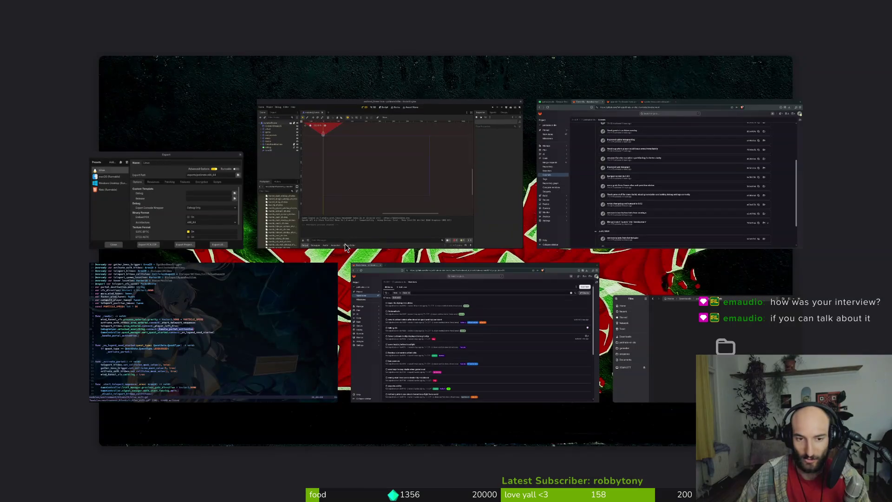
{"action": "key", "text": "super"}
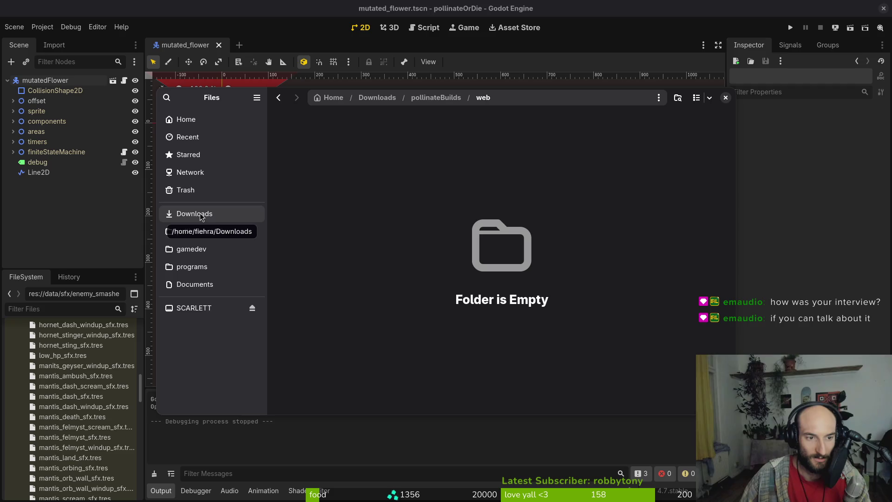
- Confirm pollinate.pck, .sh and .x86_64 are in pollinateBuilds/linux, then select the macOS preset
{"action": "left_click", "coordinate": [211, 232]}
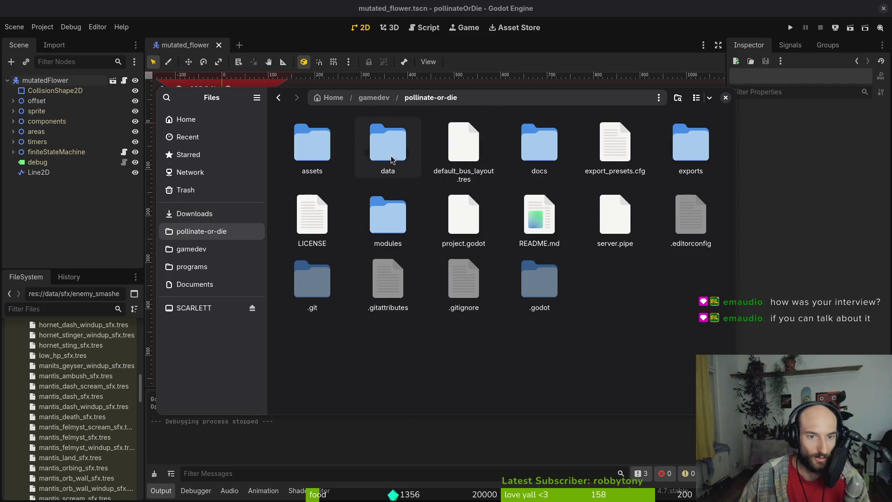
{"action": "double_click", "coordinate": [699, 131]}
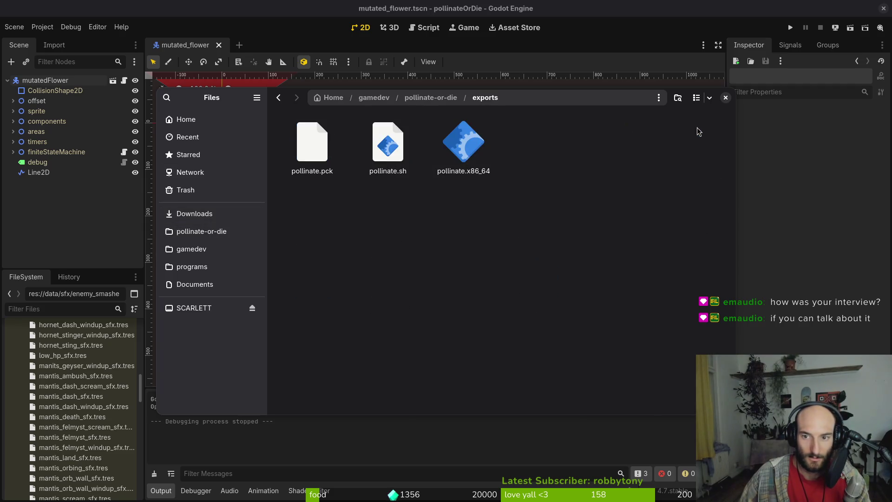
{"action": "left_click", "coordinate": [194, 214]}
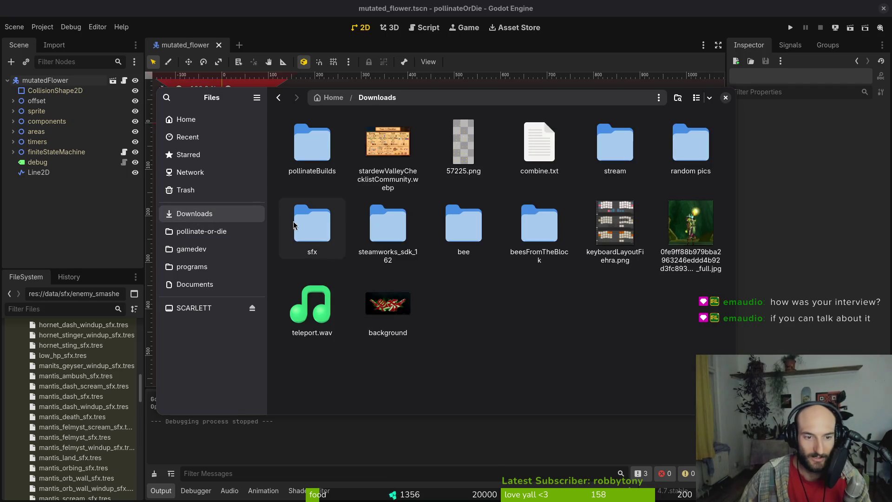
{"action": "double_click", "coordinate": [332, 144]}
{"action": "double_click", "coordinate": [312, 139]}
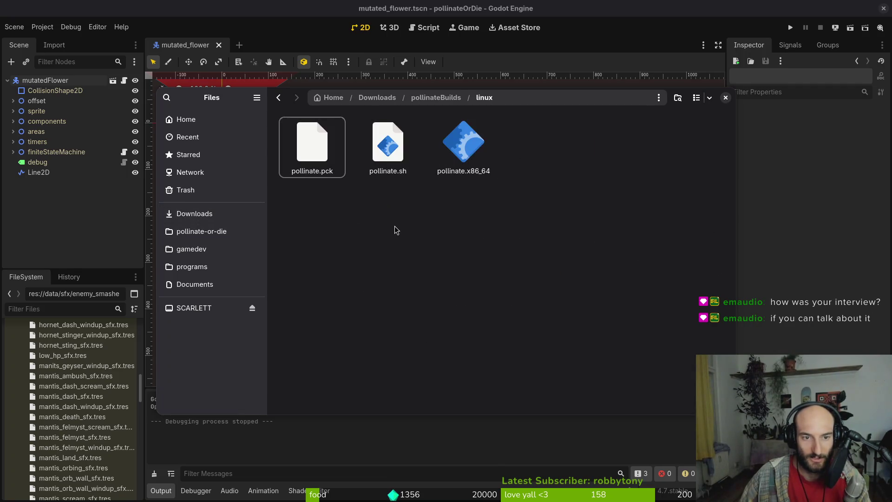
{"action": "key", "text": "ctrl+w"}
{"action": "left_click", "coordinate": [287, 167]}
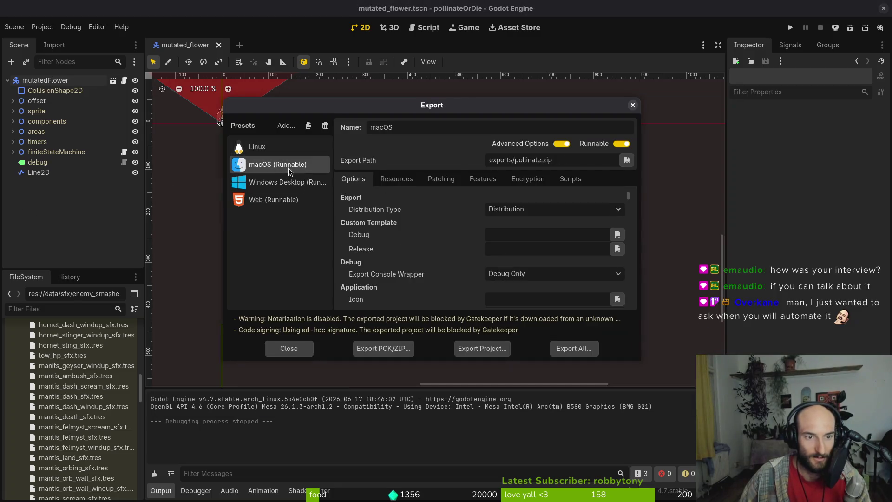
- Export the macOS build as pollinate.zip and open the project's exports folder in Files
{"action": "left_click", "coordinate": [488, 348]}
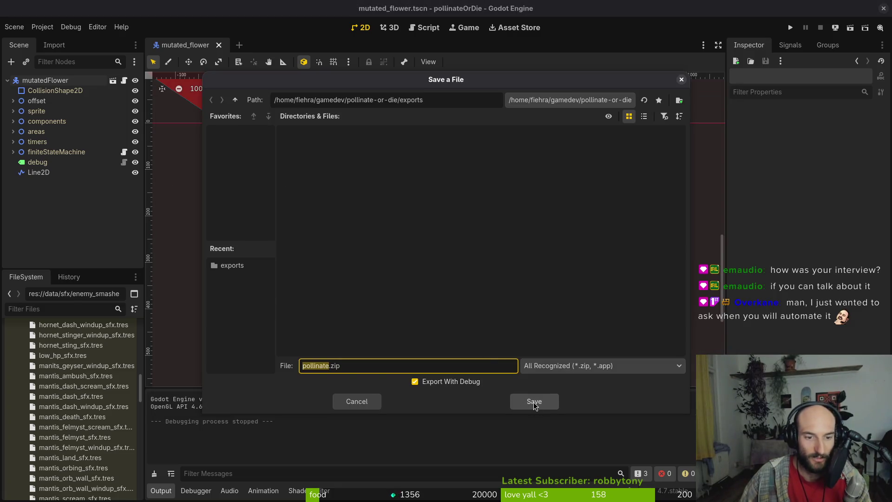
{"action": "left_click", "coordinate": [535, 405]}
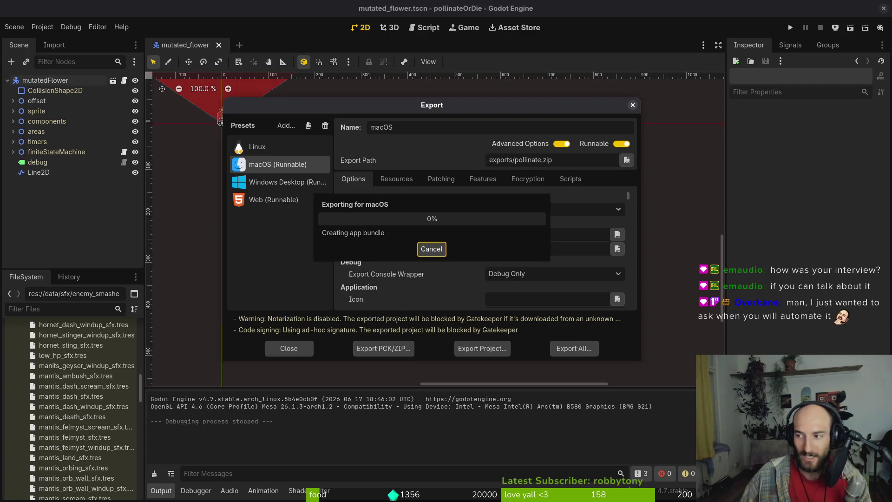
{"action": "key", "text": "alt+Tab"}
{"action": "key", "text": "alt+Left"}
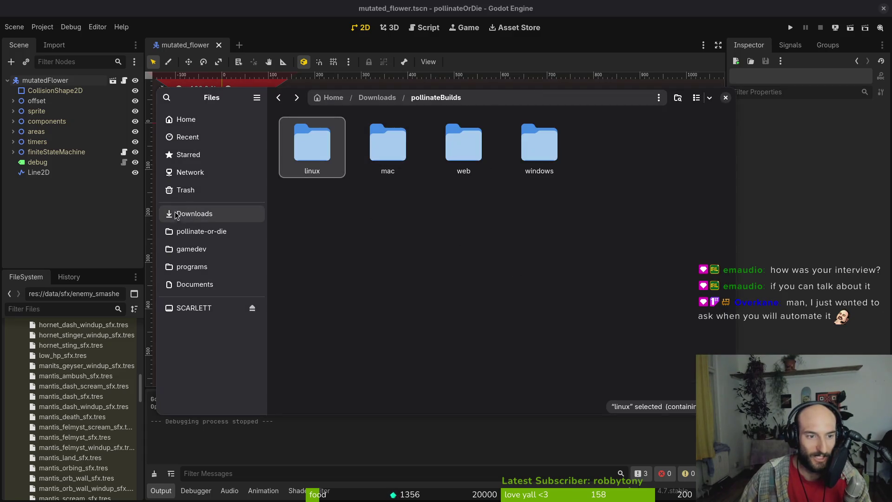
{"action": "left_click", "coordinate": [197, 231]}
{"action": "double_click", "coordinate": [717, 145]}
- Extract pollinate.zip into a pollinate folder after dismissing the first extraction error
{"action": "double_click", "coordinate": [312, 143]}
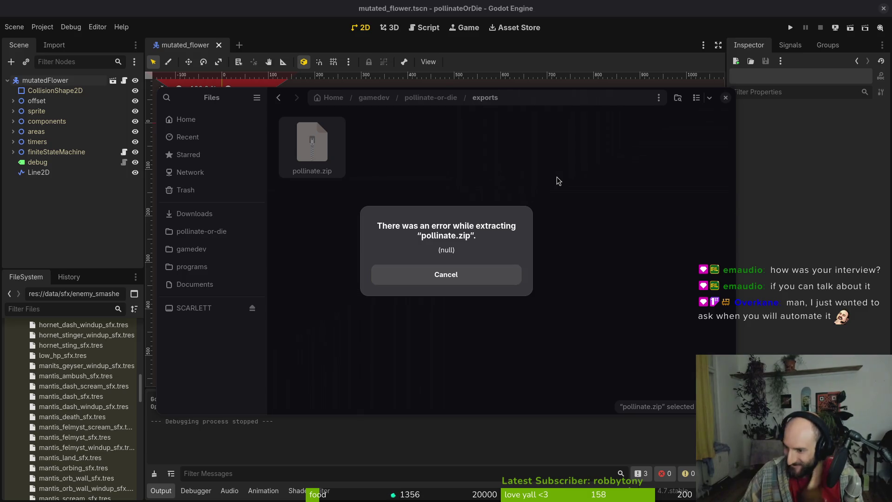
{"action": "left_click", "coordinate": [462, 280]}
{"action": "double_click", "coordinate": [309, 140]}
{"action": "double_click", "coordinate": [304, 129]}
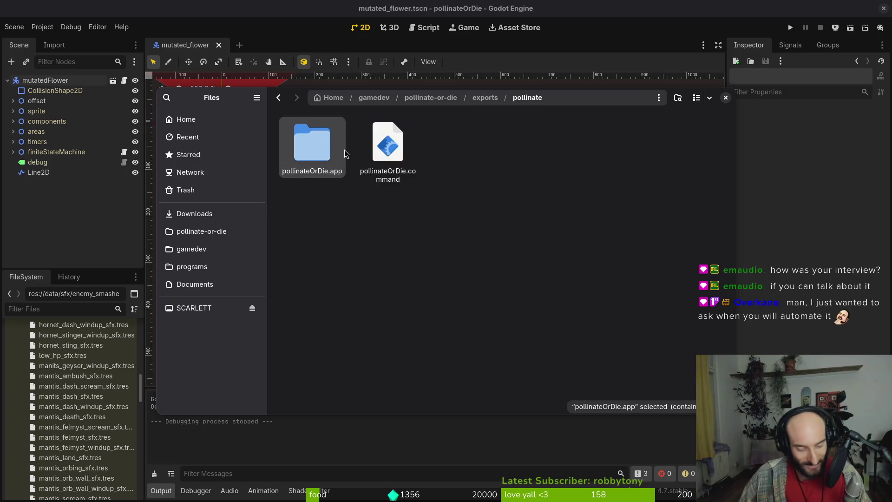
- Browse to pollinateBuilds/mac, then bring Godot's export settings back to the front
{"action": "left_click", "coordinate": [194, 213]}
{"action": "double_click", "coordinate": [311, 144]}
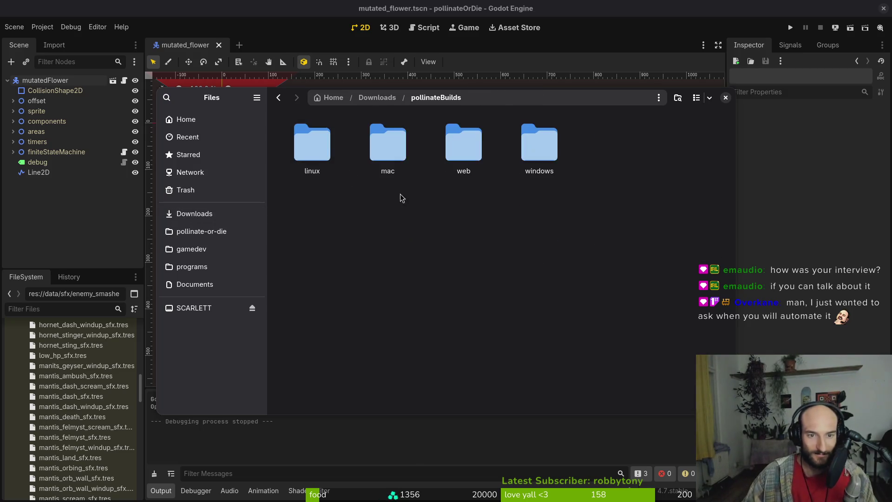
{"action": "double_click", "coordinate": [402, 158]}
{"action": "key", "text": "alt+Left"}
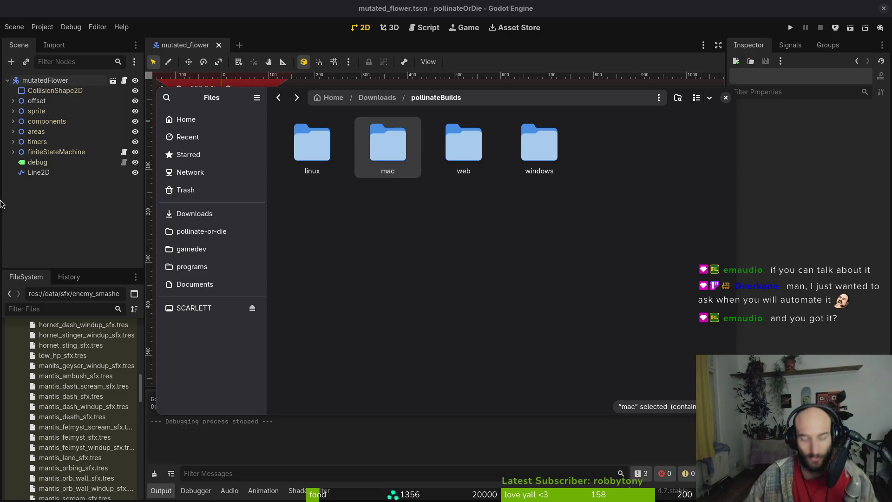
{"action": "key", "text": "super"}
{"action": "key", "text": "super"}
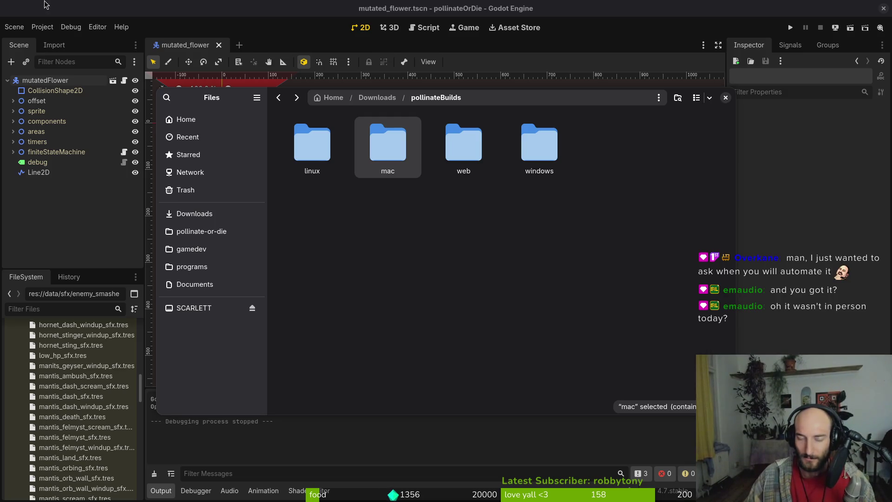
{"action": "left_click", "coordinate": [363, 242]}
{"action": "mouse_move", "coordinate": [219, 95]}
{"action": "left_mouse_down"}
{"action": "mouse_move", "coordinate": [316, 145]}
{"action": "mouse_move", "coordinate": [335, 140]}
{"action": "left_mouse_up"}
{"action": "left_click", "coordinate": [238, 99]}
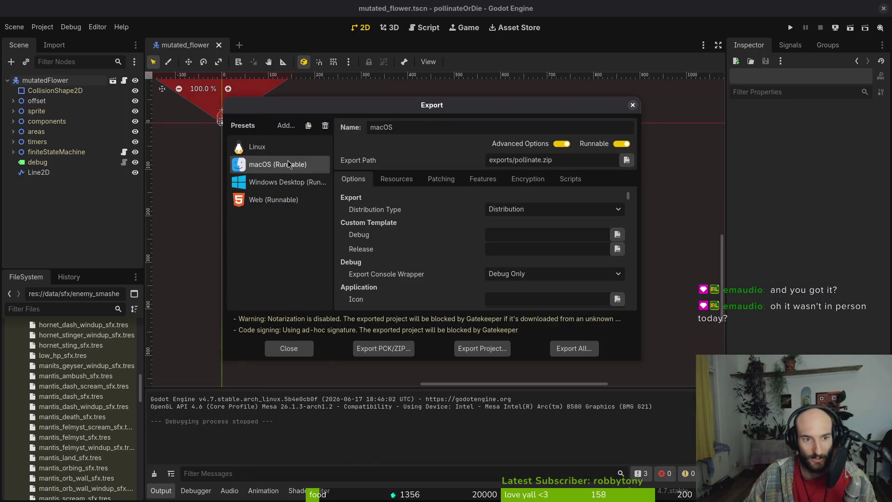
- Export the Windows Desktop build as pollinate.exe and open the exports folder in Files
{"action": "left_click", "coordinate": [256, 182]}
{"action": "left_click", "coordinate": [492, 348]}
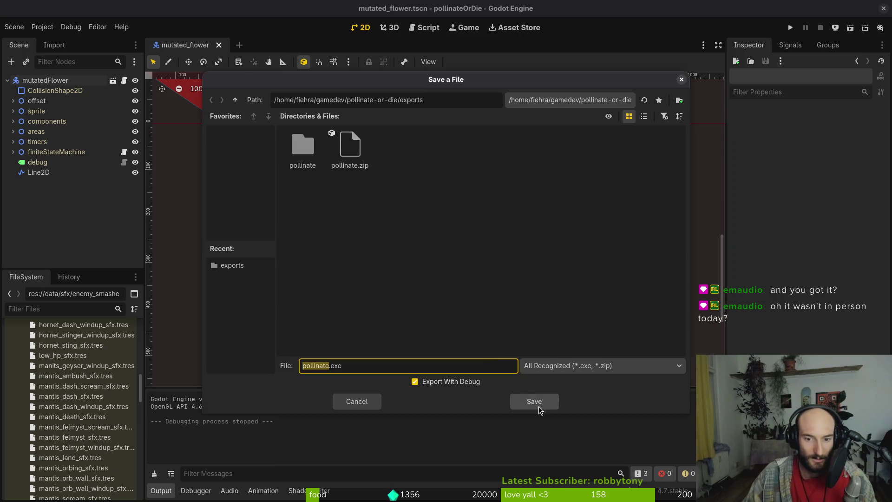
{"action": "left_click", "coordinate": [534, 400]}
{"action": "key", "text": "alt+Tab"}
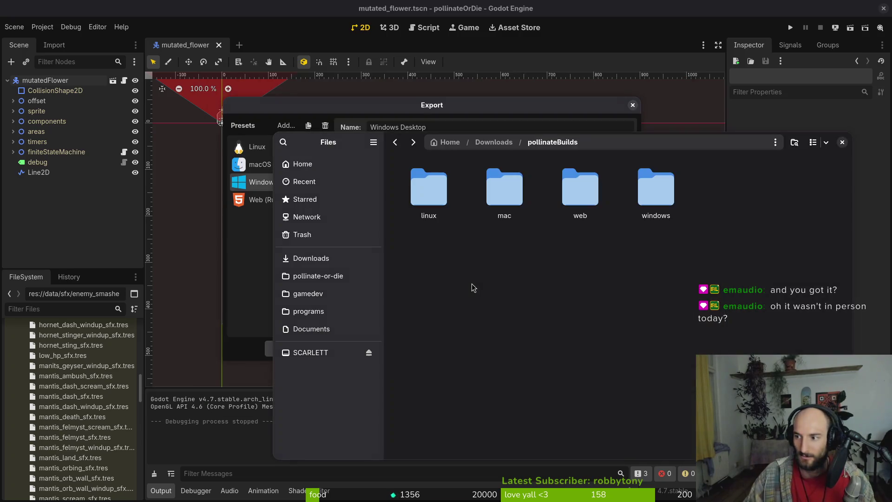
{"action": "left_click", "coordinate": [328, 276]}
{"action": "double_click", "coordinate": [807, 188]}
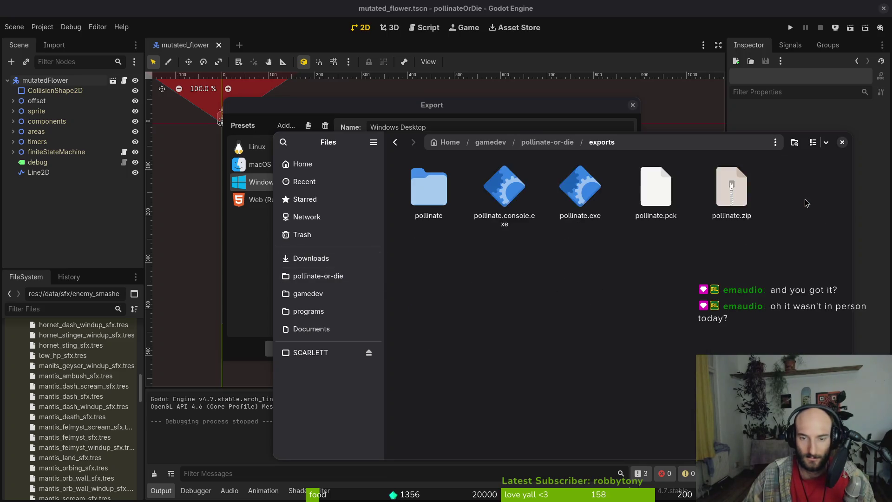
- Re-export the Windows build, then paste pollinate.exe, pollinate.console.exe and pollinate.pck into pollinateBuilds/windows
{"action": "key", "text": "alt+Tab"}
{"action": "left_click", "coordinate": [482, 348]}
{"action": "left_click", "coordinate": [534, 400]}
{"action": "key", "text": "alt+Tab"}
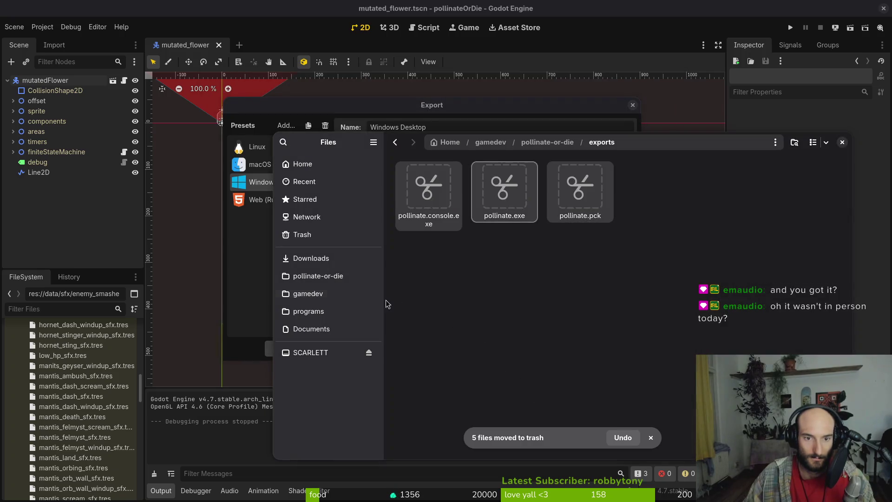
{"action": "left_click", "coordinate": [318, 276]}
{"action": "left_click", "coordinate": [311, 258]}
{"action": "double_click", "coordinate": [418, 189]}
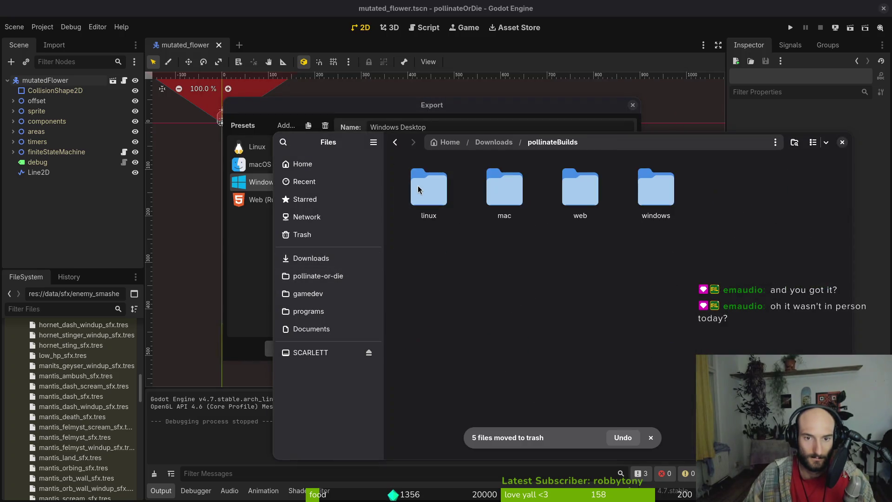
{"action": "double_click", "coordinate": [655, 188]}
{"action": "key", "text": "ctrl+v"}
{"action": "key", "text": "alt+Tab"}
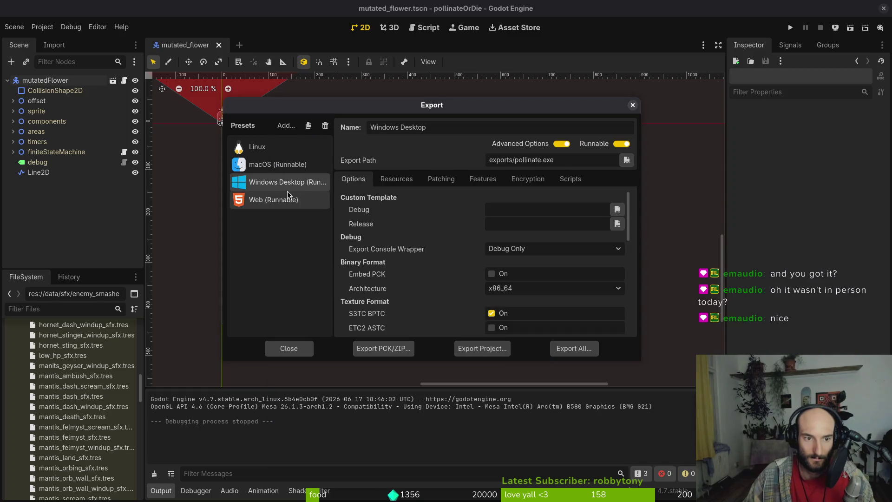
- Export the Web preset build as index.html
{"action": "left_click", "coordinate": [279, 200]}
{"action": "left_click", "coordinate": [496, 349]}
{"action": "left_click", "coordinate": [534, 401]}
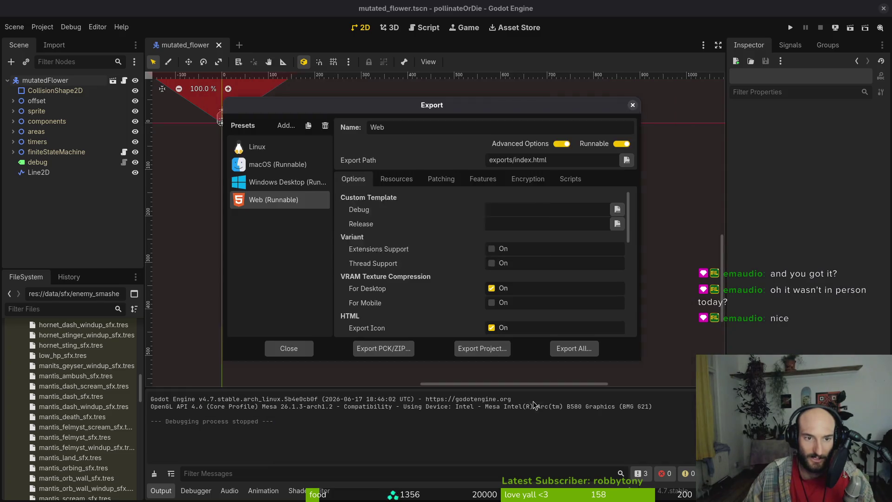
- Compress all exported web files in the project's exports folder into web.zip
{"action": "key", "text": "alt+Tab"}
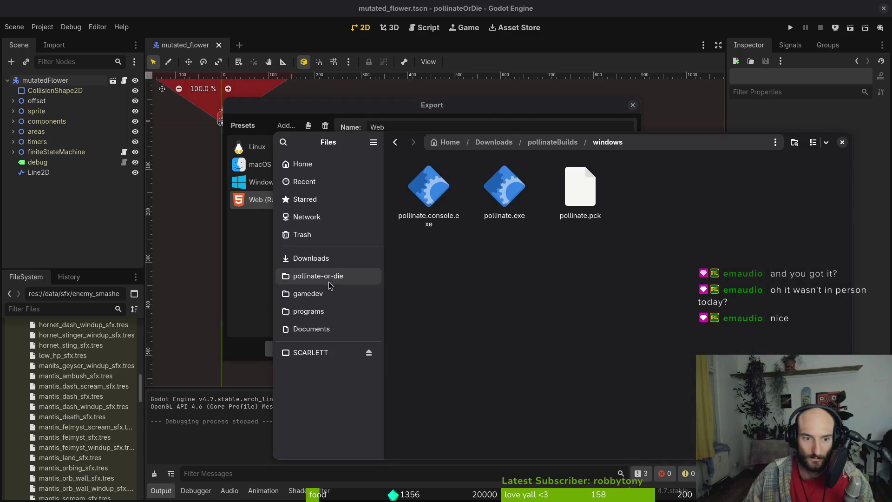
{"action": "left_click", "coordinate": [318, 276]}
{"action": "double_click", "coordinate": [807, 190]}
{"action": "key", "text": "ctrl+a"}
{"action": "right_click", "coordinate": [582, 257]}
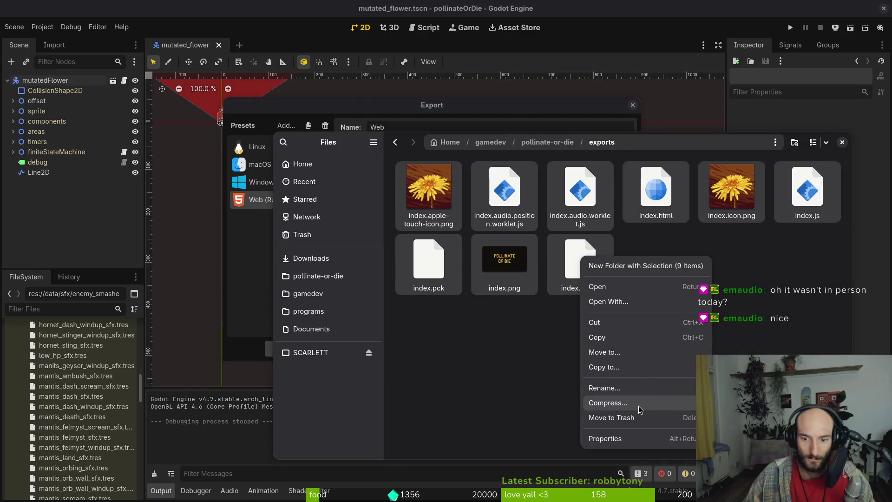
{"action": "left_click", "coordinate": [629, 400]}
{"action": "key", "text": "Return"}
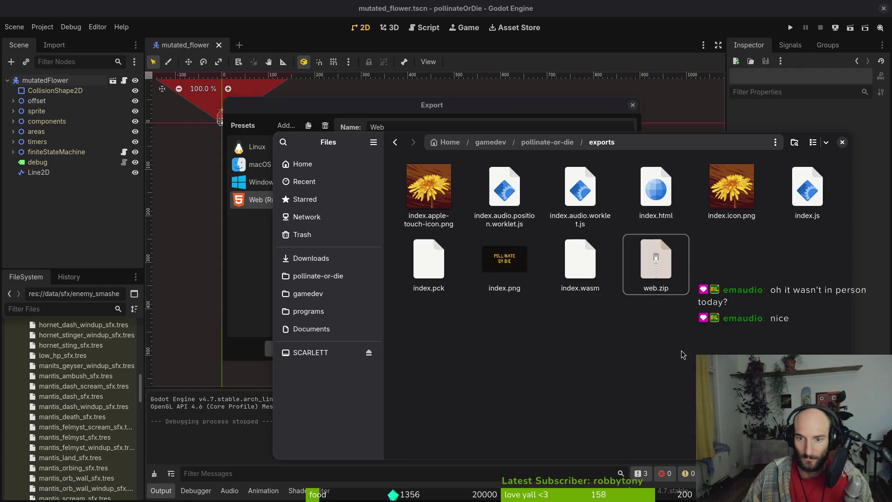
- Move web.zip into Downloads/pollinateBuilds/web, then close the file manager and export settings
{"action": "key", "text": "ctrl+x"}
{"action": "left_click", "coordinate": [316, 259]}
{"action": "double_click", "coordinate": [430, 188]}
{"action": "double_click", "coordinate": [580, 188]}
{"action": "key", "text": "ctrl+v"}
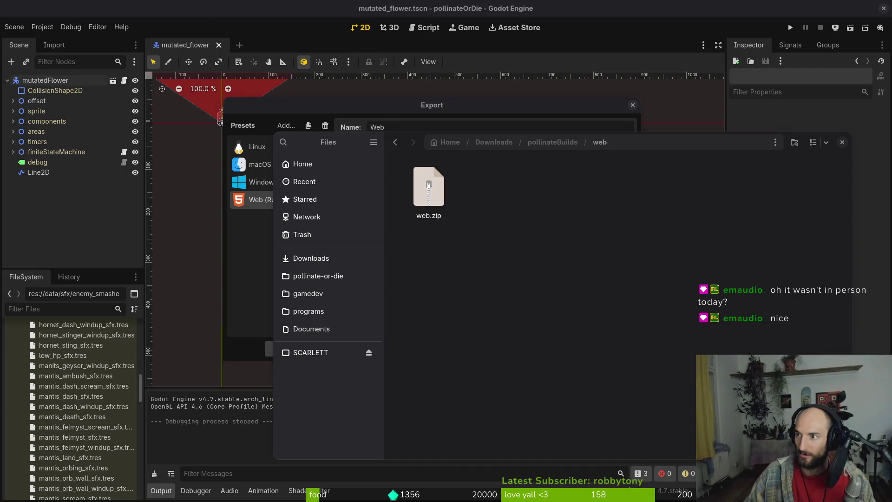
{"action": "left_click", "coordinate": [841, 142]}
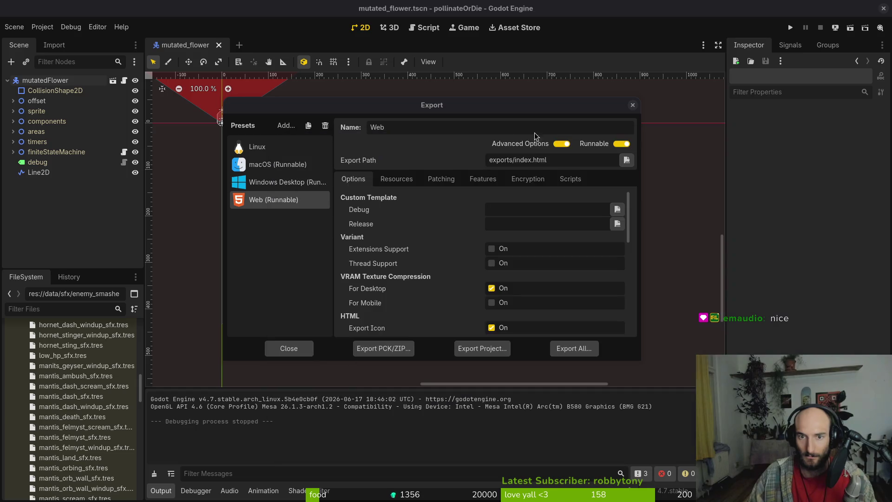
{"action": "left_click", "coordinate": [633, 105]}
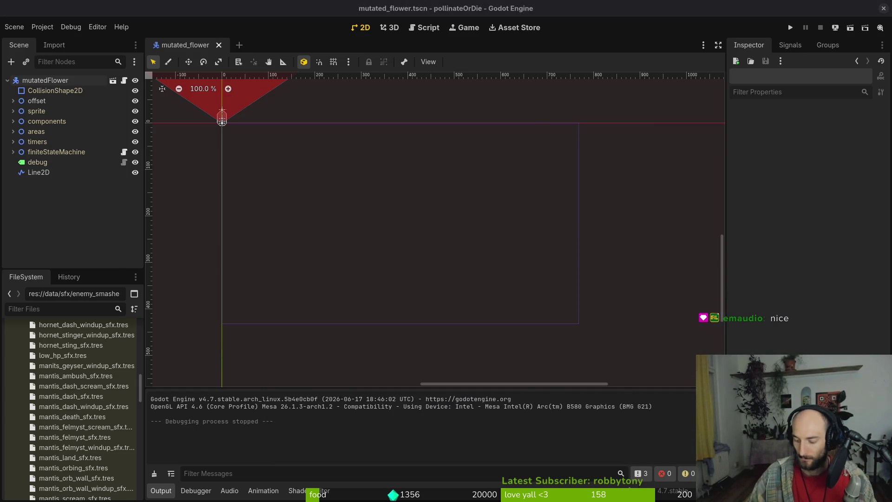
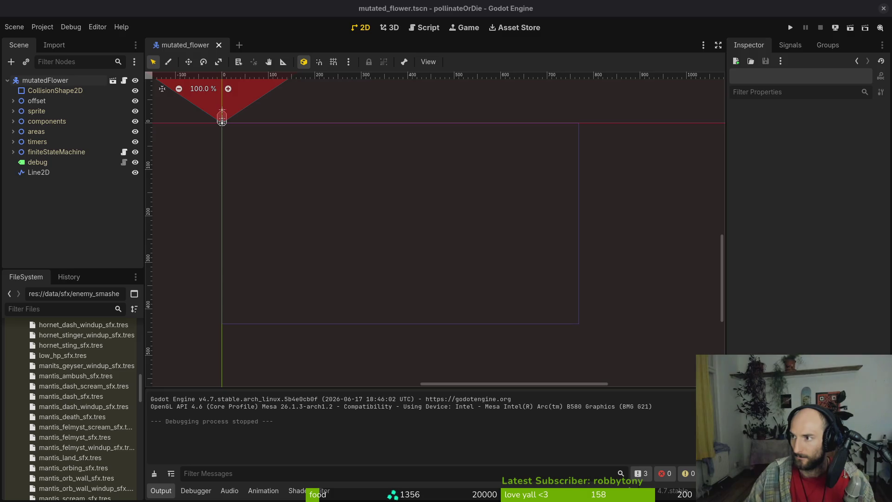
- Reload the itch.io profile, open Pollinate or Die's edit page, and start replacing the cover
{"action": "key", "text": "alt+Tab"}
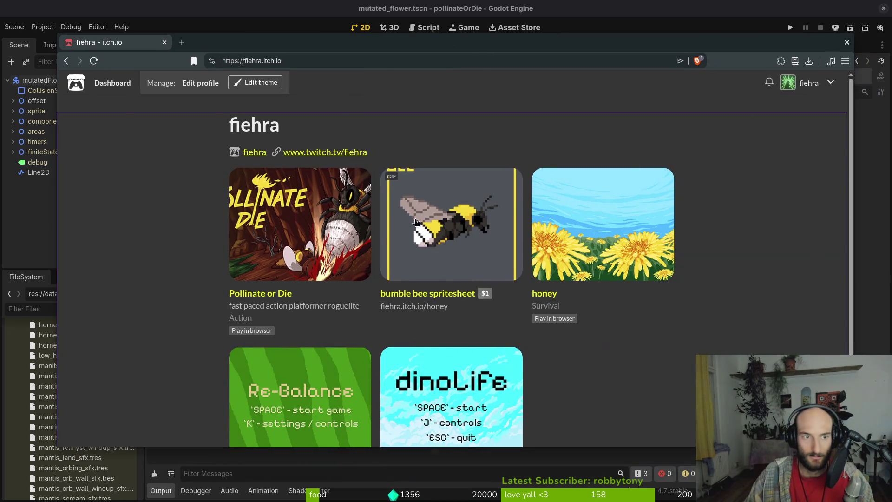
{"action": "left_click", "coordinate": [272, 235]}
{"action": "key", "text": "alt+Left"}
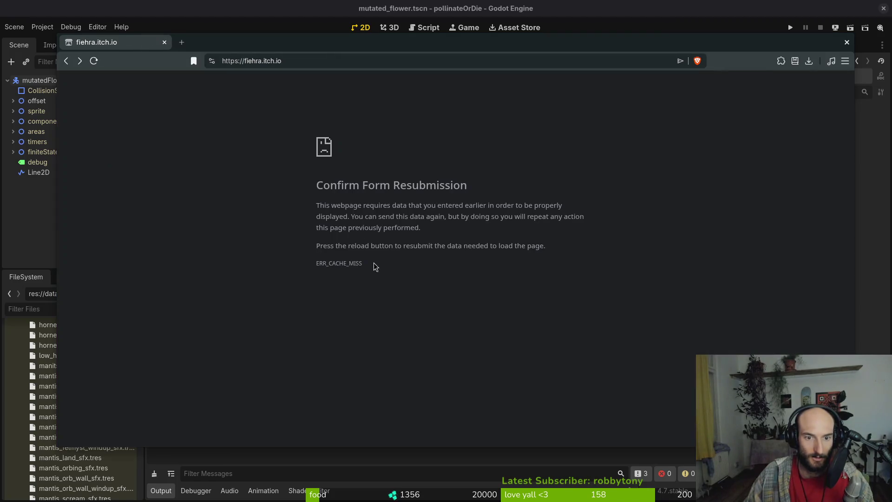
{"action": "left_click", "coordinate": [66, 61]}
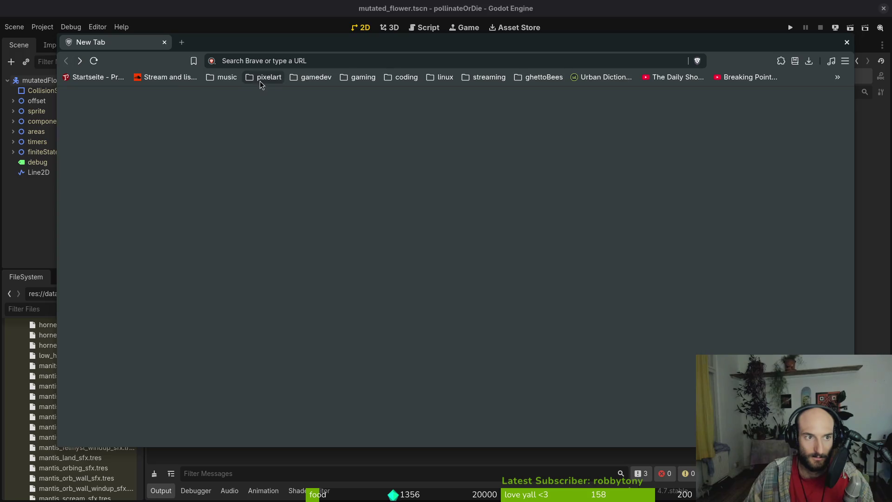
{"action": "key", "text": "alt+Right"}
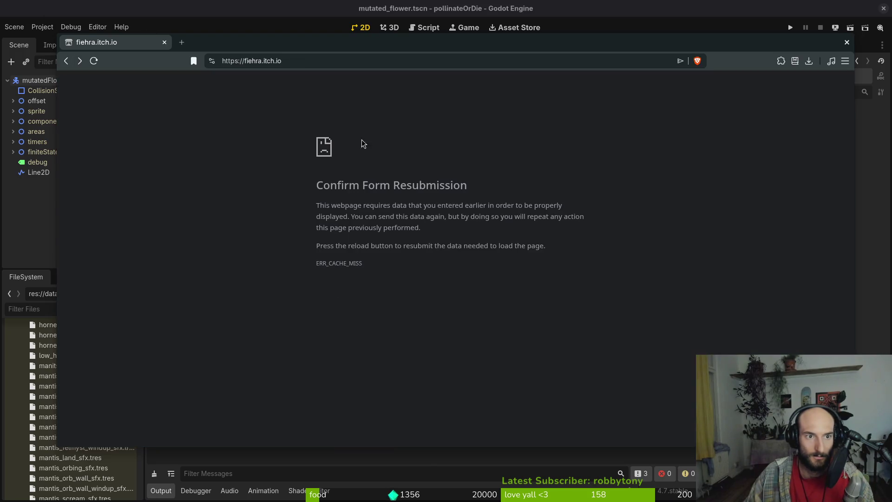
{"action": "key", "text": "F5"}
{"action": "left_click", "coordinate": [532, 149]}
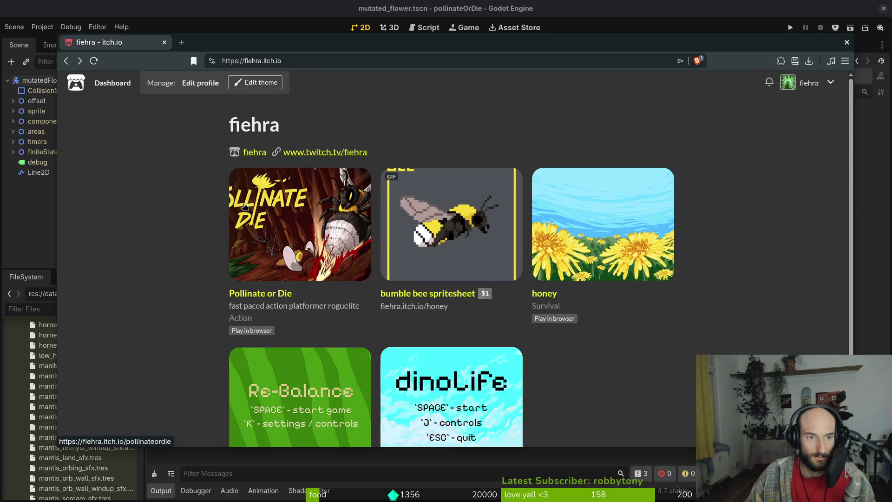
{"action": "left_click", "coordinate": [262, 206]}
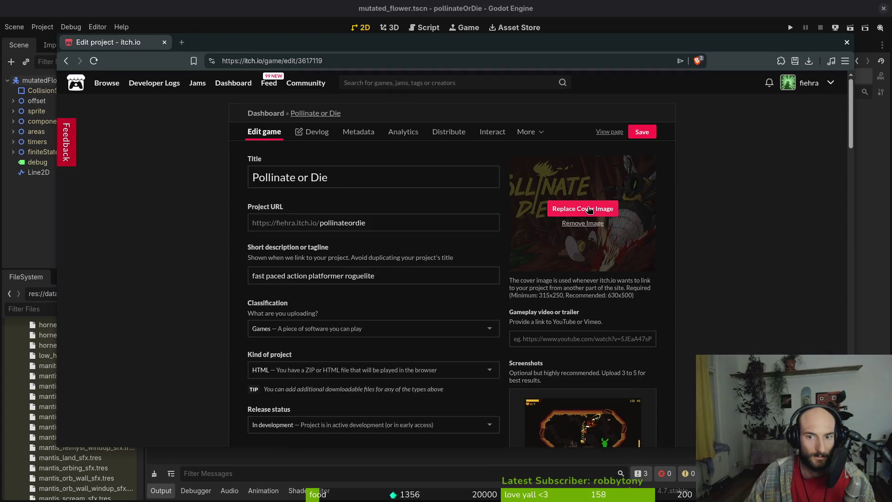
{"action": "left_click", "coordinate": [584, 210]}
- Browse to gamedev/STEAMpollinateOrDieSTEAM/steamCapsule/Steam Capsules and upload storeCapsuleVertical.jpg as cover
{"action": "left_click", "coordinate": [320, 222]}
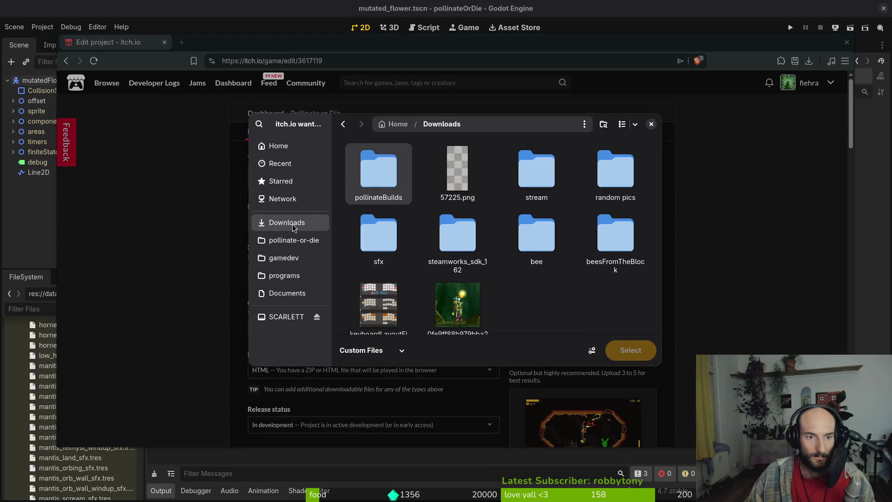
{"action": "left_click", "coordinate": [290, 224]}
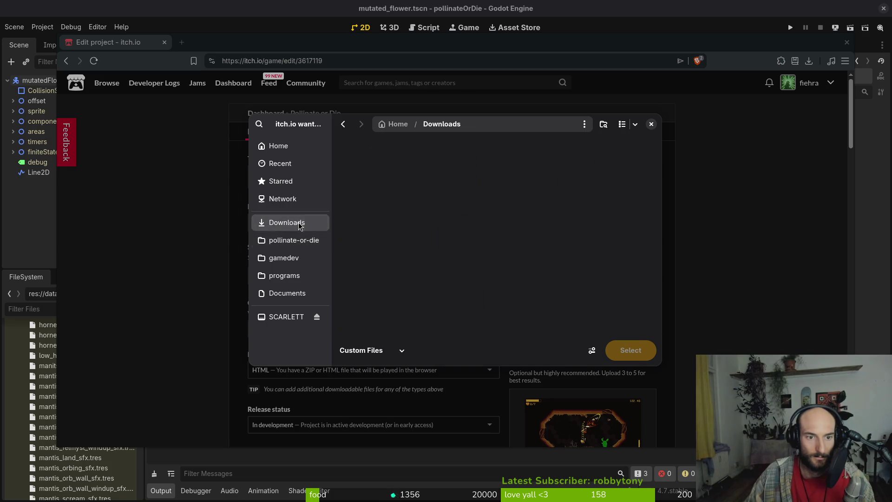
{"action": "left_click", "coordinate": [282, 257]}
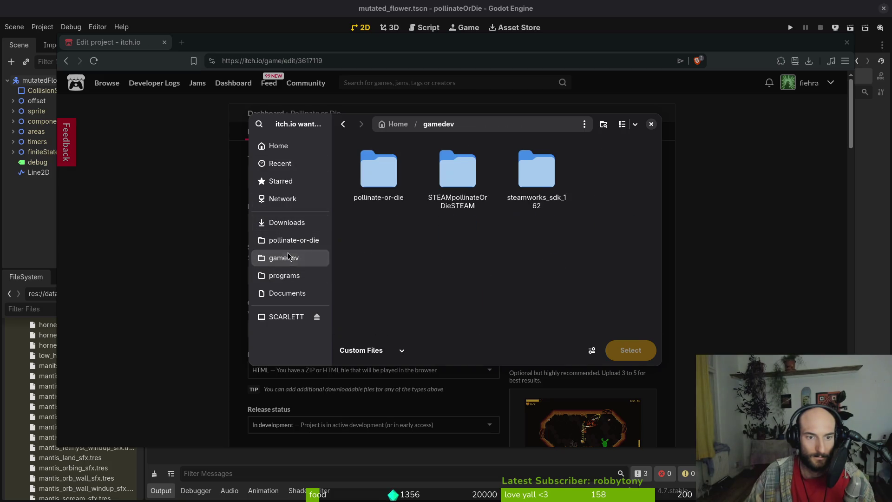
{"action": "double_click", "coordinate": [454, 171]}
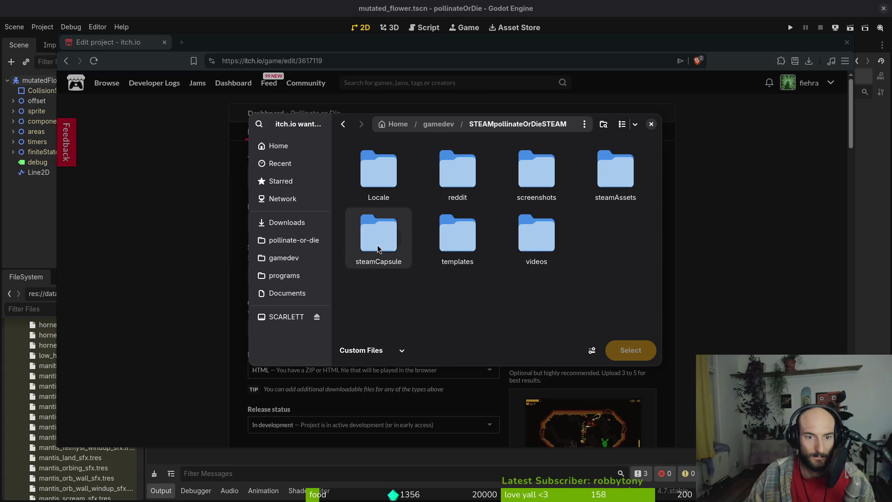
{"action": "double_click", "coordinate": [403, 244]}
{"action": "double_click", "coordinate": [554, 182]}
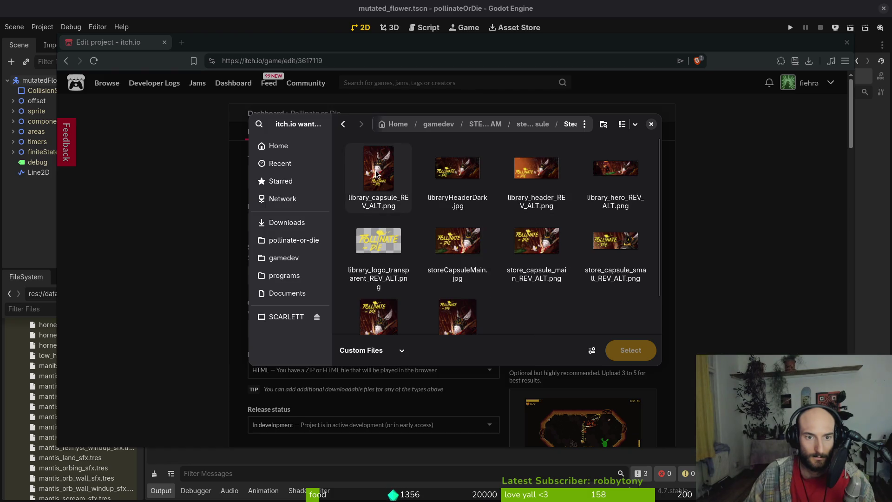
{"action": "scroll", "coordinate": [452, 298], "scroll_direction": "down", "scroll_amount": 1}
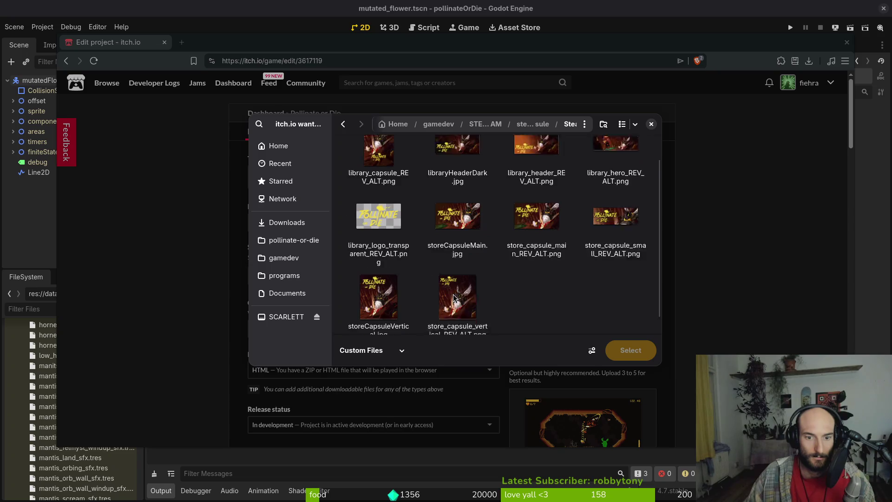
{"action": "left_click", "coordinate": [379, 293]}
{"action": "left_click", "coordinate": [630, 350]}
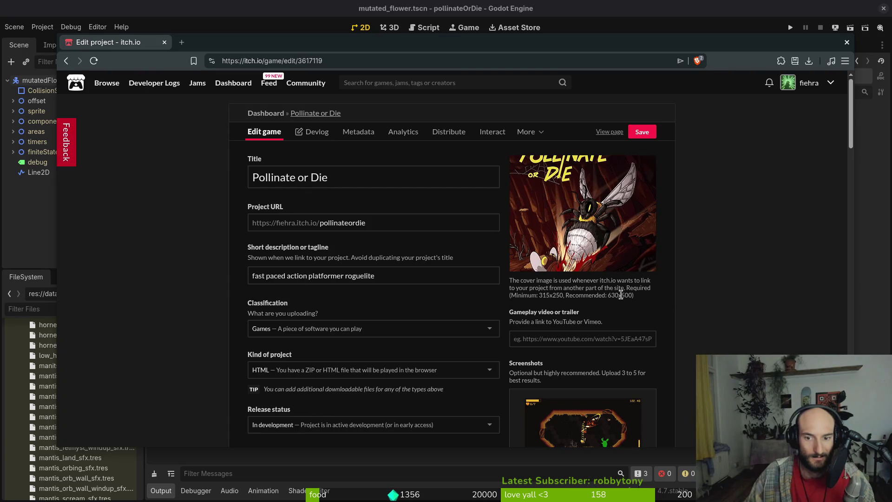
- Replace the cover again, this time with storeCapsuleMain.jpg, and check the result
{"action": "mouse_move", "coordinate": [588, 193]}
{"action": "left_click", "coordinate": [581, 209]}
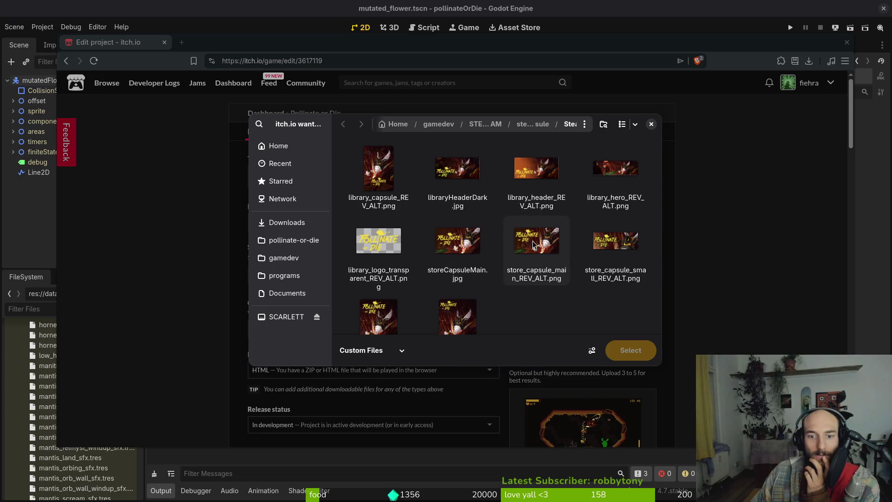
{"action": "left_click", "coordinate": [459, 251]}
{"action": "left_click", "coordinate": [621, 350]}
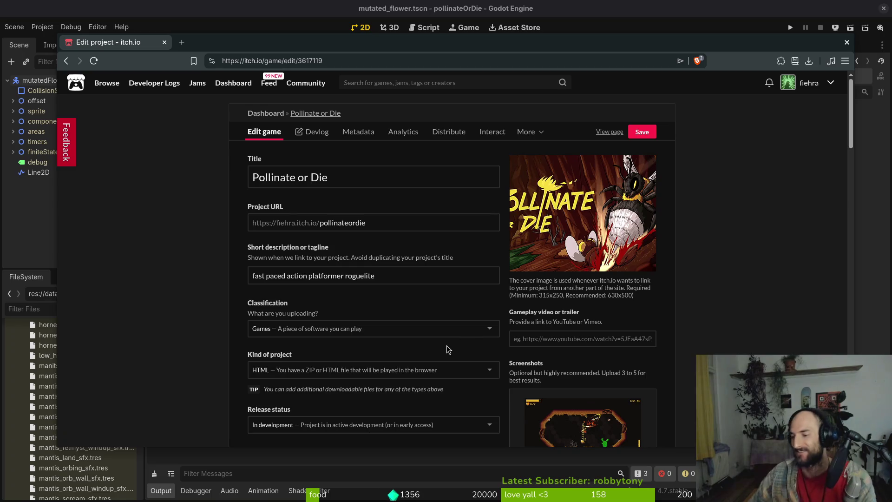
{"action": "mouse_move", "coordinate": [577, 224]}
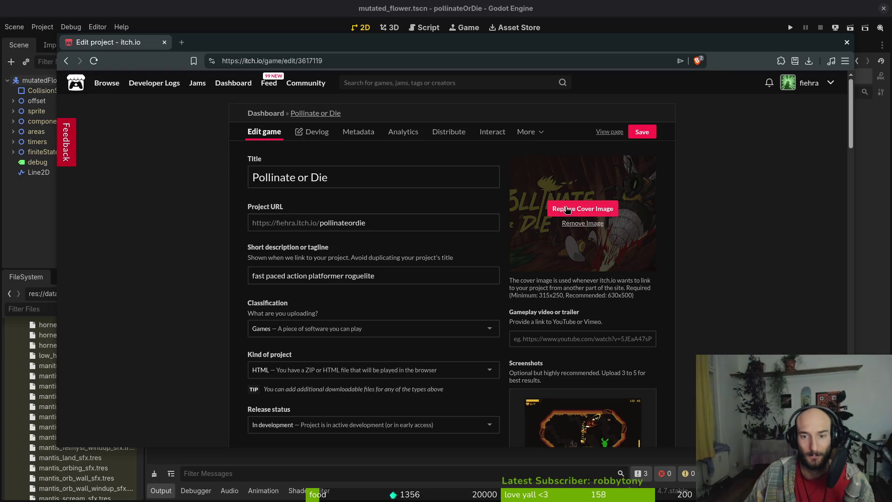
{"action": "scroll", "coordinate": [670, 322], "scroll_direction": "down", "scroll_amount": 3}
{"action": "scroll", "coordinate": [670, 322], "scroll_direction": "up", "scroll_amount": 3}
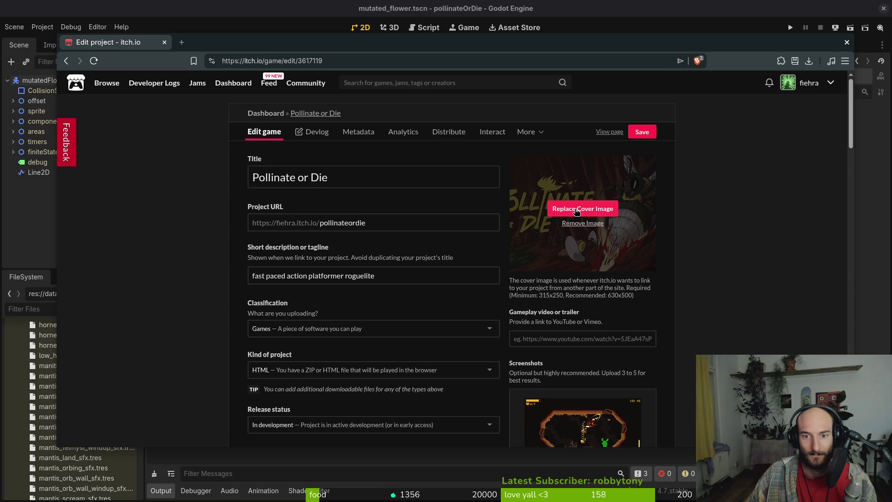
{"action": "key", "text": "super"}
{"action": "left_click", "coordinate": [532, 316]}
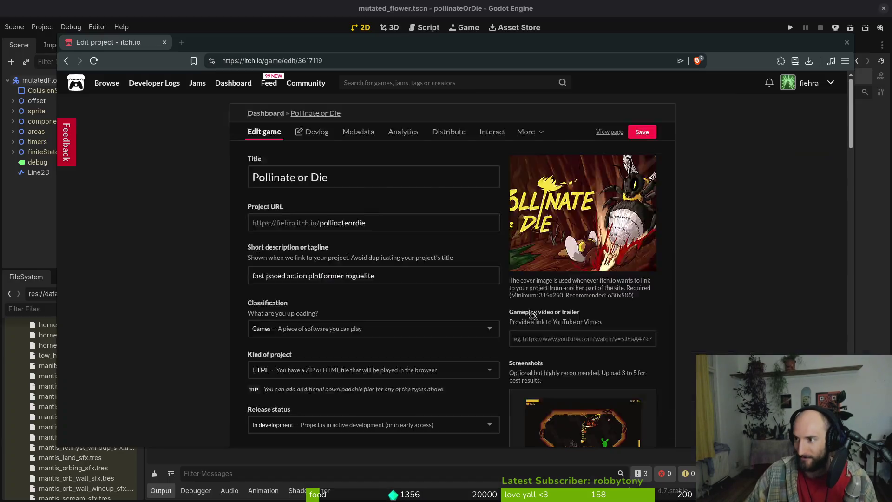
- In Files, go to gamedev/STEAMpollinateOrDieSTEAM/steamCapsule/Steam Capsules
{"action": "left_click", "coordinate": [207, 231]}
{"action": "left_click", "coordinate": [205, 267]}
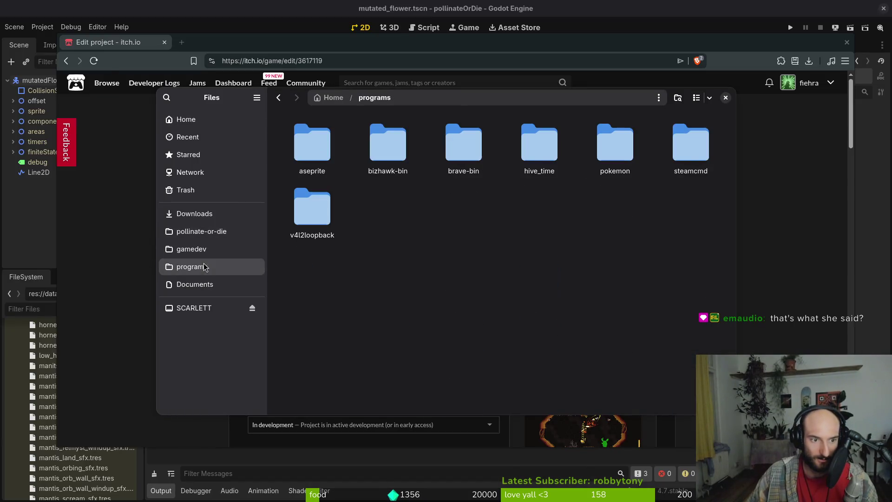
{"action": "left_click", "coordinate": [194, 283]}
{"action": "left_click", "coordinate": [201, 231]}
{"action": "left_click", "coordinate": [192, 249]}
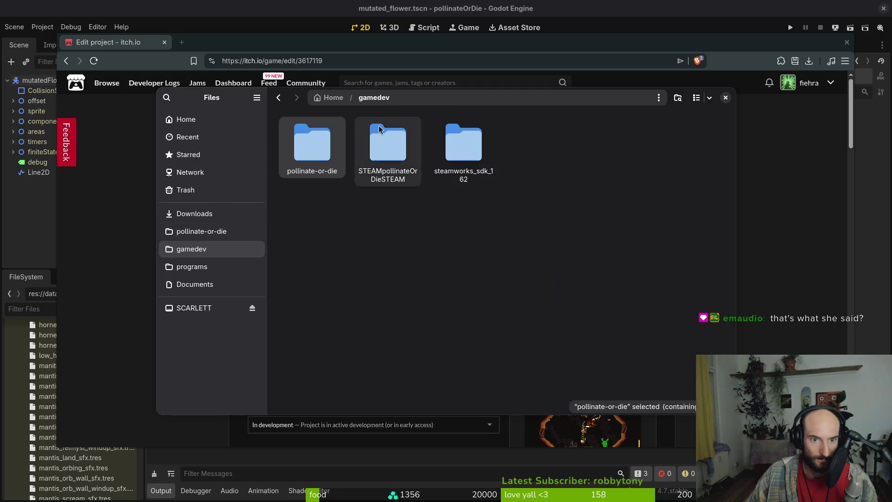
{"action": "double_click", "coordinate": [380, 130]}
{"action": "left_click", "coordinate": [409, 204]}
{"action": "double_click", "coordinate": [603, 139]}
{"action": "double_click", "coordinate": [559, 154]}
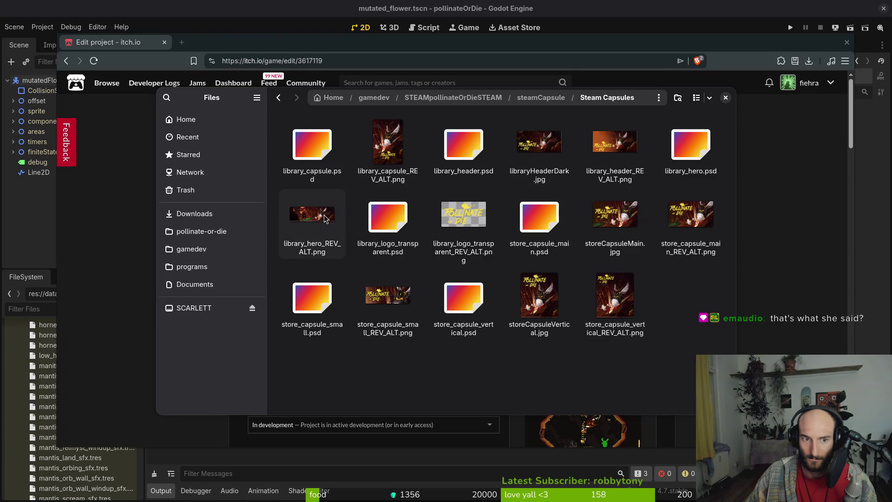
- Open storeCapsuleMain.jpg with Aseprite
{"action": "right_click", "coordinate": [618, 220]}
{"action": "left_click", "coordinate": [652, 240]}
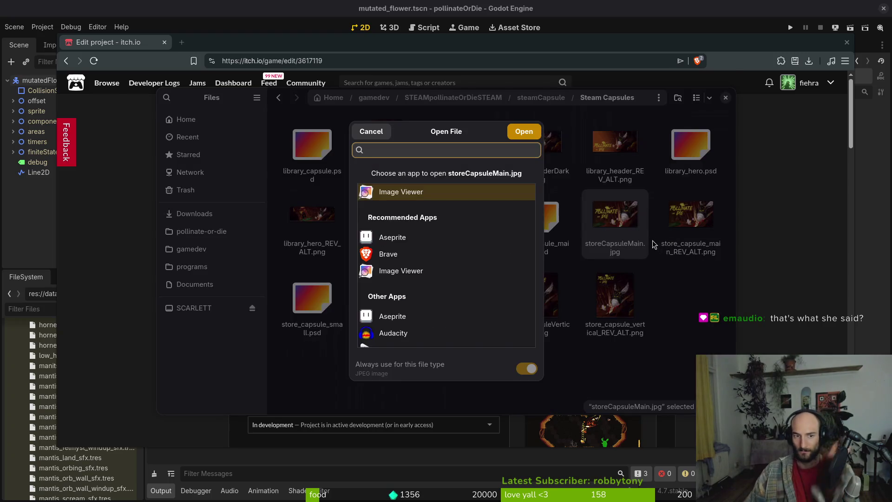
{"action": "left_click", "coordinate": [424, 241]}
{"action": "left_click", "coordinate": [523, 137]}
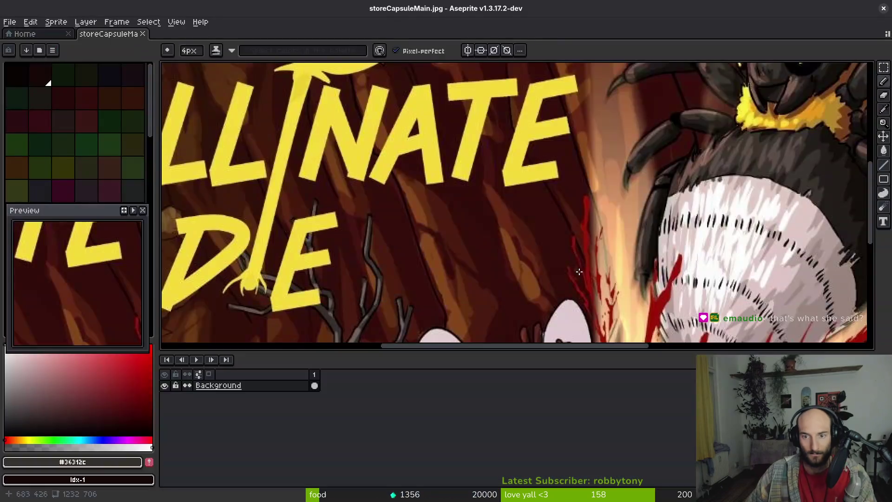
- Check itch.io's recommended cover size, then resize the canvas to 630×500
{"action": "scroll", "coordinate": [484, 205], "scroll_direction": "down", "scroll_amount": 5}
{"action": "key", "text": "ctrl+alt+c"}
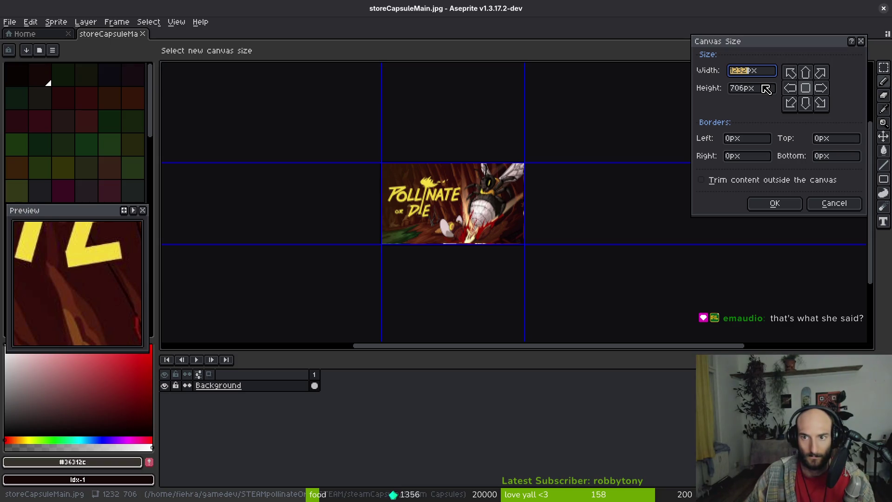
{"action": "key", "text": "alt+Tab"}
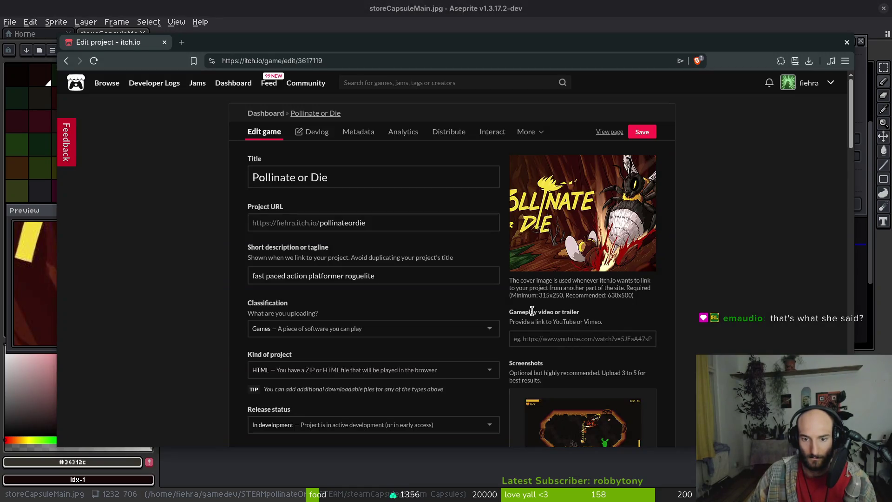
{"action": "key", "text": "alt+Tab"}
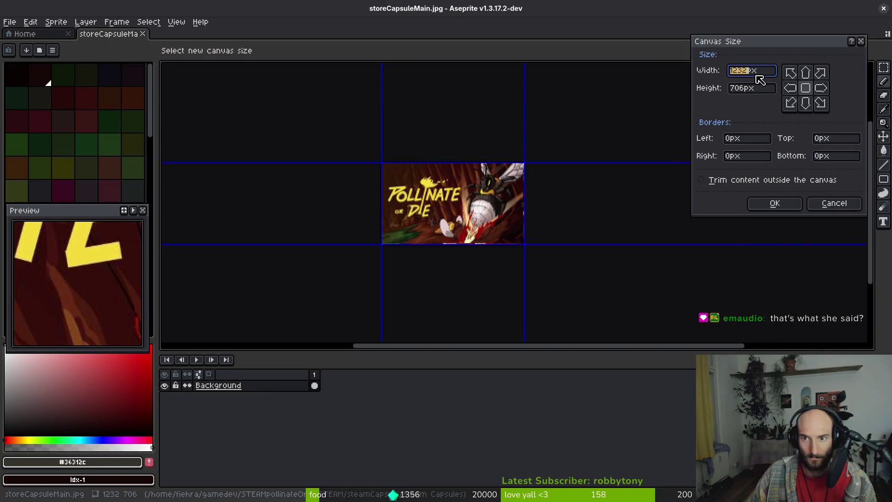
{"action": "type", "text": "630"}
{"action": "key", "text": "Tab"}
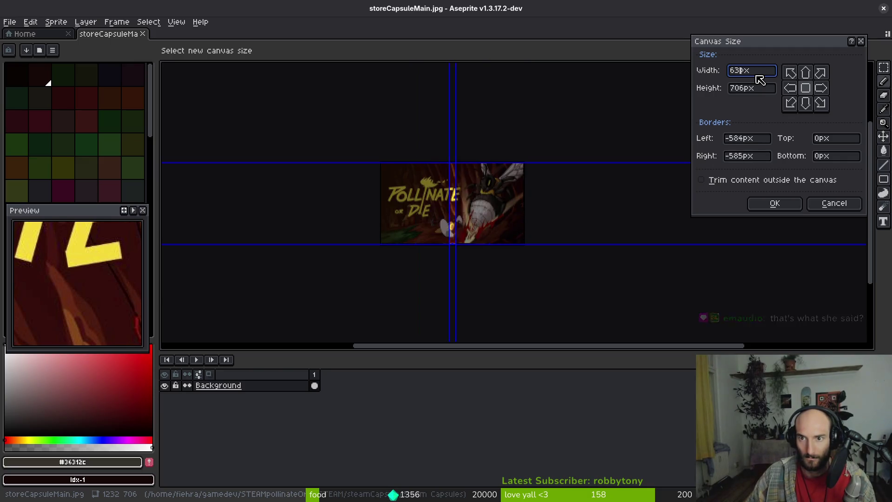
{"action": "type", "text": "500"}
{"action": "scroll", "coordinate": [436, 214], "scroll_direction": "up", "scroll_amount": 2}
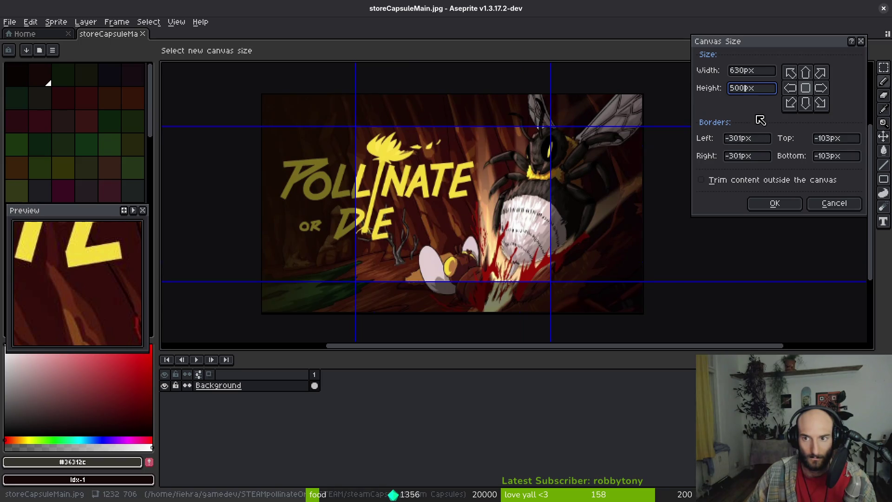
{"action": "left_click", "coordinate": [774, 204]}
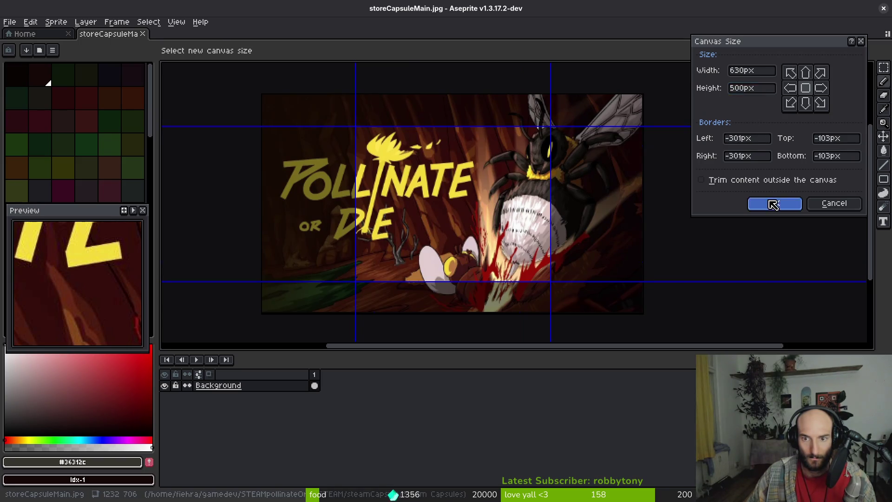
- Reposition the crop area, then undo to restore the full 1232×706 image
{"action": "key", "text": "ctrl+alt+c"}
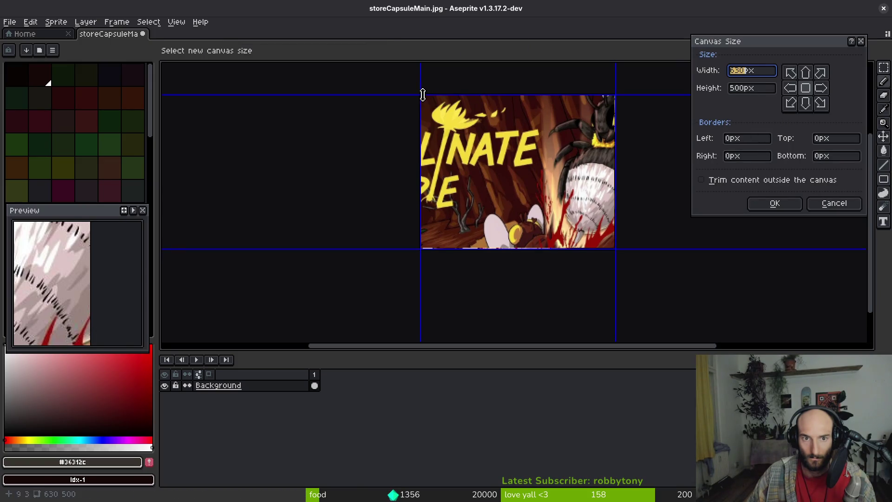
{"action": "left_click_drag", "start_coordinate": [421, 94], "coordinate": [490, 137]}
{"action": "key", "text": "Escape"}
{"action": "key", "text": "Escape"}
{"action": "key", "text": "ctrl+z"}
{"action": "scroll", "coordinate": [466, 192], "scroll_direction": "down", "scroll_amount": 3}
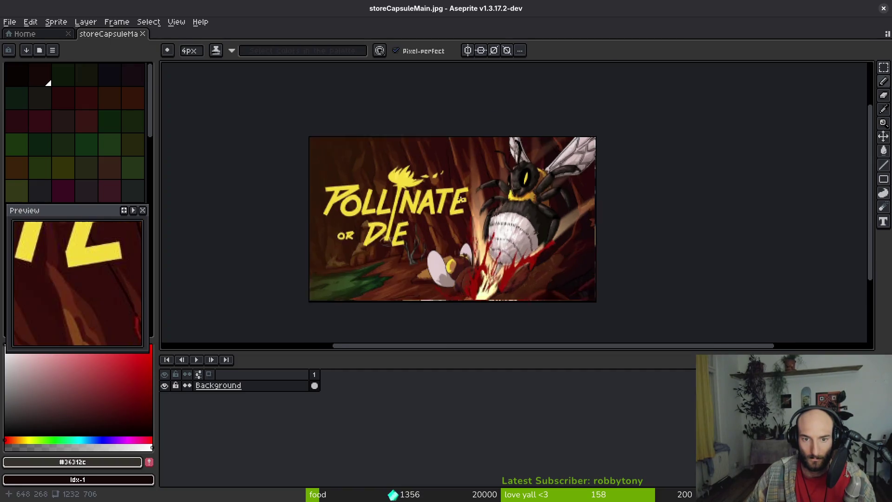
- Try a 630×500 canvas size, cancel, then re-enter 630 width and 500 height
{"action": "key", "text": "ctrl+alt+c"}
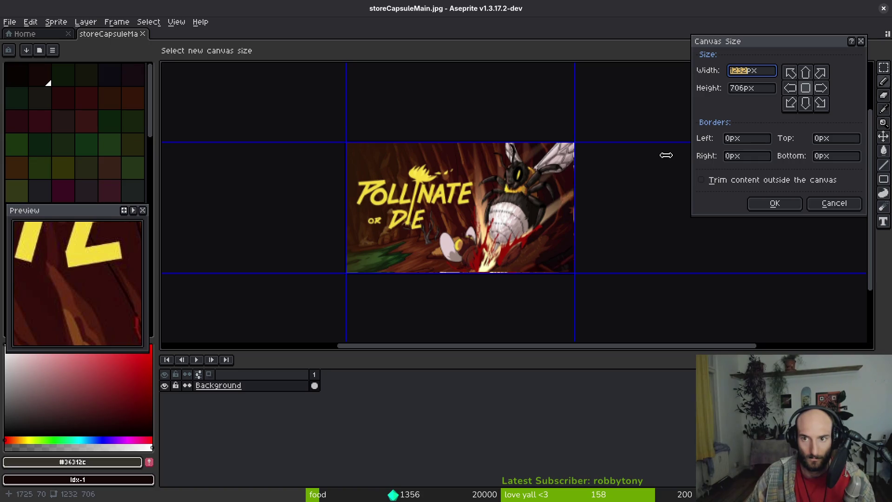
{"action": "type", "text": "630"}
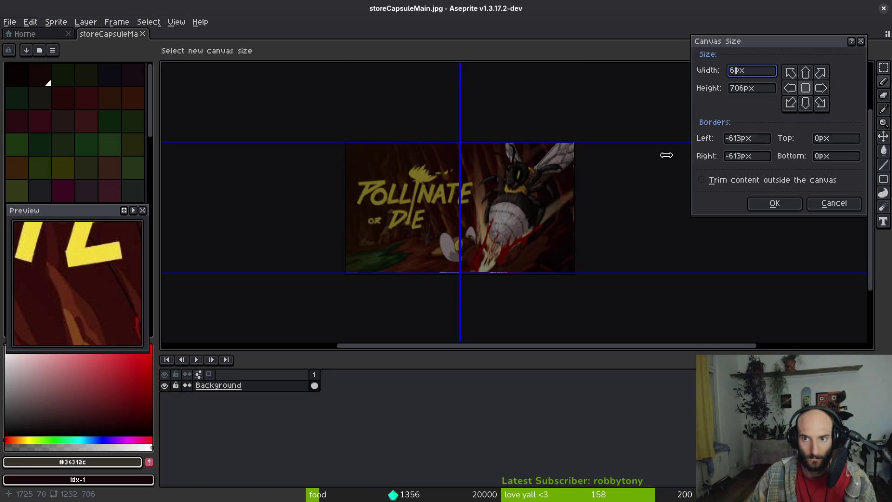
{"action": "key", "text": "Tab"}
{"action": "type", "text": "500"}
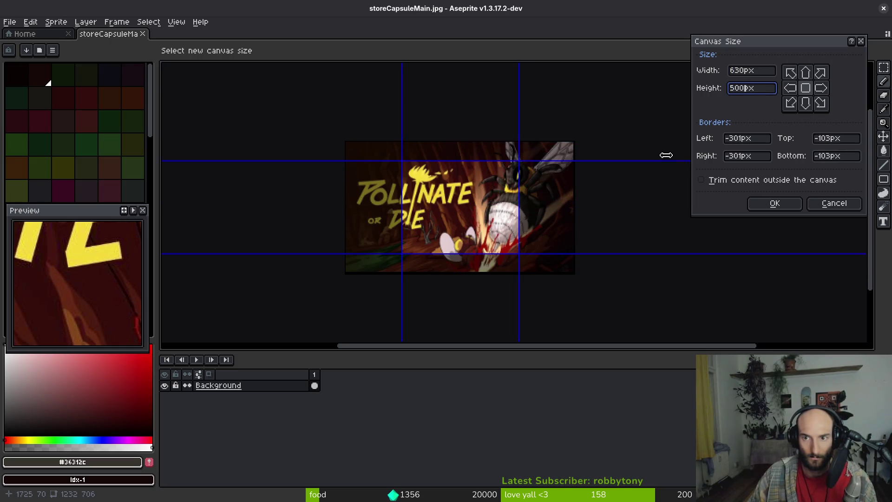
{"action": "key", "text": "Escape"}
{"action": "key", "text": "ctrl+alt+c"}
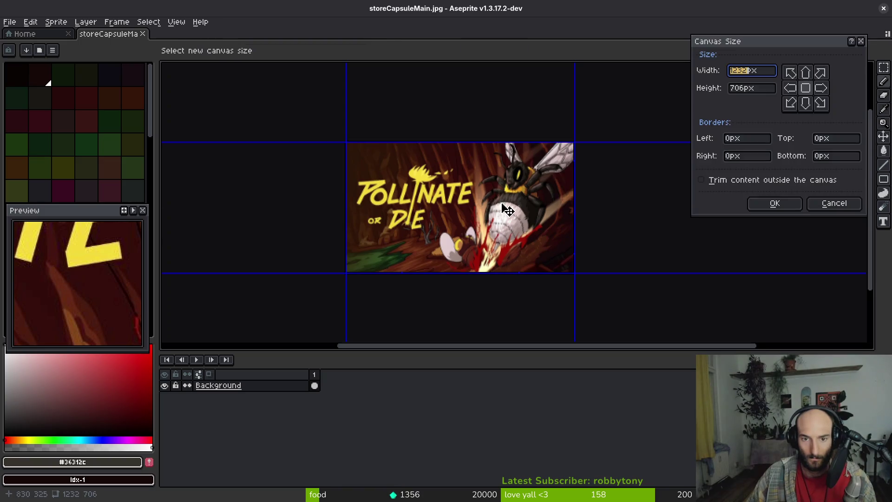
{"action": "type", "text": "640"}
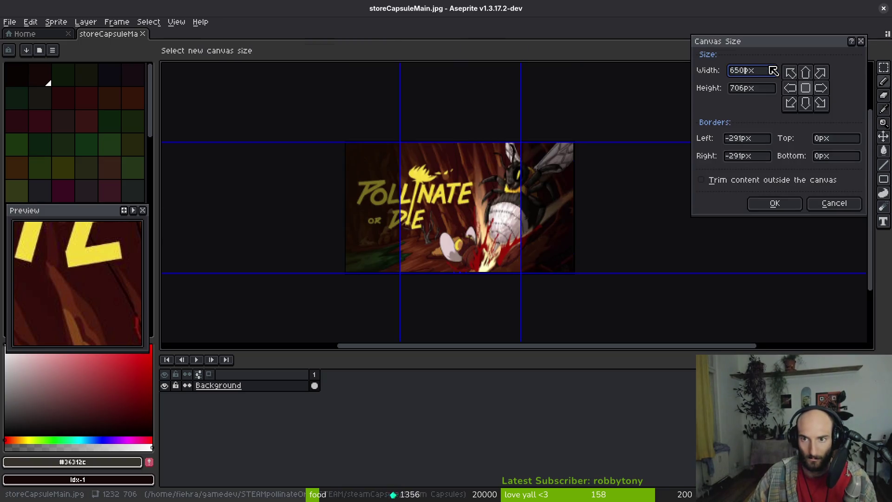
{"action": "key", "text": "BackSpace"}
{"action": "key", "text": "BackSpace"}
{"action": "type", "text": "30"}
{"action": "key", "text": "Tab"}
{"action": "type", "text": "500"}
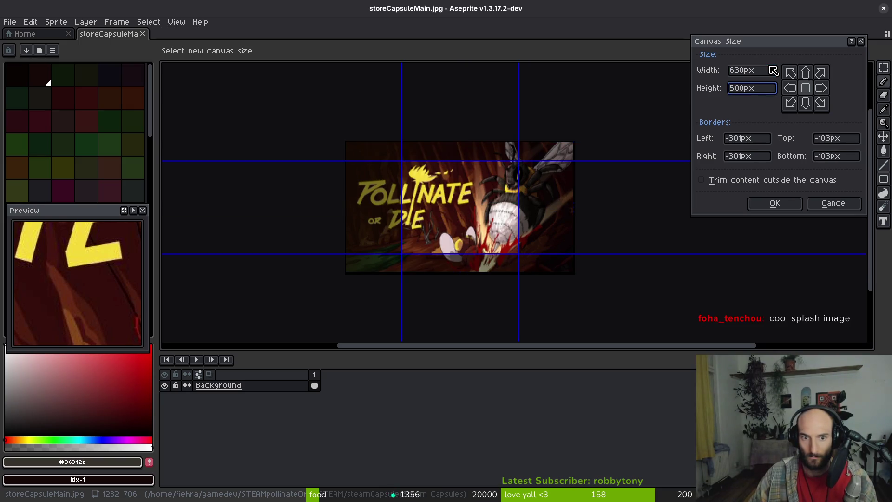
- Drag the 630×500 crop frame to hug the capsule art and apply it
{"action": "left_click_drag", "start_coordinate": [459, 225], "coordinate": [404, 204]}
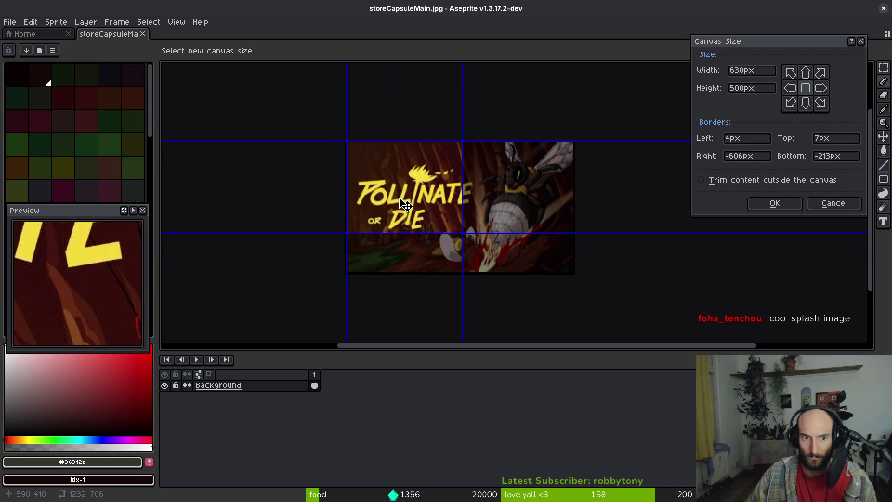
{"action": "scroll", "coordinate": [405, 204], "scroll_direction": "up", "scroll_amount": 5}
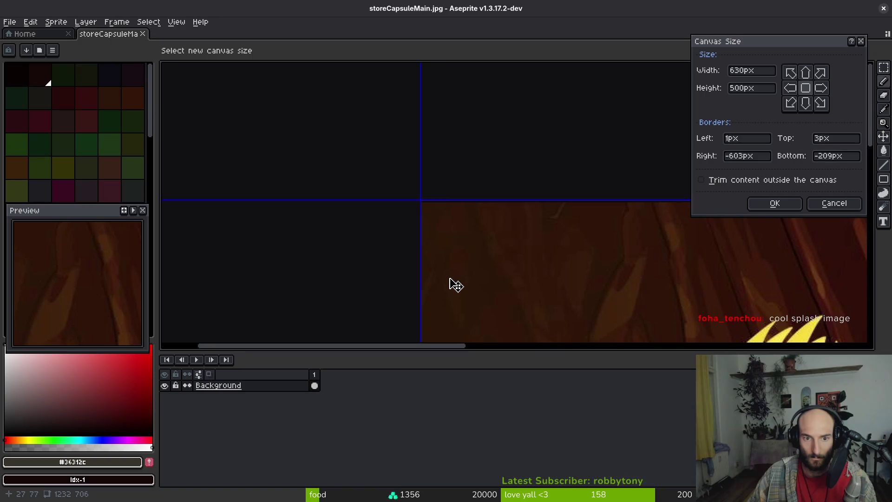
{"action": "left_click_drag", "start_coordinate": [449, 281], "coordinate": [449, 280]}
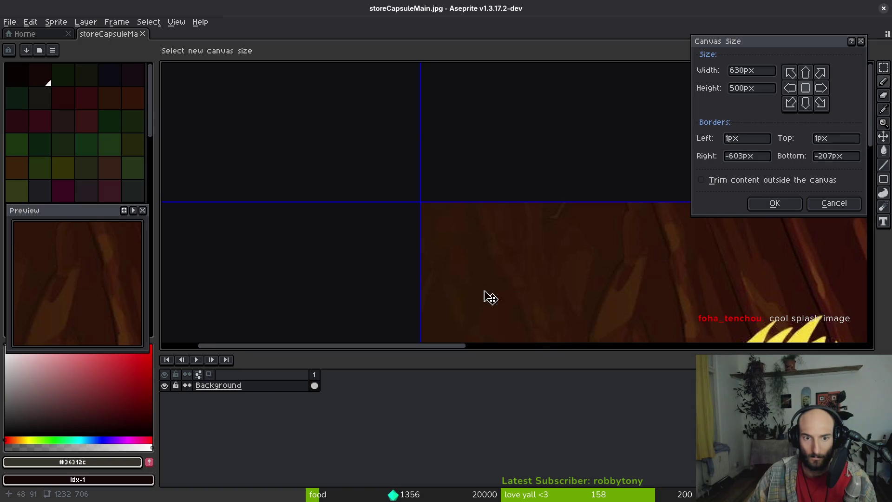
{"action": "scroll", "coordinate": [490, 297], "scroll_direction": "down", "scroll_amount": 5}
{"action": "mouse_move", "coordinate": [398, 192]}
{"action": "left_mouse_down"}
{"action": "mouse_move", "coordinate": [441, 222]}
{"action": "mouse_move", "coordinate": [396, 223]}
{"action": "mouse_move", "coordinate": [403, 239]}
{"action": "left_mouse_up"}
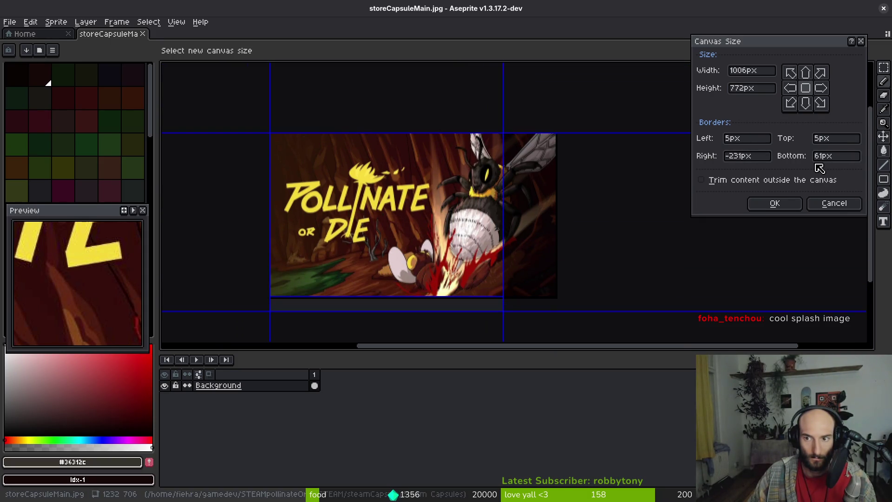
{"action": "left_click_drag", "start_coordinate": [445, 251], "coordinate": [445, 245]}
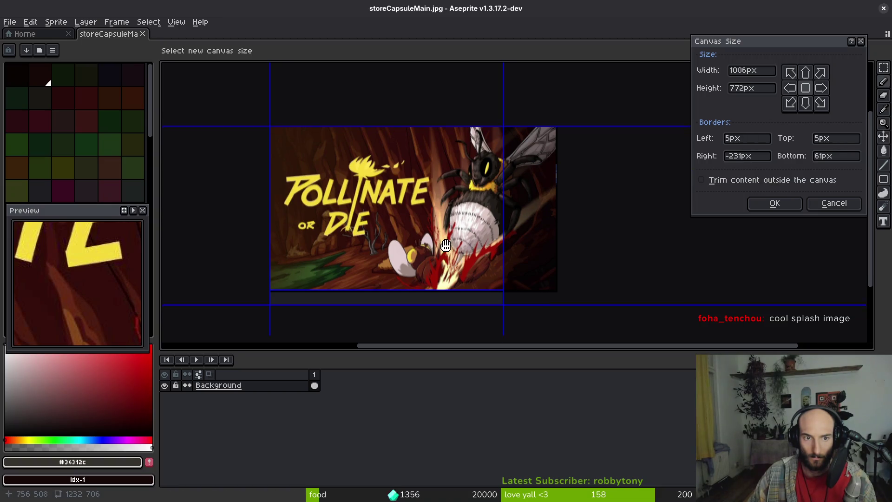
{"action": "scroll", "coordinate": [483, 264], "scroll_direction": "up", "scroll_amount": 1}
{"action": "mouse_move", "coordinate": [497, 280]}
{"action": "left_mouse_down"}
{"action": "mouse_move", "coordinate": [462, 236]}
{"action": "mouse_move", "coordinate": [495, 253]}
{"action": "mouse_move", "coordinate": [464, 243]}
{"action": "mouse_move", "coordinate": [433, 213]}
{"action": "left_mouse_up"}
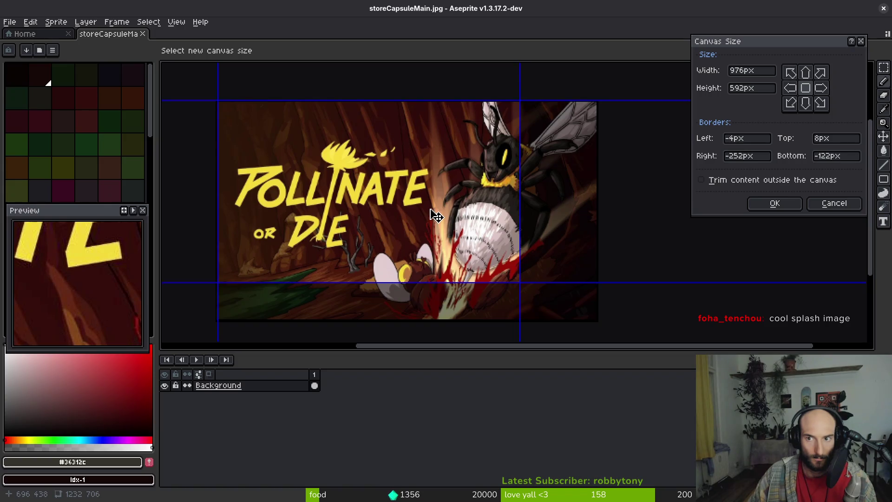
{"action": "mouse_move", "coordinate": [518, 282]}
{"action": "left_mouse_down"}
{"action": "mouse_move", "coordinate": [559, 309]}
{"action": "mouse_move", "coordinate": [537, 308]}
{"action": "mouse_move", "coordinate": [563, 292]}
{"action": "mouse_move", "coordinate": [568, 273]}
{"action": "mouse_move", "coordinate": [571, 284]}
{"action": "mouse_move", "coordinate": [500, 290]}
{"action": "mouse_move", "coordinate": [464, 253]}
{"action": "mouse_move", "coordinate": [545, 289]}
{"action": "left_mouse_up"}
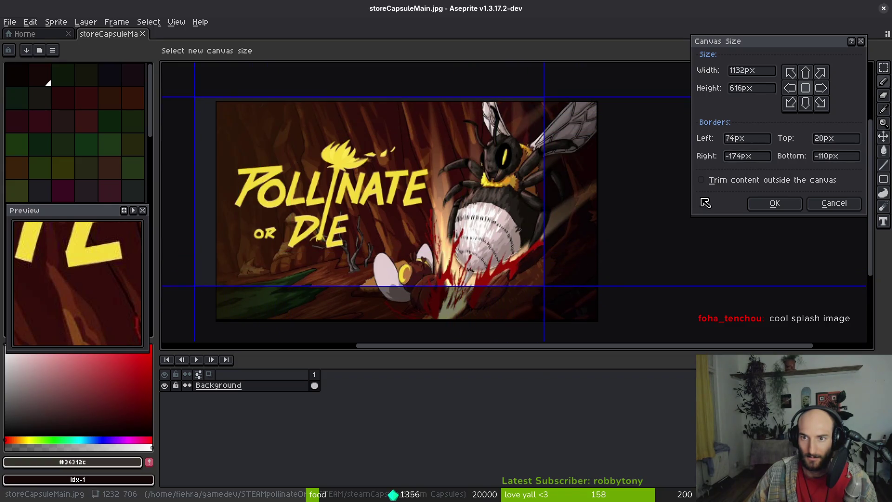
{"action": "key", "text": "Return"}
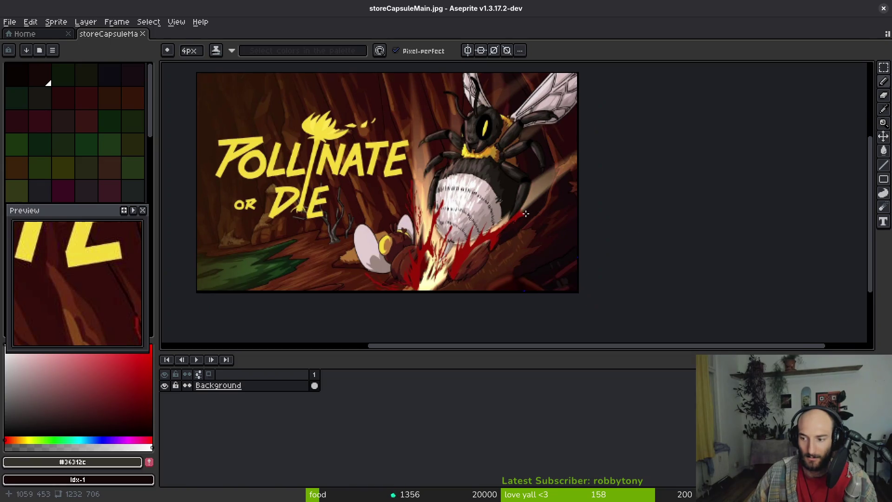
- Cancel further resizing and close storeCapsuleMain.jpg, leaving Aseprite's Home tab
{"action": "left_click_drag", "start_coordinate": [418, 211], "coordinate": [447, 221]}
{"action": "scroll", "coordinate": [448, 222], "scroll_direction": "down", "scroll_amount": 1}
{"action": "key", "text": "ctrl+alt+c"}
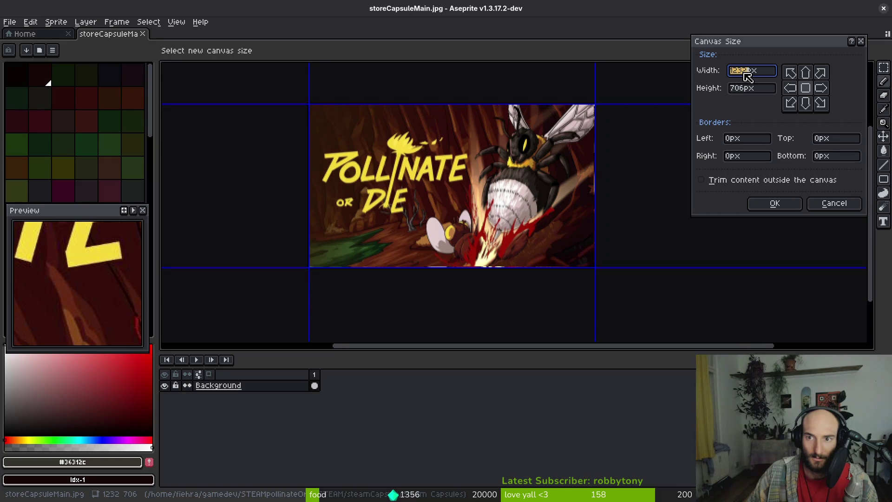
{"action": "key", "text": "Escape"}
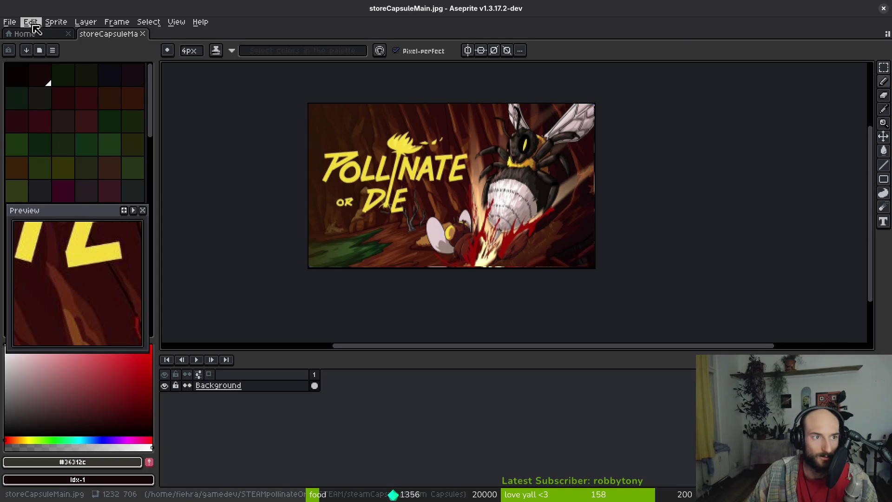
{"action": "left_click", "coordinate": [63, 23]}
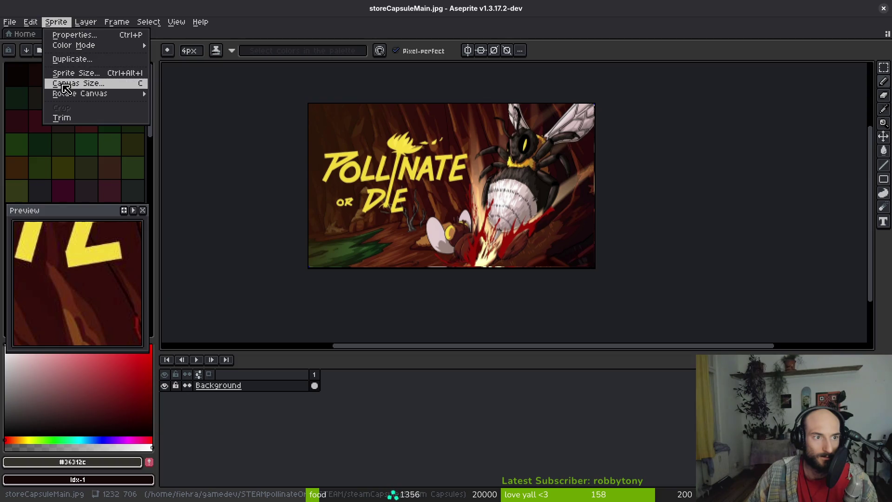
{"action": "key", "text": "Escape"}
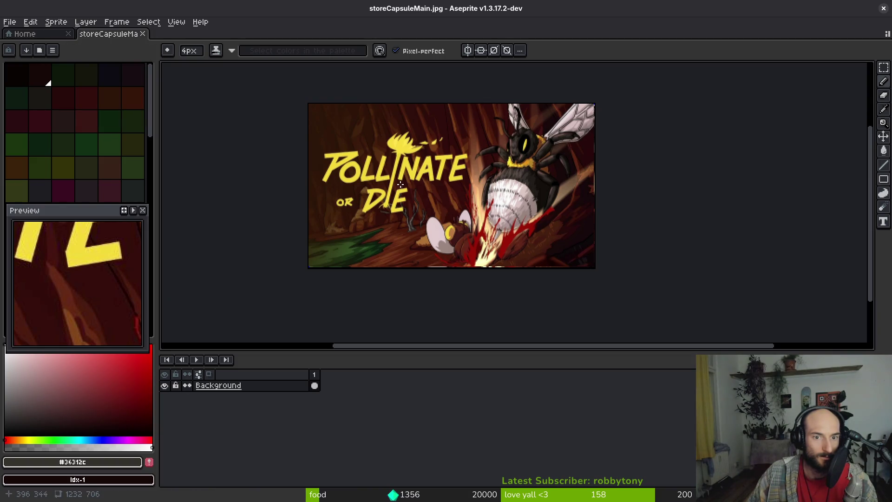
{"action": "left_click", "coordinate": [143, 33]}
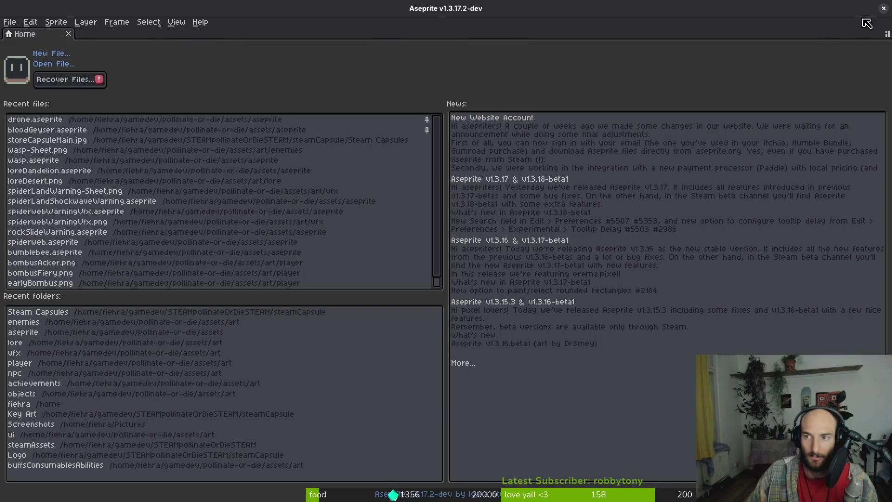
{"action": "left_click", "coordinate": [884, 8]}
- Search 'crop image online' and open ImageResizer's Crop Image page
{"action": "key", "text": "ctrl+t"}
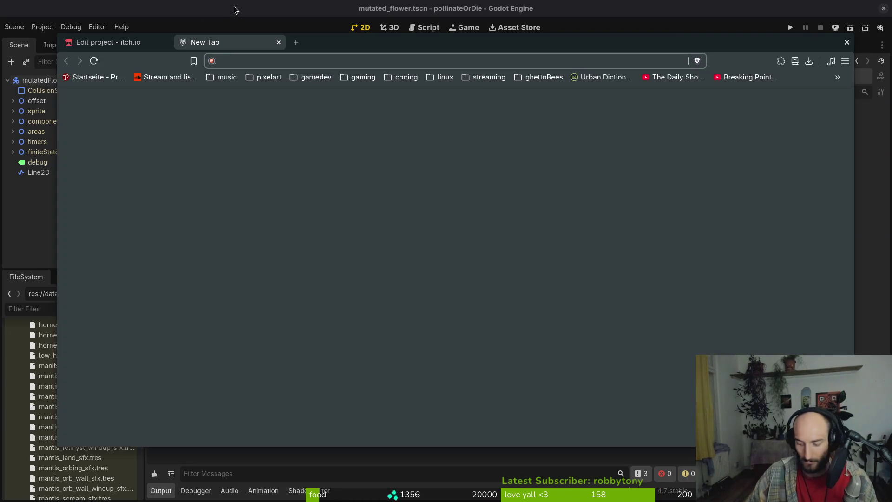
{"action": "type", "text": "crop image online"}
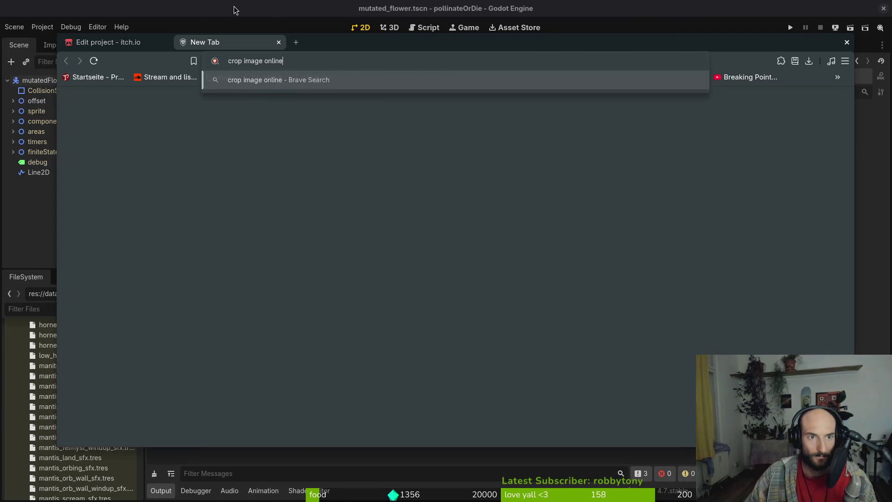
{"action": "key", "text": "Return"}
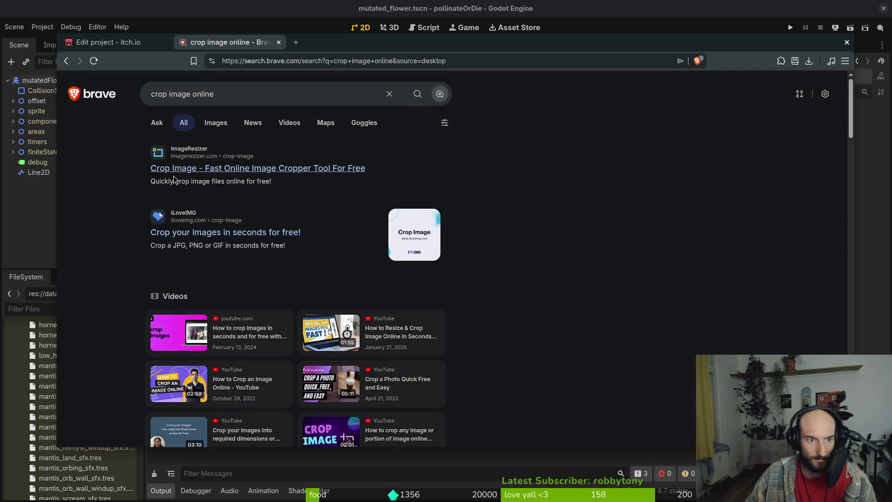
{"action": "left_click", "coordinate": [266, 168]}
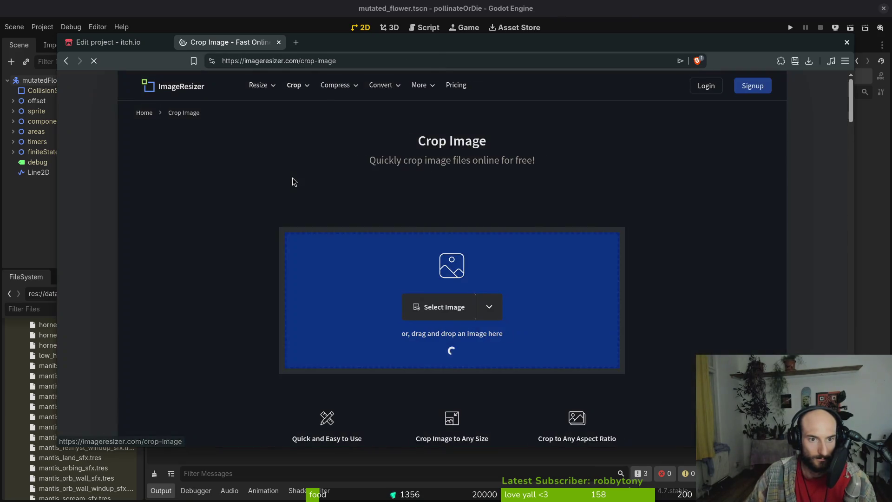
- Load storeCapsuleMain.jpg into the crop editor
{"action": "left_click", "coordinate": [441, 307]}
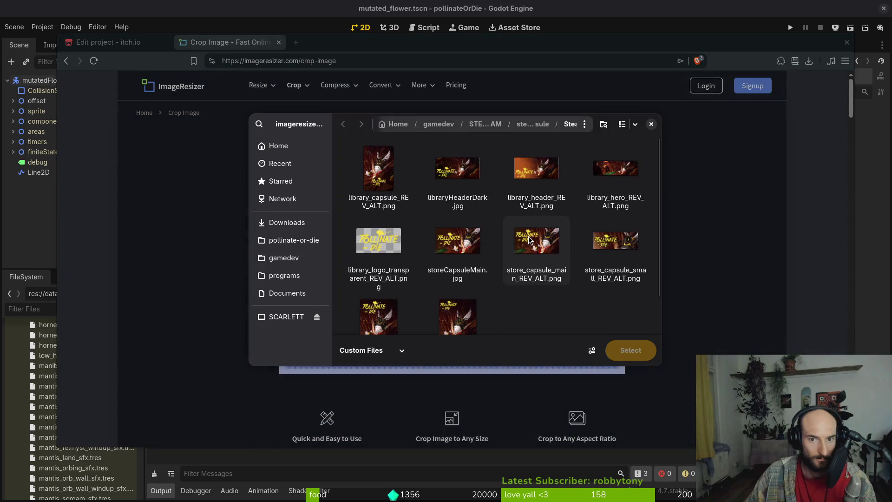
{"action": "left_click", "coordinate": [537, 287]}
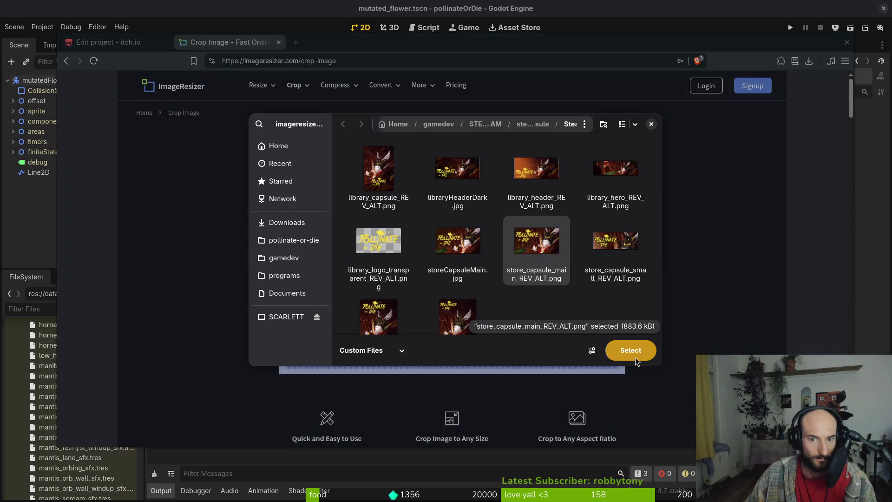
{"action": "left_click", "coordinate": [458, 249]}
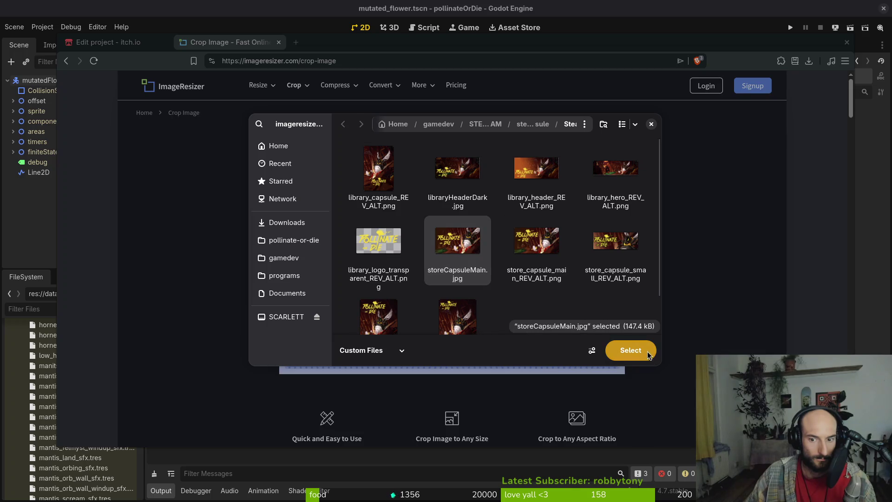
{"action": "left_click", "coordinate": [648, 352]}
{"action": "double_click", "coordinate": [167, 154]}
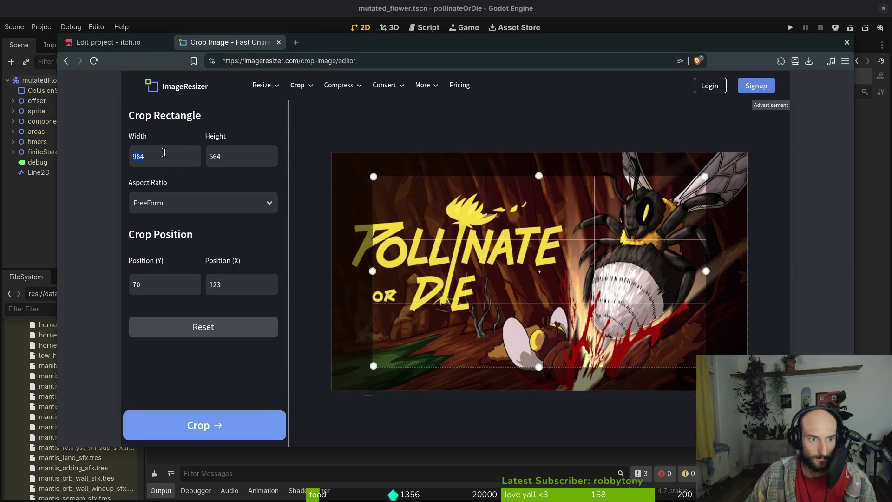
- Set the crop size to 630×500 with a free-form aspect ratio
{"action": "type", "text": "630"}
{"action": "key", "text": "Tab"}
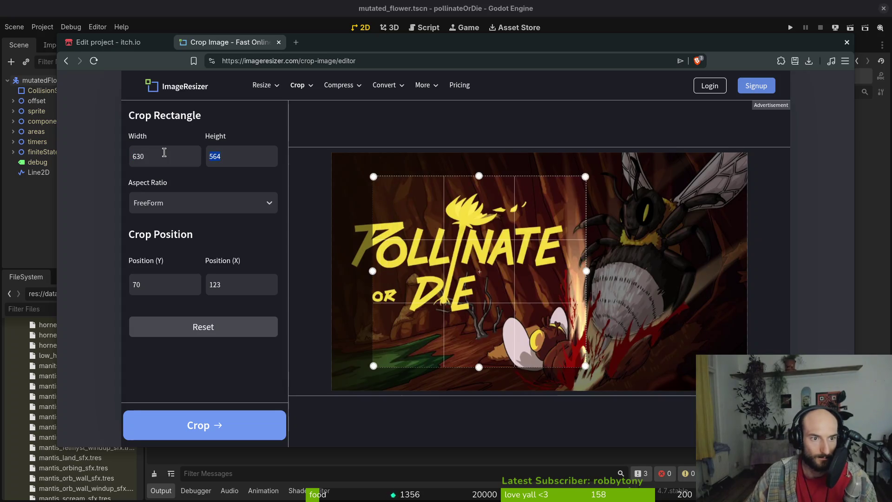
{"action": "type", "text": "500"}
{"action": "left_click", "coordinate": [190, 206]}
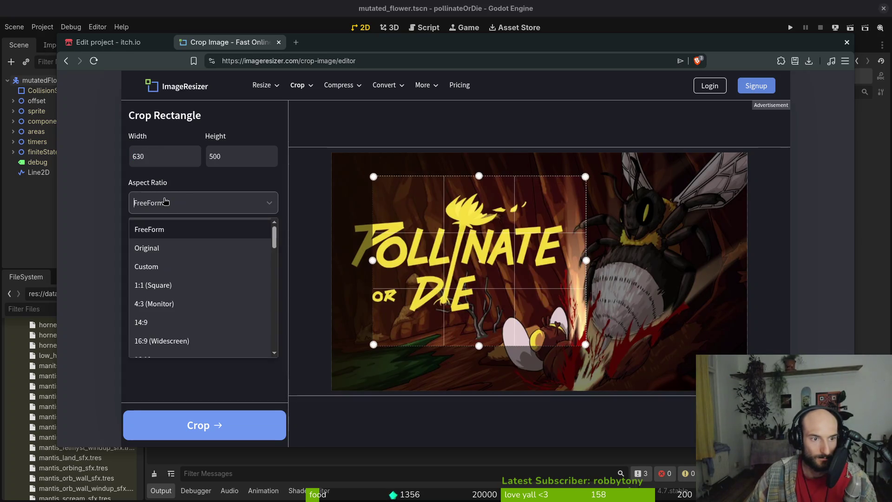
{"action": "scroll", "coordinate": [176, 297], "scroll_direction": "down", "scroll_amount": 3}
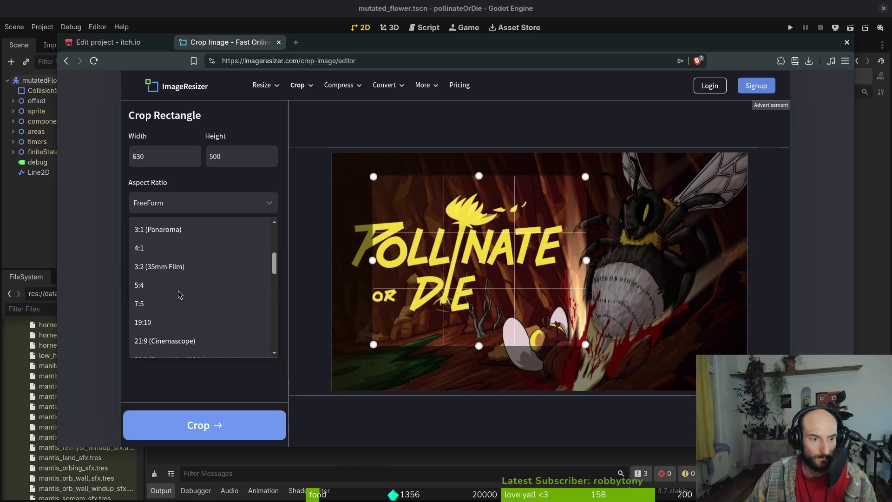
{"action": "scroll", "coordinate": [172, 311], "scroll_direction": "down", "scroll_amount": 5}
{"action": "scroll", "coordinate": [174, 298], "scroll_direction": "up", "scroll_amount": 8}
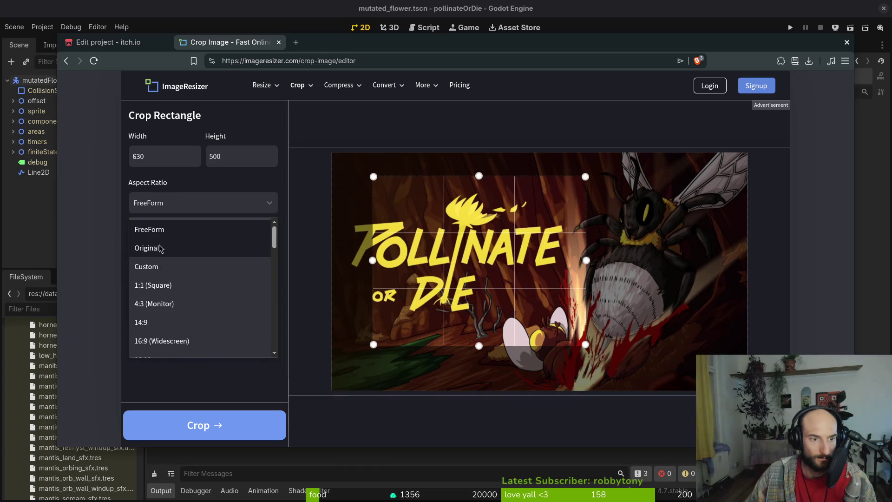
{"action": "left_click", "coordinate": [186, 229]}
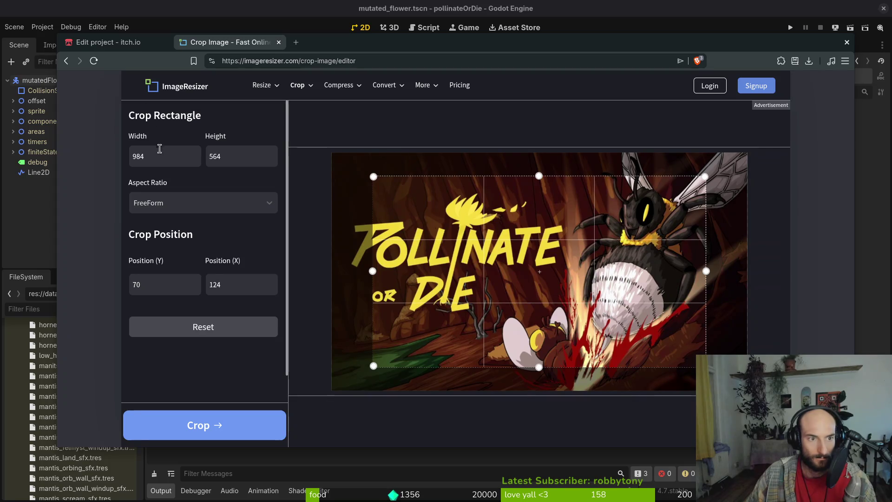
{"action": "type", "text": "630"}
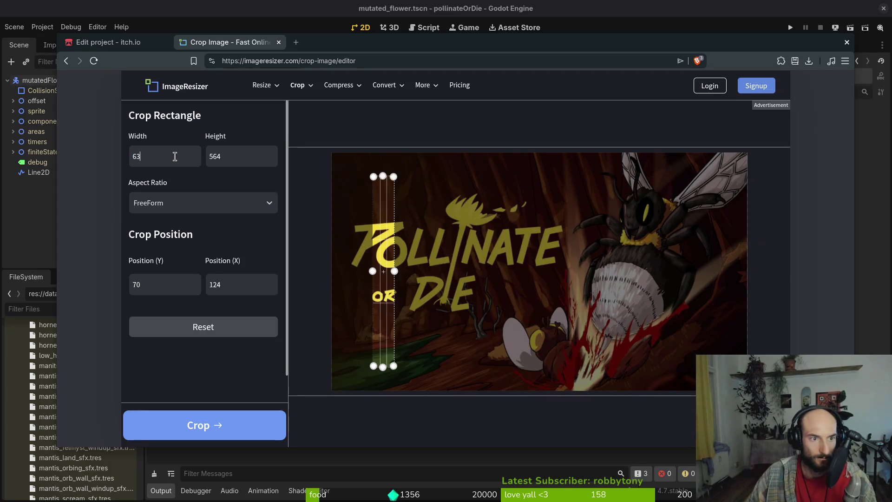
{"action": "key", "text": "Tab"}
{"action": "type", "text": "500"}
- Drag the crop frame to cover the title art and bee, then close without cropping
{"action": "mouse_move", "coordinate": [471, 241]}
{"action": "left_mouse_down"}
{"action": "mouse_move", "coordinate": [451, 222]}
{"action": "mouse_move", "coordinate": [431, 220]}
{"action": "left_mouse_up"}
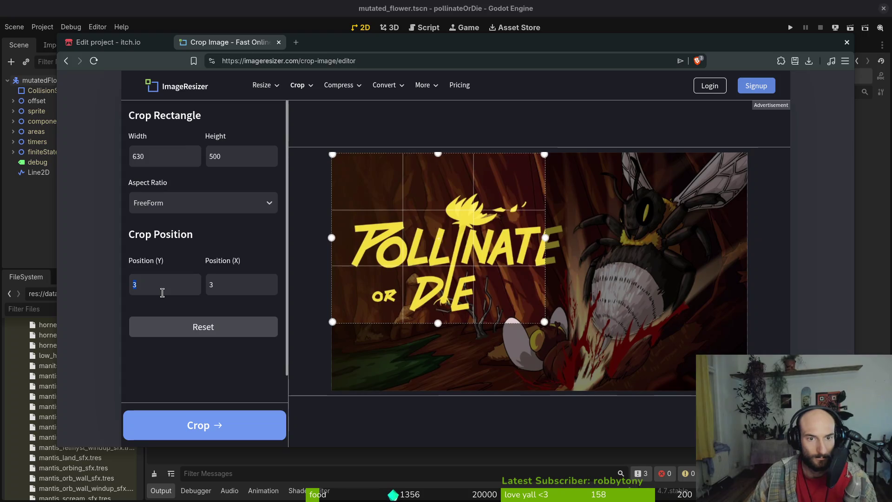
{"action": "type", "text": "30"}
{"action": "key", "text": "BackSpace"}
{"action": "key", "text": "BackSpace"}
{"action": "type", "text": "0"}
{"action": "key", "text": "Tab"}
{"action": "type", "text": "0"}
{"action": "left_click_drag", "start_coordinate": [543, 320], "coordinate": [641, 368]}
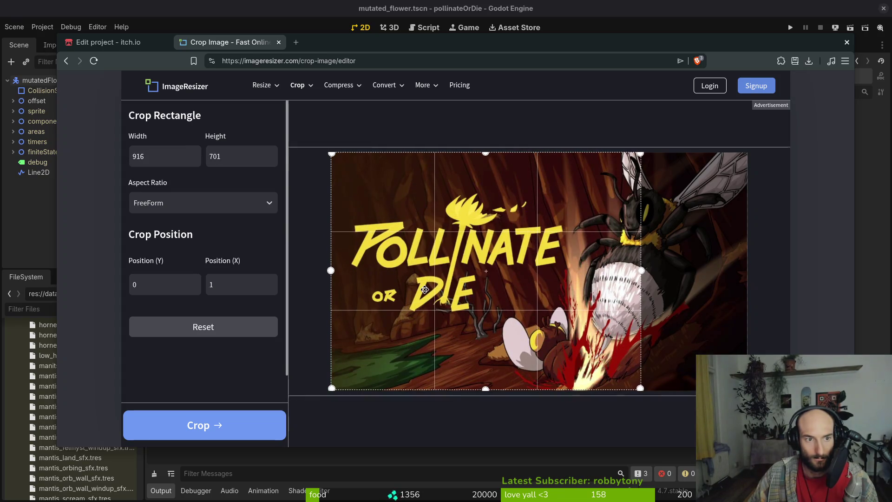
{"action": "left_click_drag", "start_coordinate": [439, 270], "coordinate": [501, 294]}
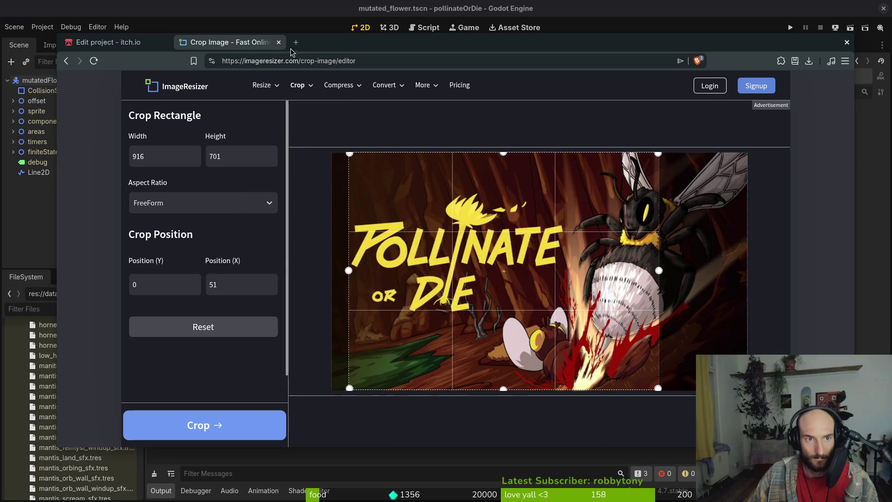
{"action": "left_click", "coordinate": [278, 41]}
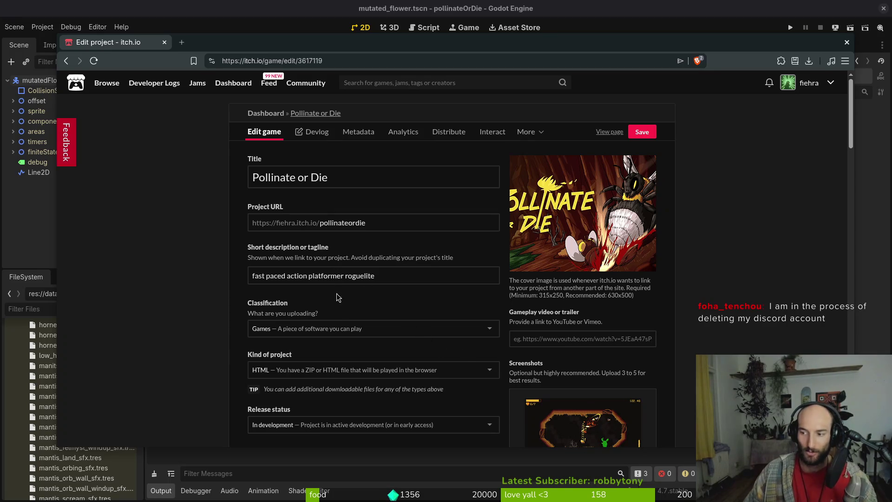
{"action": "mouse_move", "coordinate": [617, 216]}
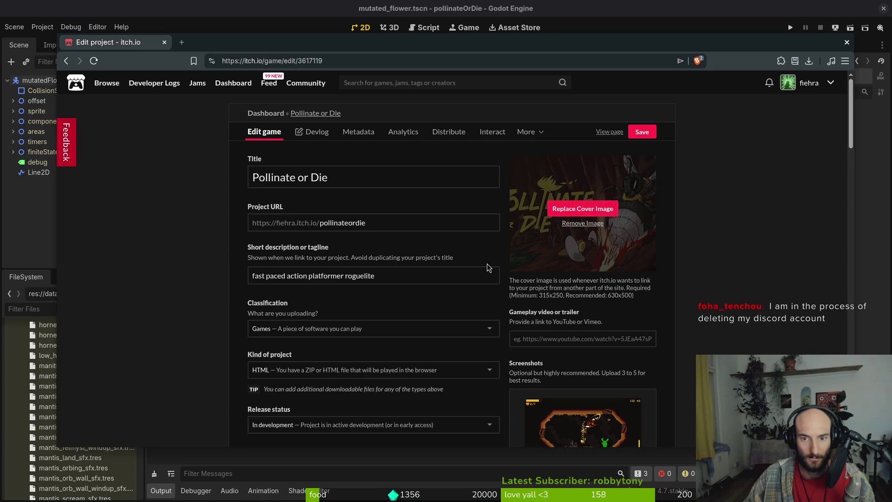
{"action": "key", "text": "super"}
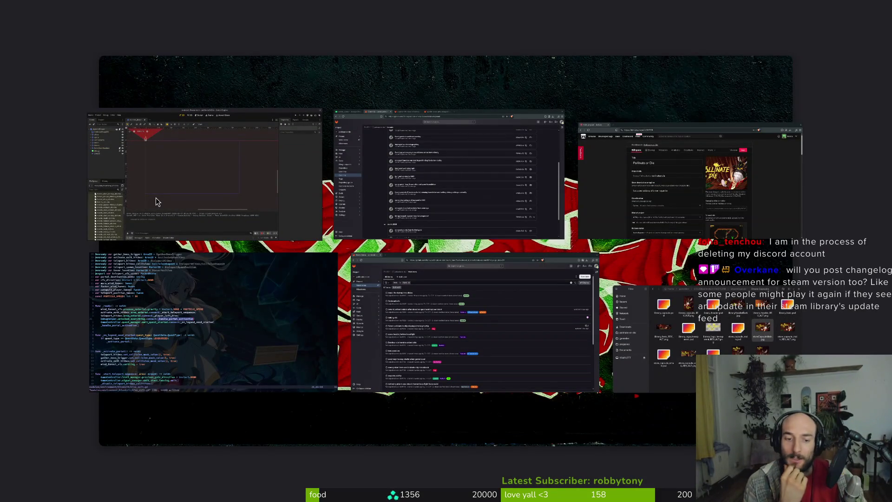
{"action": "key", "text": "super"}
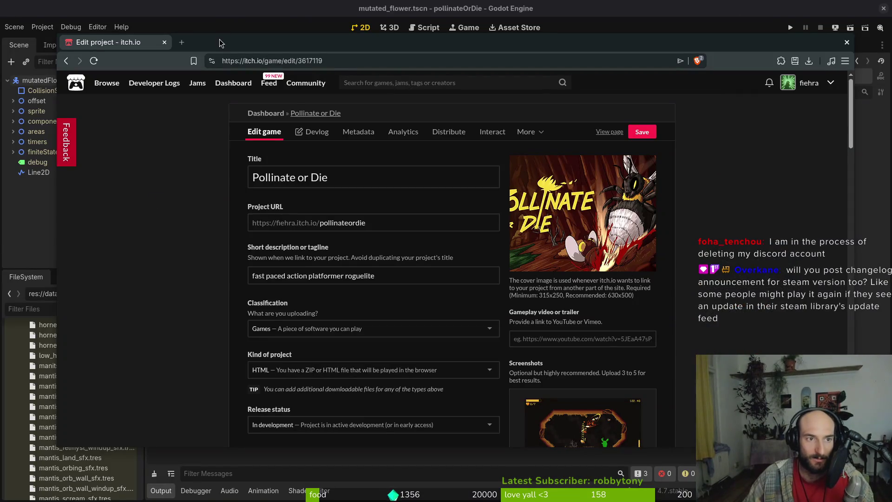
{"action": "key", "text": "ctrl+t"}
{"action": "type", "text": "edit photoshp files onl"}
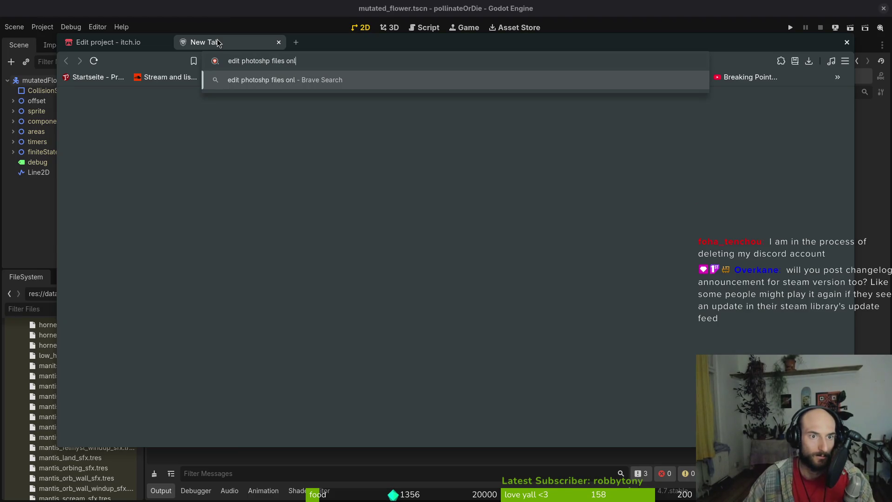
{"action": "type", "text": "ine"}
- Search for online PSD editors, open Photopea and Aspose, then close the browser
{"action": "key", "text": "Return"}
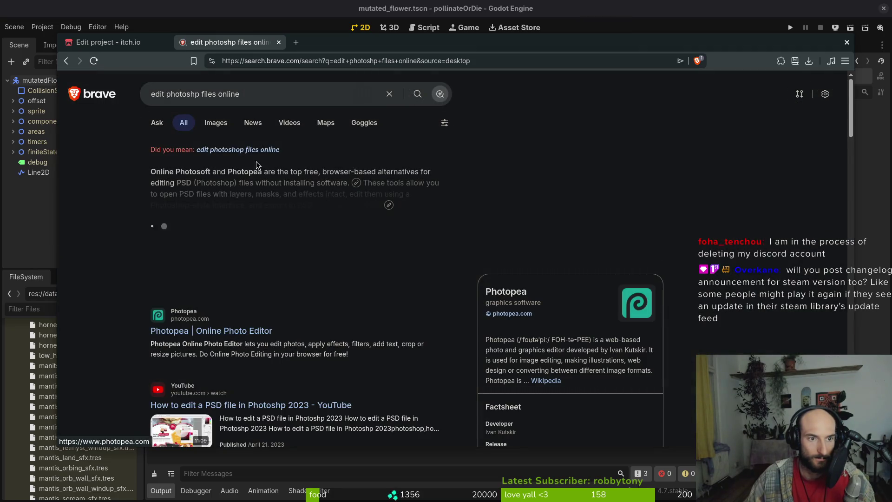
{"action": "left_click", "coordinate": [268, 151]}
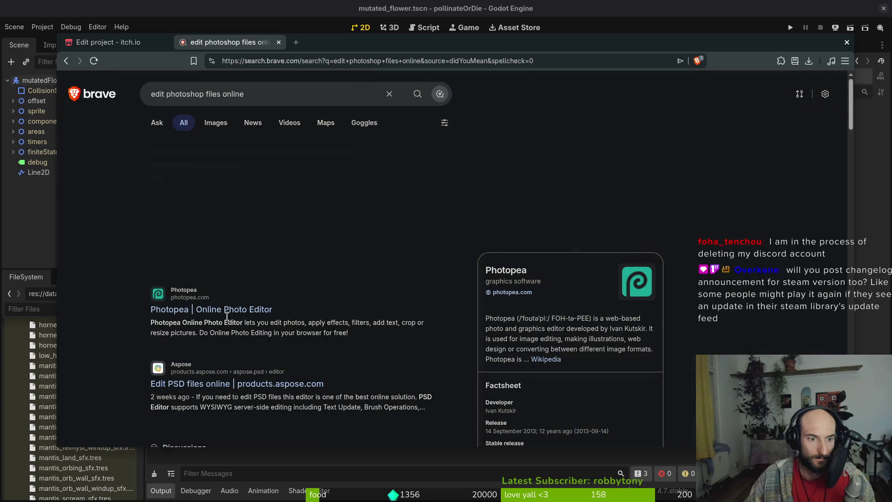
{"action": "left_click", "coordinate": [215, 314]}
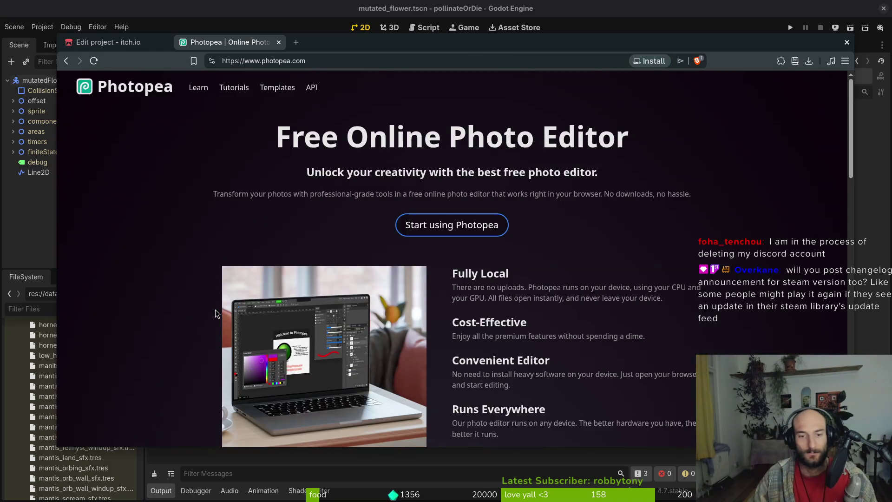
{"action": "key", "text": "alt+Left"}
{"action": "left_click", "coordinate": [250, 384]}
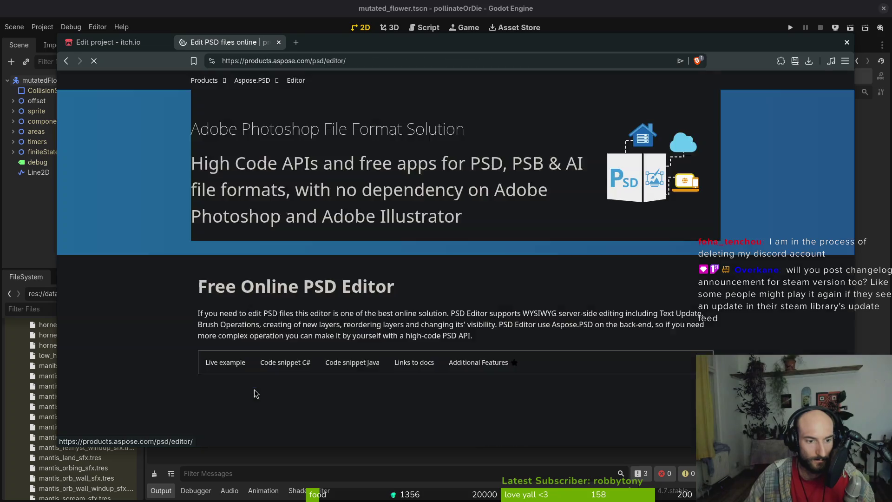
{"action": "scroll", "coordinate": [419, 336], "scroll_direction": "down", "scroll_amount": 4}
{"action": "key", "text": "ctrl+w"}
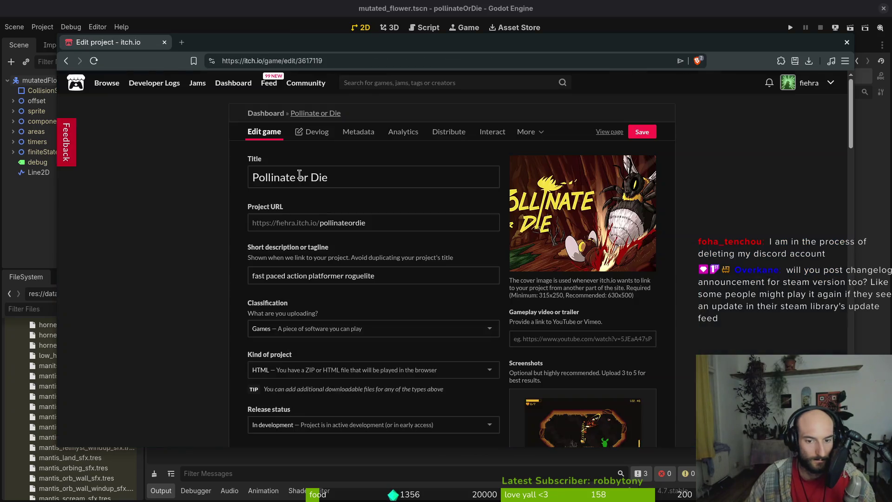
{"action": "left_click", "coordinate": [163, 42]}
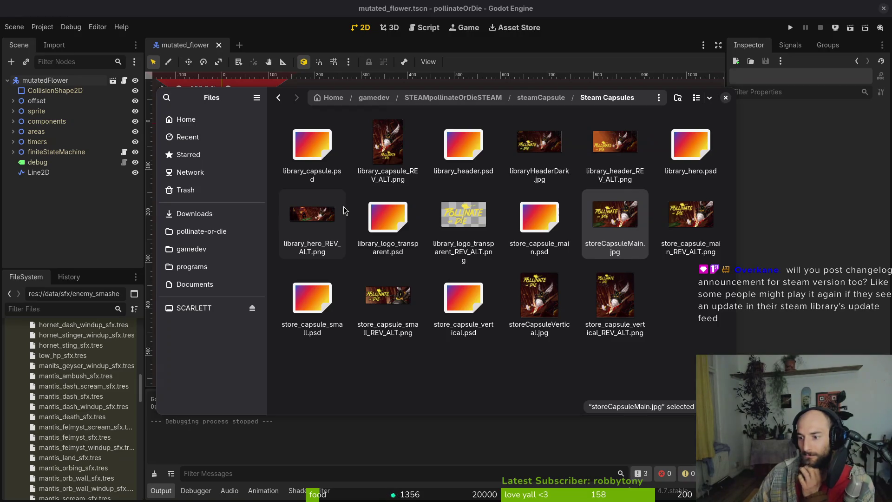
- Select library_logo_transparent_REV_ALT.png, then close the Steam Capsules file chooser unused
{"action": "left_click", "coordinate": [529, 362]}
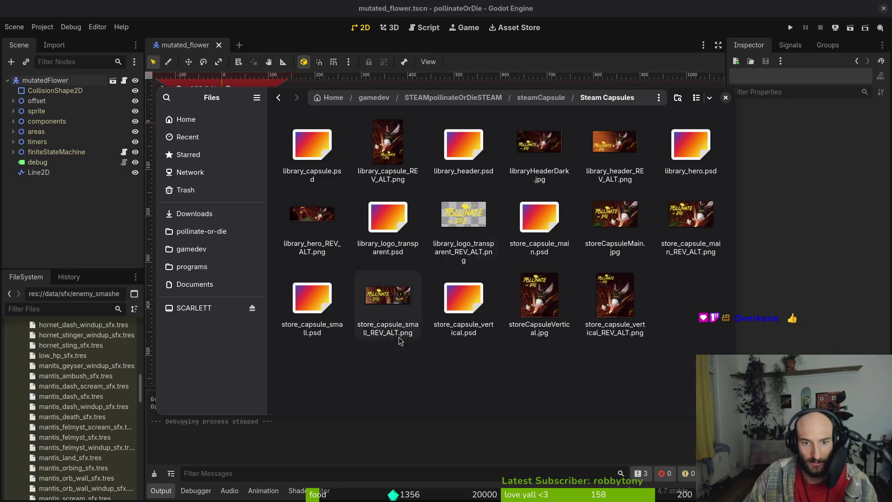
{"action": "left_click", "coordinate": [463, 218]}
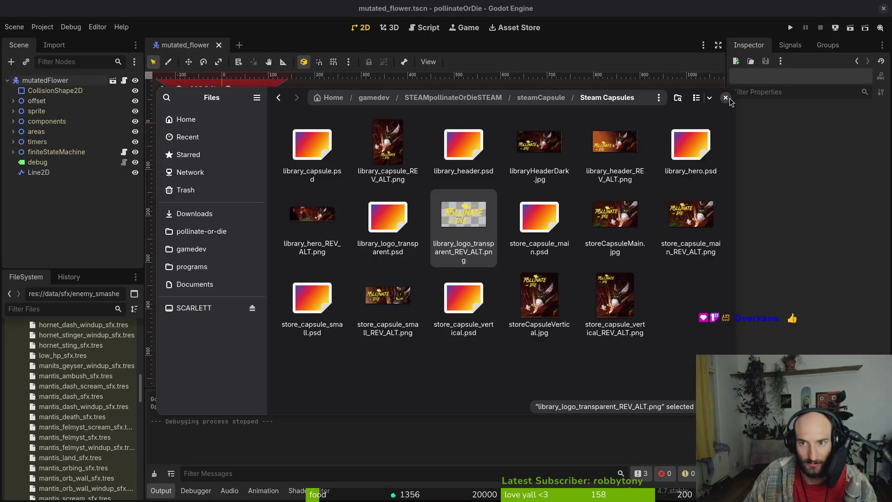
{"action": "left_click", "coordinate": [725, 98]}
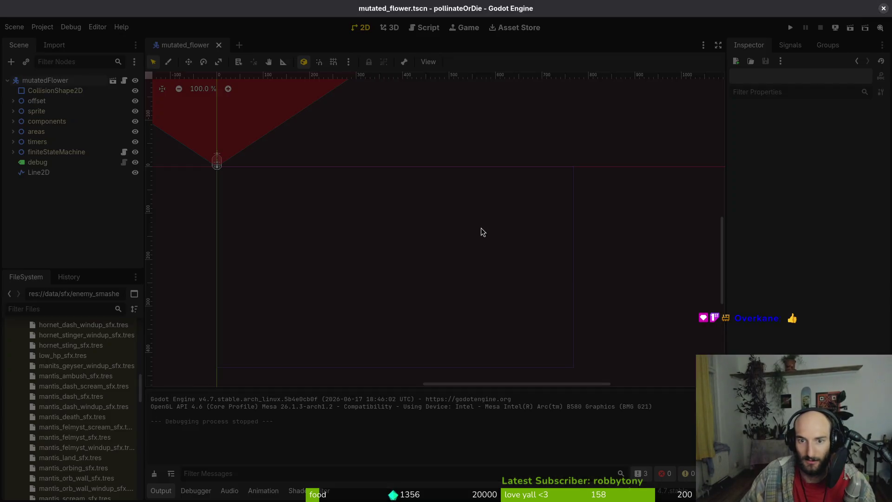
- Open the Pollinate or Die edit page from the developer's itch.io page
{"action": "key", "text": "alt+Tab"}
{"action": "key", "text": "alt+Tab"}
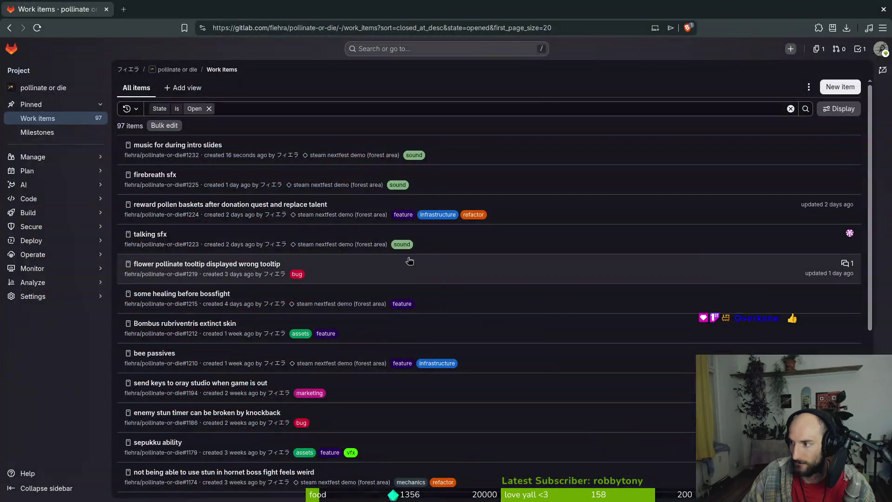
{"action": "key", "text": "ctrl+t"}
{"action": "type", "text": "itch"}
{"action": "key", "text": "Down"}
{"action": "key", "text": "Down"}
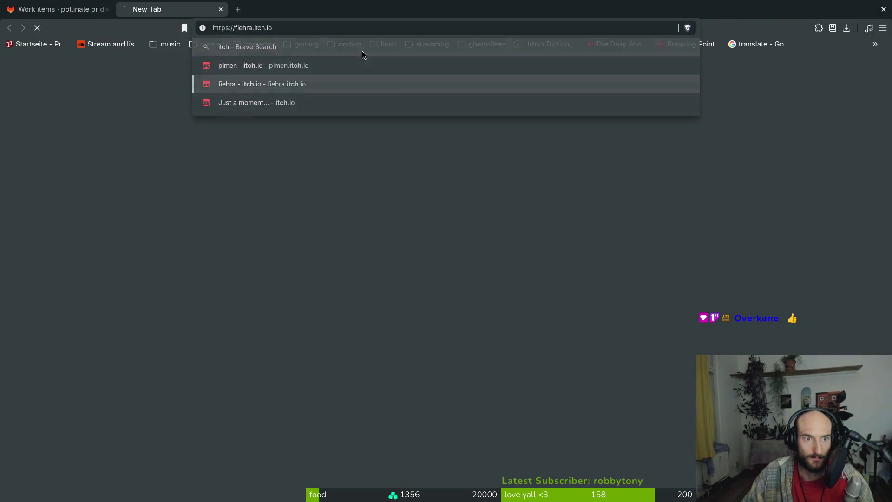
{"action": "key", "text": "Return"}
{"action": "left_click", "coordinate": [302, 160]}
{"action": "key", "text": "ctrl+shift+Tab"}
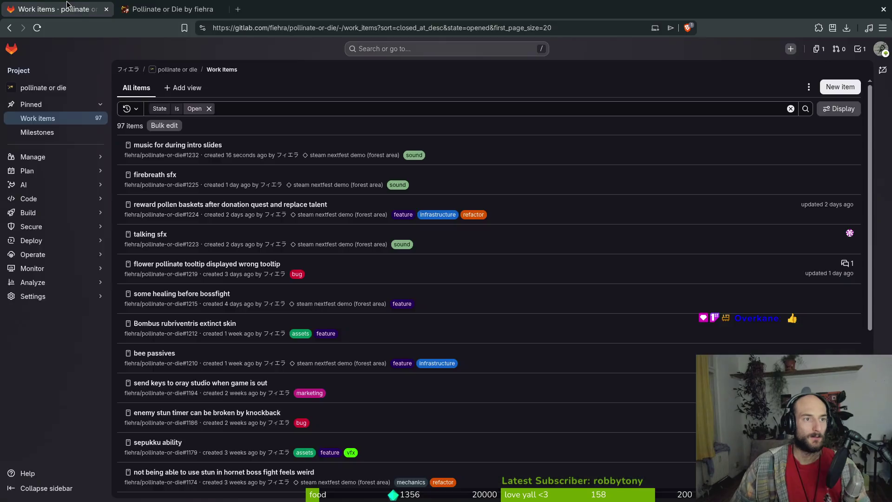
{"action": "key", "text": "ctrl+w"}
{"action": "left_click", "coordinate": [153, 52]}
{"action": "scroll", "coordinate": [319, 230], "scroll_direction": "down", "scroll_amount": 7}
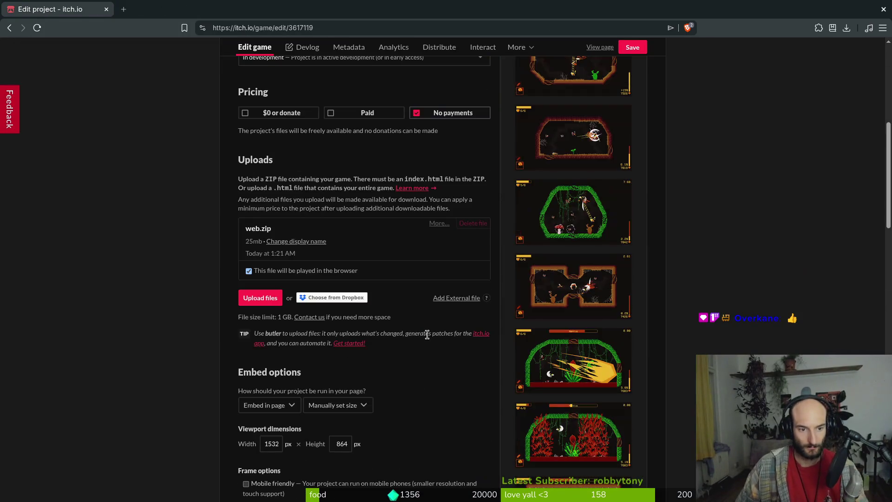
- Upload web.zip from Downloads/pollinateBuilds/web, then exit the terminal editor with :wq
{"action": "left_click", "coordinate": [273, 293]}
{"action": "left_click", "coordinate": [277, 233]}
{"action": "double_click", "coordinate": [369, 182]}
{"action": "double_click", "coordinate": [527, 181]}
{"action": "left_click", "coordinate": [622, 362]}
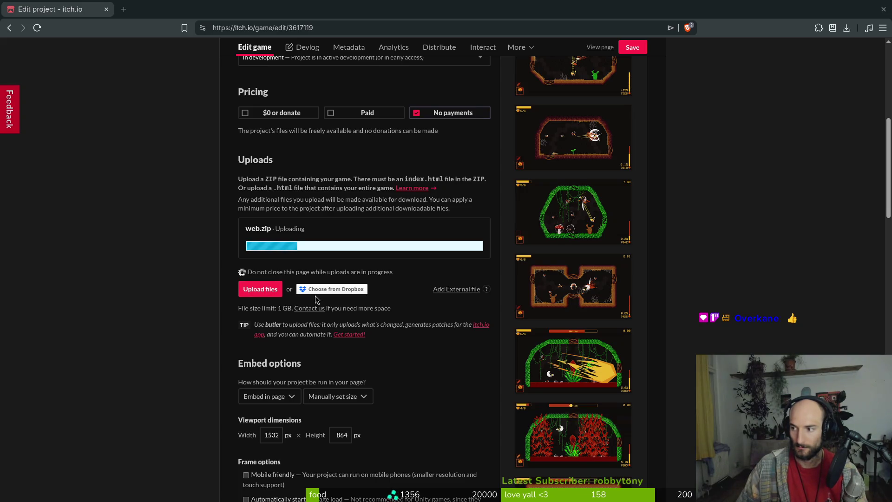
{"action": "type", "text": ":wq"}
{"action": "key", "text": "Return"}
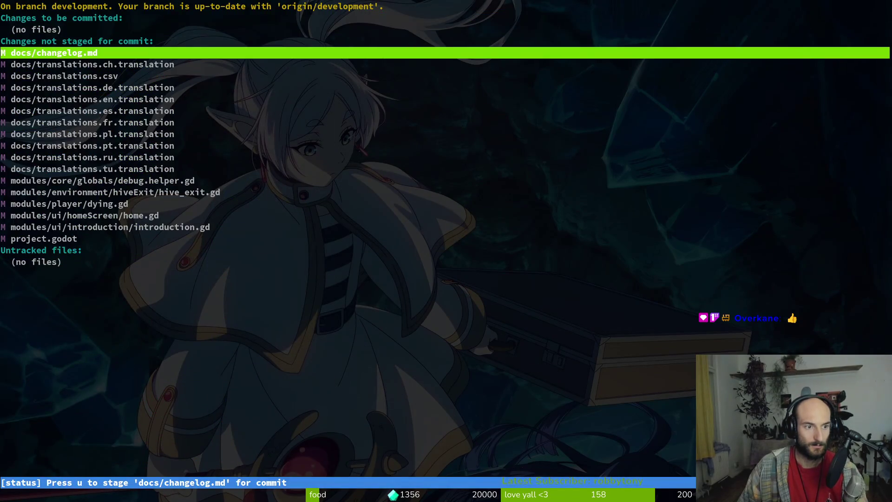
- Review the changed files in tig and stage hive_exit.gd, leaving dying.gd unstaged
{"action": "key", "text": "u"}
{"action": "key", "text": "u"}
{"action": "key", "text": "u"}
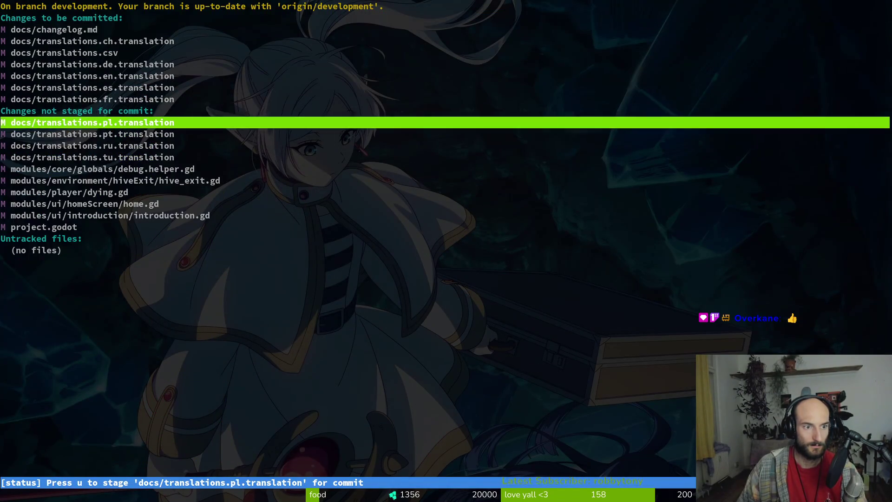
{"action": "key", "text": "Down"}
{"action": "key", "text": "Return"}
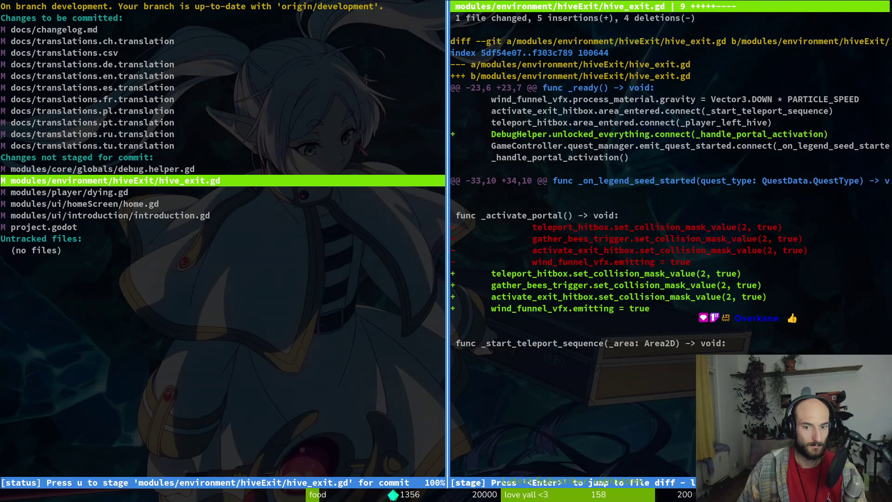
{"action": "key", "text": "u"}
{"action": "key", "text": "Down"}
{"action": "key", "text": "u"}
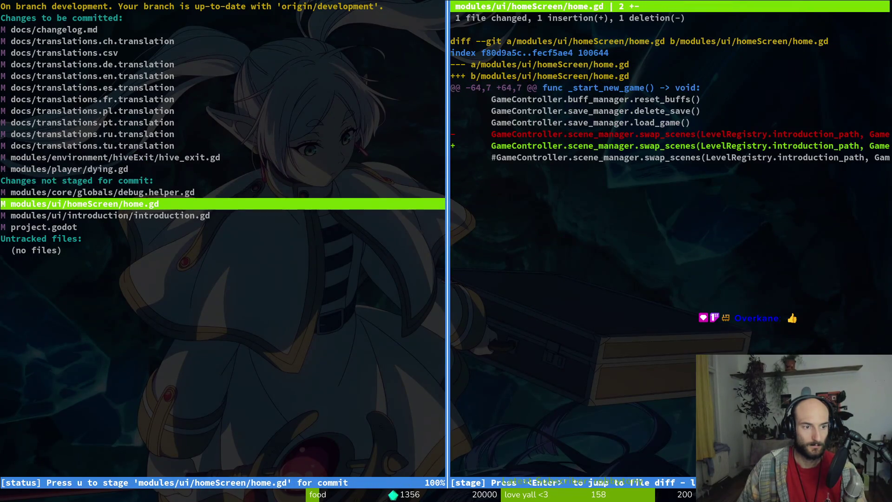
{"action": "key", "text": "Up"}
{"action": "key", "text": "Up"}
{"action": "key", "text": "Up"}
{"action": "key", "text": "u"}
{"action": "key", "text": "Down"}
{"action": "key", "text": "Down"}
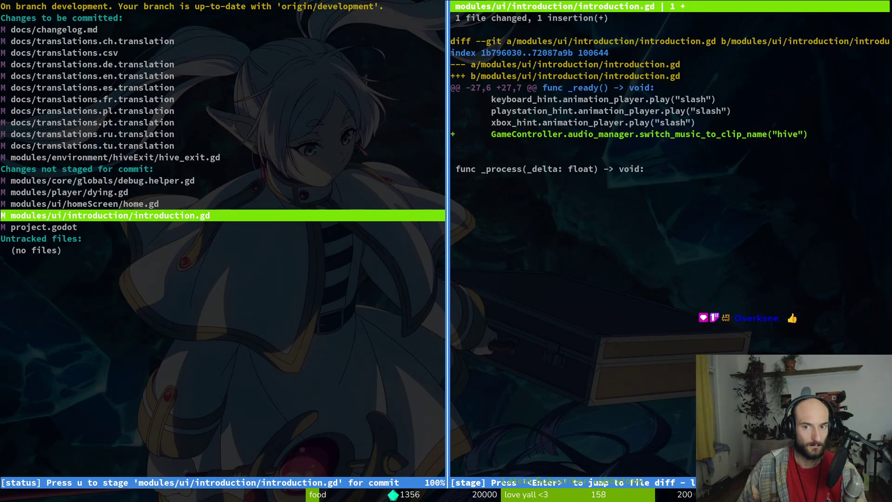
{"action": "key", "text": "Up"}
{"action": "key", "text": "Down"}
{"action": "key", "text": "Down"}
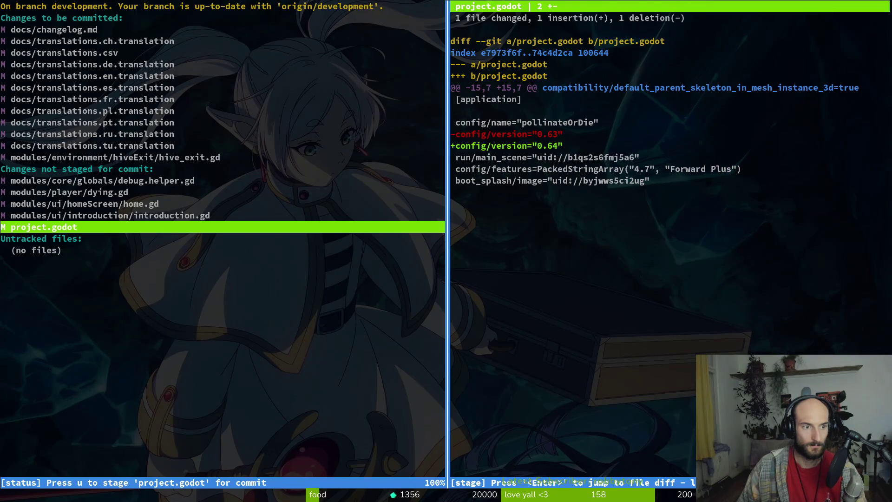
{"action": "key", "text": "Up"}
{"action": "key", "text": "Up"}
{"action": "key", "text": "Up"}
{"action": "key", "text": "Down"}
- Unstage the changelog and translation files, then commit as 'activate hiot when uing everything'
{"action": "type", "text": "qgit commi5 -m"}
{"action": "key", "text": "BackSpace"}
{"action": "key", "text": "BackSpace"}
{"action": "key", "text": "BackSpace"}
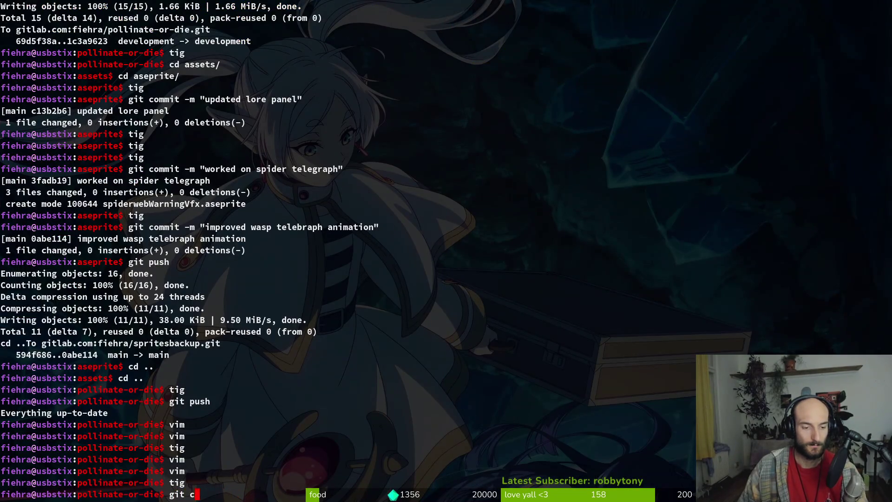
{"action": "type", "text": "tig"}
{"action": "key", "text": "Return"}
{"action": "key", "text": "s"}
{"action": "key", "text": "Down"}
{"action": "key", "text": "u"}
{"action": "key", "text": "Up"}
{"action": "key", "text": "u"}
{"action": "key", "text": "u"}
{"action": "key", "text": "u"}
{"action": "key", "text": "u"}
{"action": "key", "text": "u"}
{"action": "key", "text": "u"}
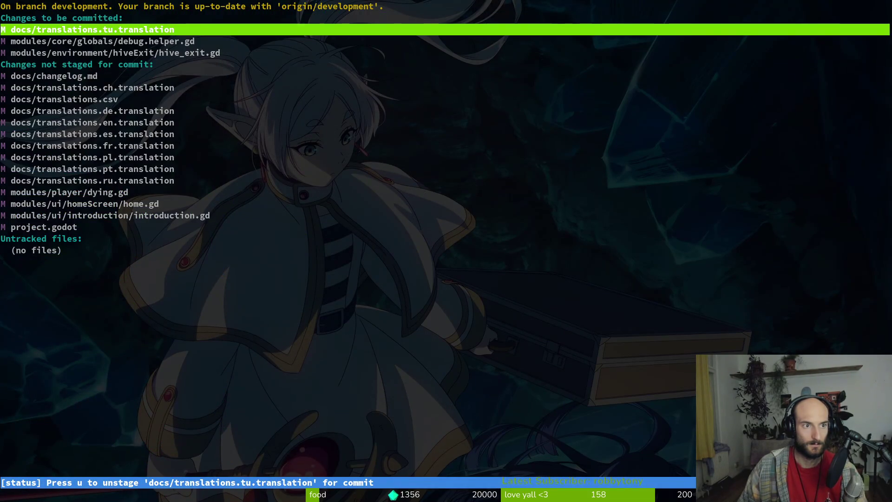
{"action": "type", "text": "qgit commit -m "}
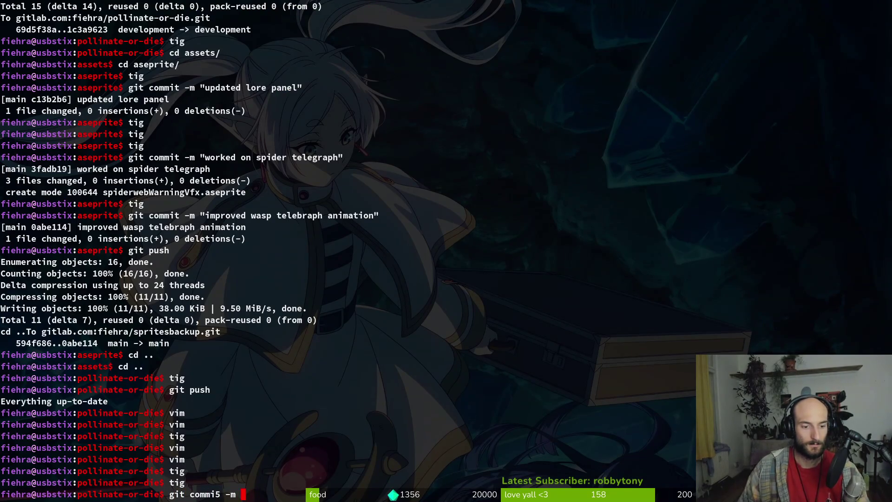
{"action": "type", "text": "\"activa"}
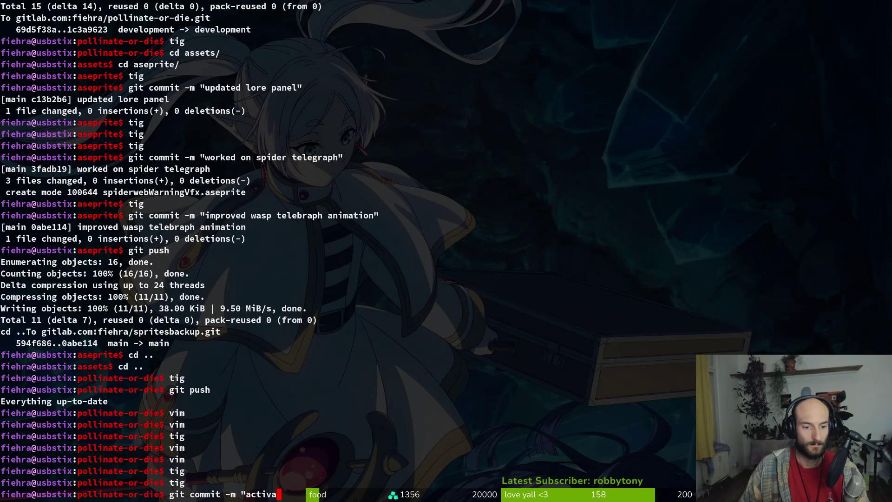
{"action": "type", "text": "te hiot w"}
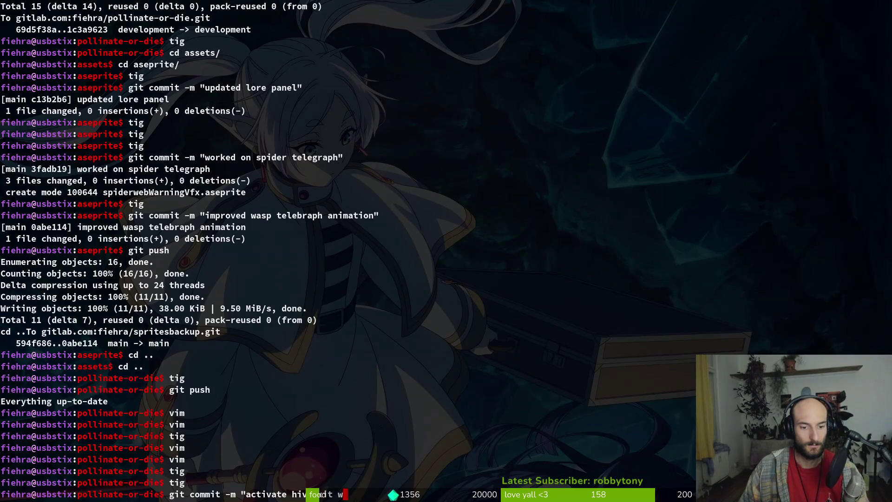
{"action": "type", "text": "hen uing everything\""}
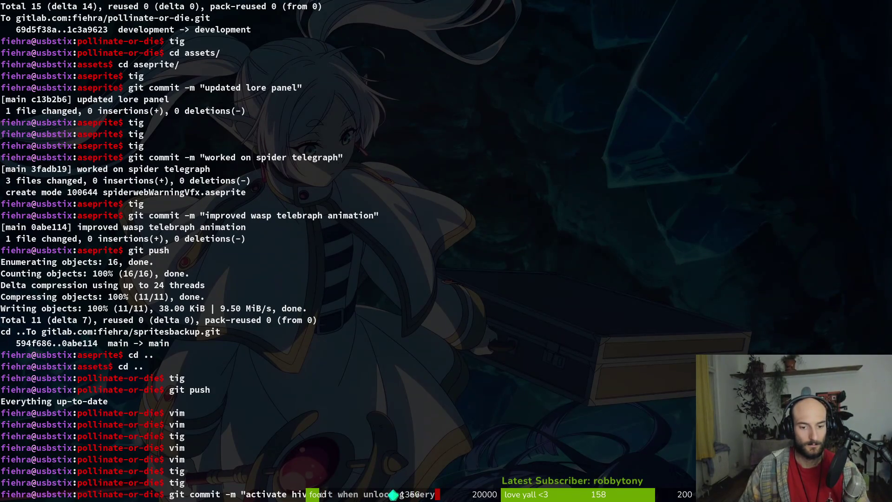
{"action": "key", "text": "Return"}
- Stage the changelog, translation files, introduction.gd and home.gd for the next commit
{"action": "type", "text": "tig"}
{"action": "key", "text": "Return"}
{"action": "key", "text": "Down"}
{"action": "key", "text": "Down"}
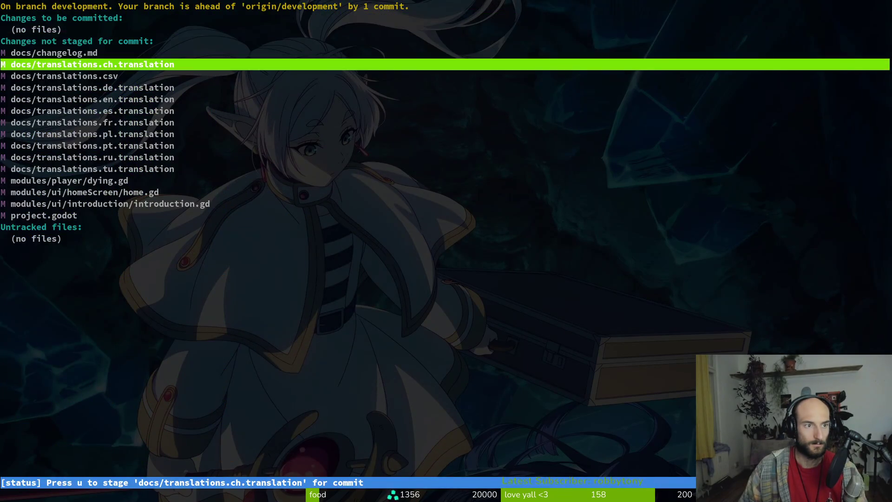
{"action": "key", "text": "Return"}
{"action": "key", "text": "k"}
{"action": "key", "text": "u"}
{"action": "key", "text": "u"}
{"action": "key", "text": "u"}
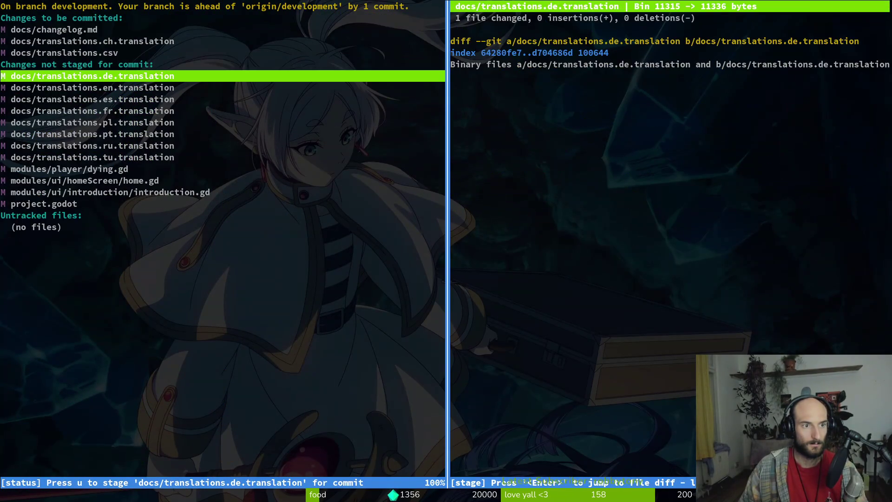
{"action": "key", "text": "u"}
{"action": "key", "text": "u"}
{"action": "key", "text": "Down"}
{"action": "key", "text": "Down"}
{"action": "key", "text": "u"}
{"action": "key", "text": "Up"}
{"action": "key", "text": "Up"}
{"action": "key", "text": "Down"}
{"action": "key", "text": "u"}
{"action": "key", "text": "Up"}
{"action": "key", "text": "Up"}
{"action": "key", "text": "Up"}
{"action": "key", "text": "Up"}
{"action": "key", "text": "Up"}
{"action": "key", "text": "Down"}
{"action": "key", "text": "Down"}
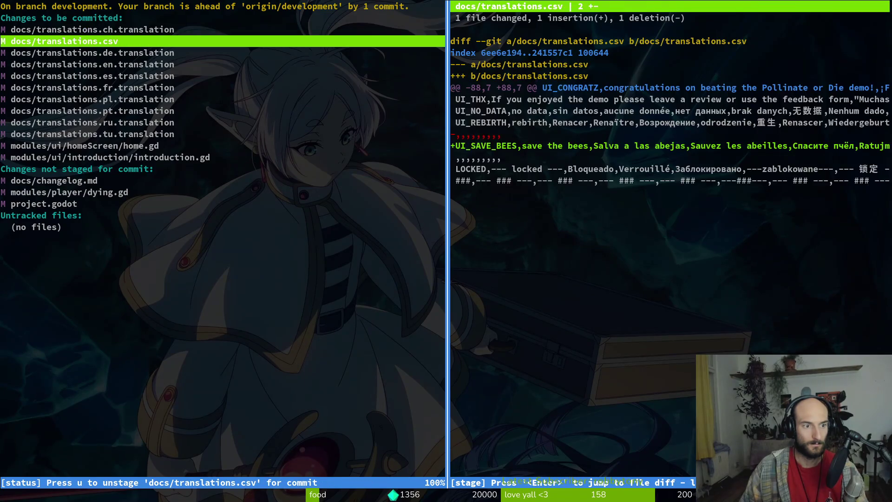
- Commit the staged files as the intro and loading screen translations commit
{"action": "type", "text": "qgit commi5"}
{"action": "type", "text": "-m \""}
{"action": "key", "text": "BackSpace"}
{"action": "key", "text": "BackSpace"}
{"action": "key", "text": "BackSpace"}
{"action": "type", "text": "t -m \"added translations for intro"}
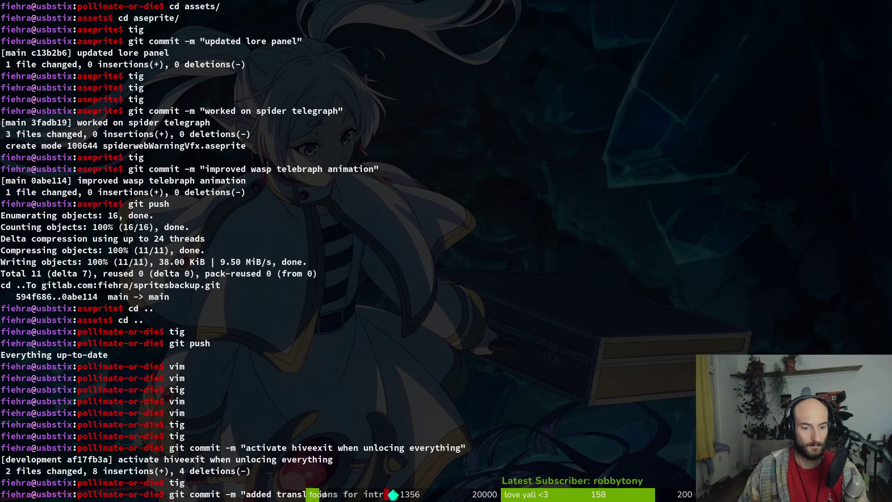
{"action": "type", "text": " and loading screen"}
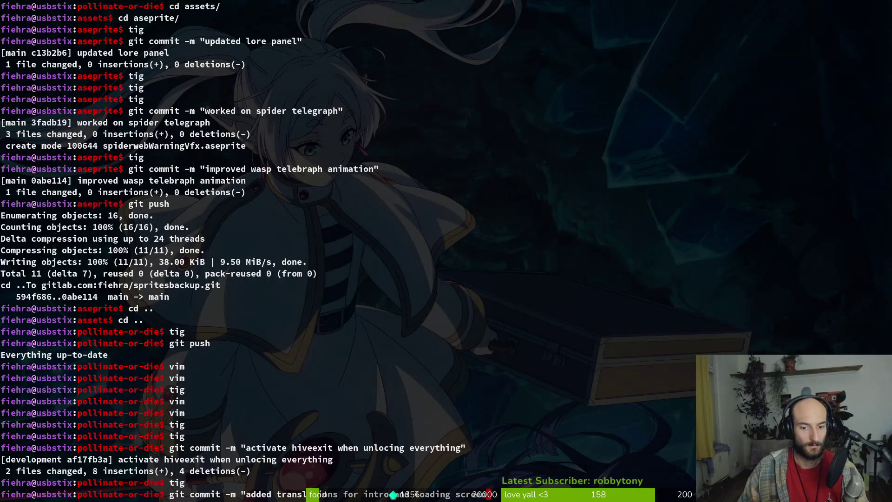
{"action": "key", "text": "Return"}
- Stage dying.gd and commit it as 'added gravity when player dies'
{"action": "type", "text": "ti"}
{"action": "key", "text": "Return"}
{"action": "type", "text": "tig"}
{"action": "key", "text": "Return"}
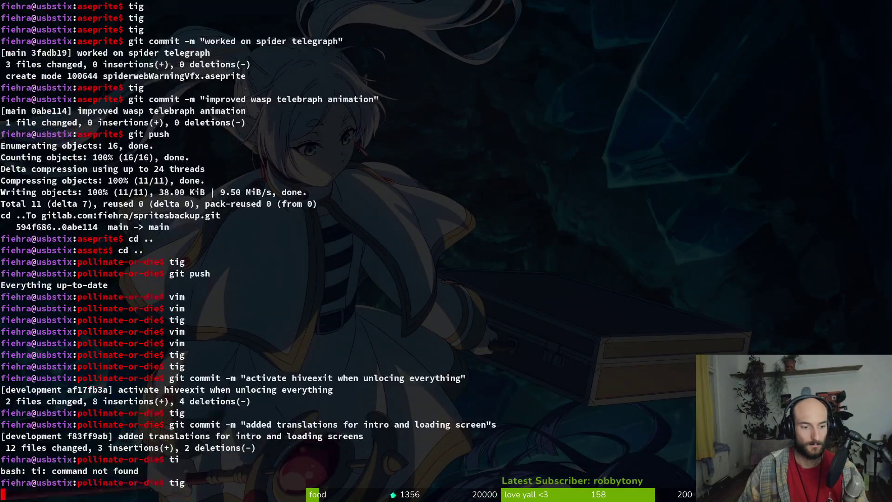
{"action": "key", "text": "Down"}
{"action": "key", "text": "Down"}
{"action": "key", "text": "Down"}
{"action": "key", "text": "Down"}
{"action": "type", "text": "uqgit ocmmi5 -"}
{"action": "key", "text": "BackSpace"}
{"action": "key", "text": "BackSpace"}
{"action": "key", "text": "BackSpace"}
{"action": "type", "text": "co"}
{"action": "key", "text": "BackSpace"}
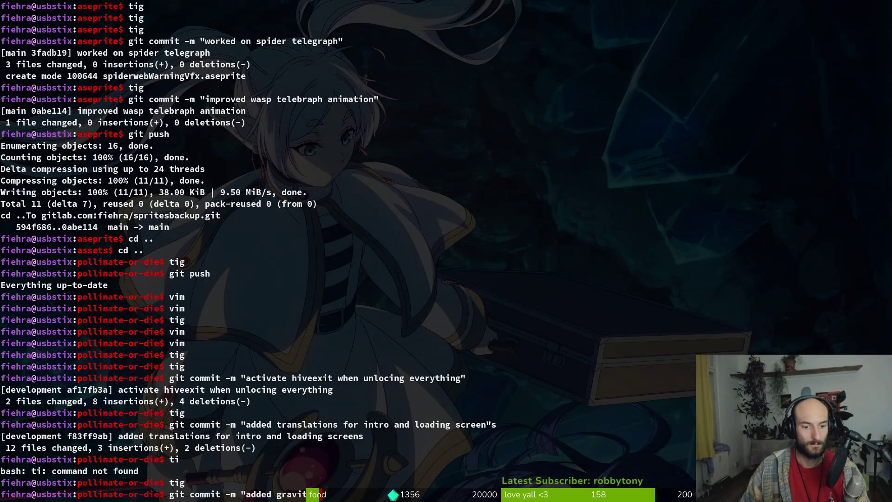
{"action": "type", "text": "player dies\""}
{"action": "key", "text": "Return"}
- Check the remaining uncommitted changes, discard the unfinished commit command and open the file finder
{"action": "type", "text": "tig"}
{"action": "key", "text": "Return"}
{"action": "key", "text": "s"}
{"action": "key", "text": "q"}
{"action": "key", "text": "q"}
{"action": "type", "text": "git commit -m"}
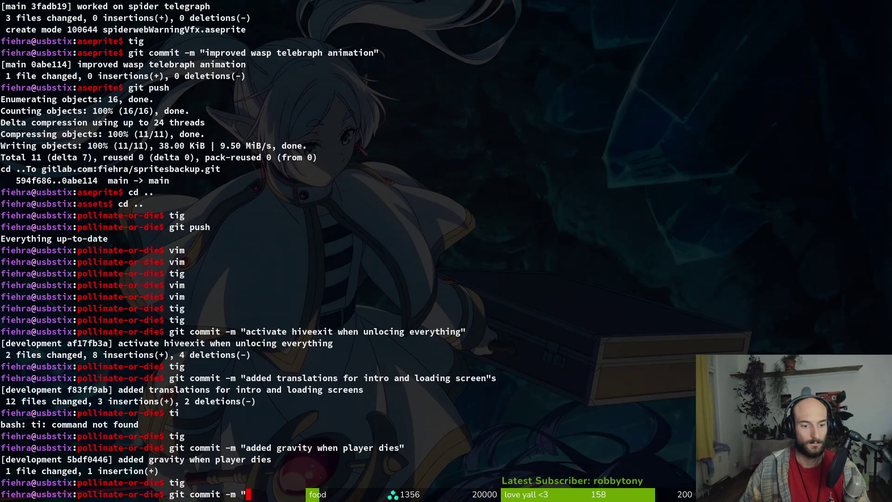
{"action": "type", "text": "ote change"}
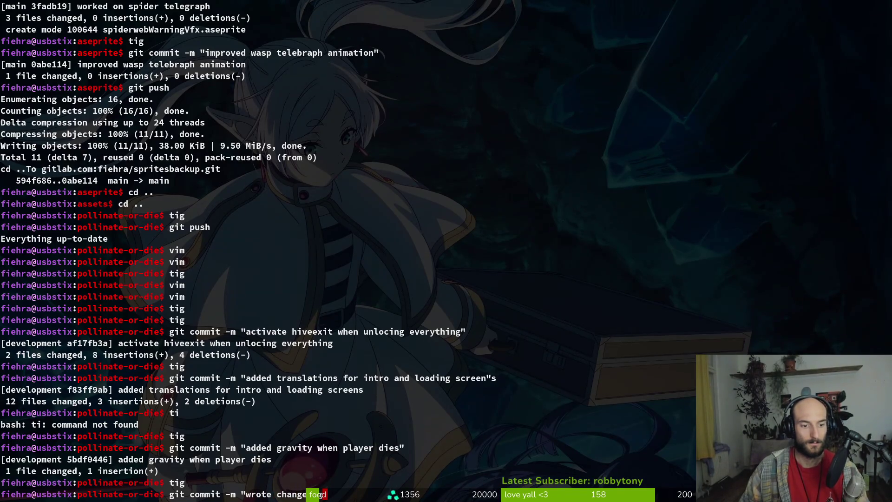
{"action": "key", "text": "BackSpace"}
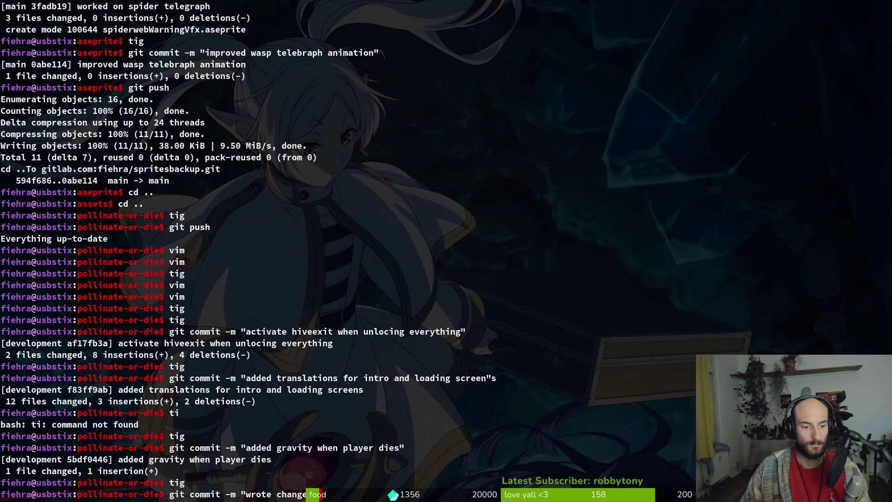
{"action": "key", "text": "ctrl+u"}
{"action": "key", "text": "Return"}
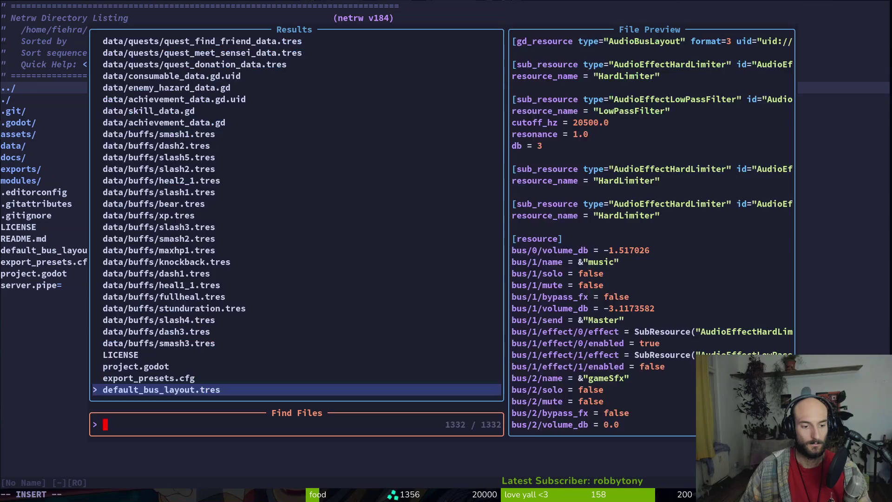
- Open docs/changelog.md and add the 0.64 entry 'fixed player not falling to the ground when dying'
{"action": "type", "text": "change"}
{"action": "key", "text": "Return"}
{"action": "key", "text": "j"}
{"action": "key", "text": "j"}
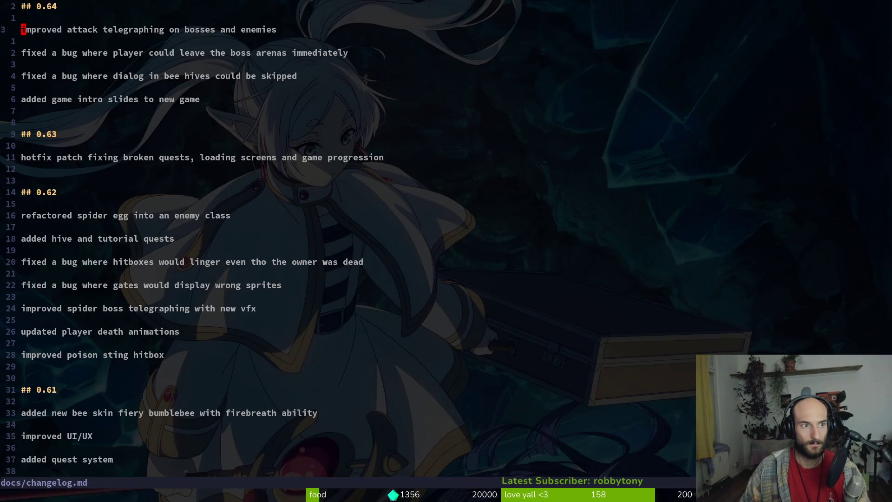
{"action": "key", "text": "O"}
{"action": "key", "text": "Escape"}
{"action": "key", "text": "O"}
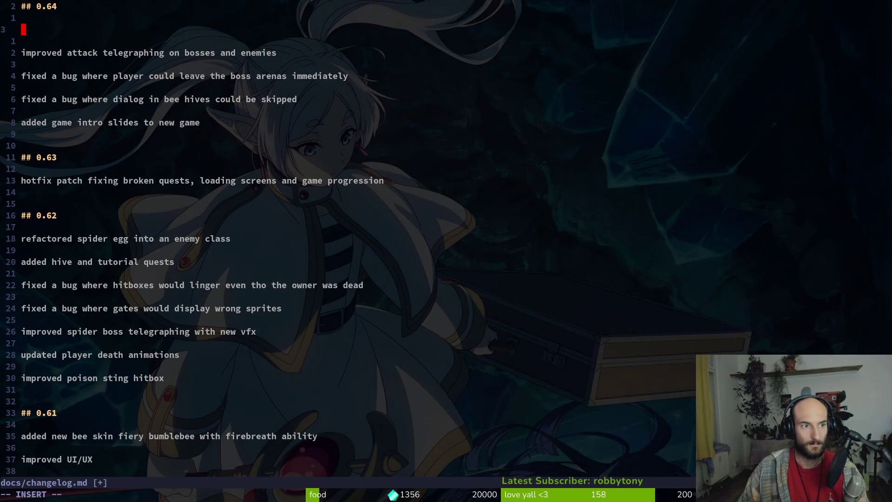
{"action": "type", "text": "fixe"}
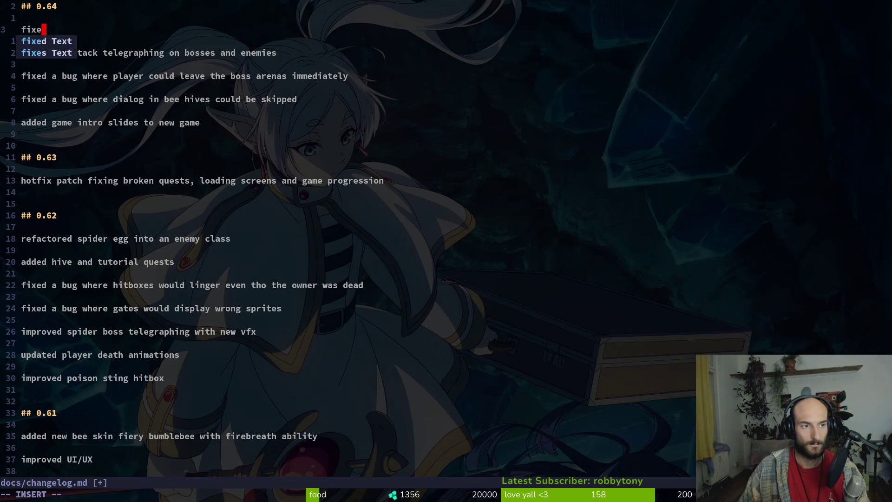
{"action": "type", "text": "d player not fal"}
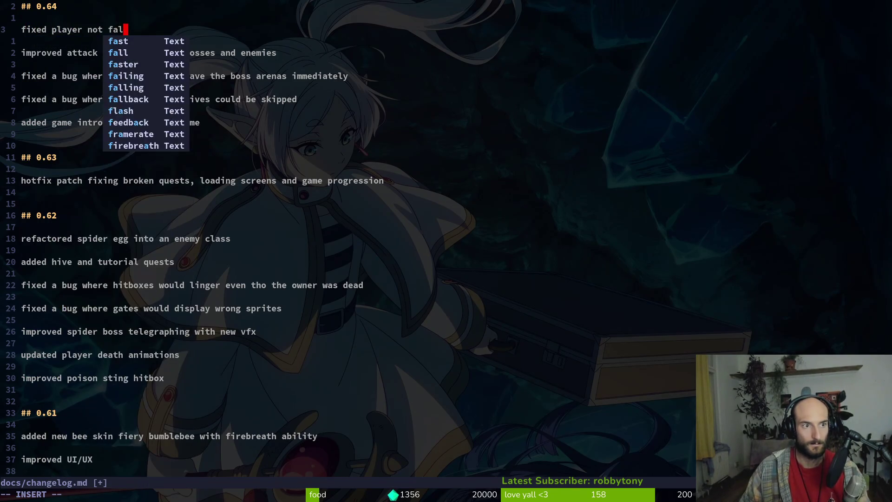
{"action": "type", "text": "ling to the ground when dying\""}
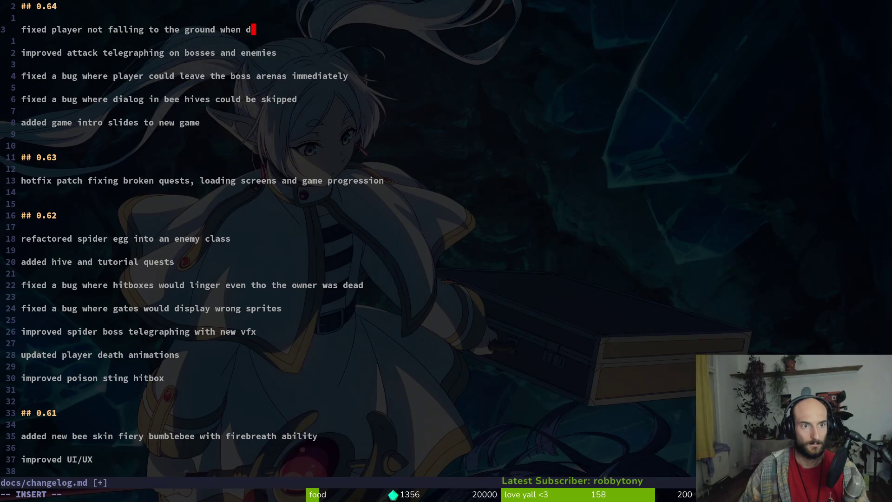
{"action": "key", "text": "BackSpace"}
{"action": "key", "text": "BackSpace"}
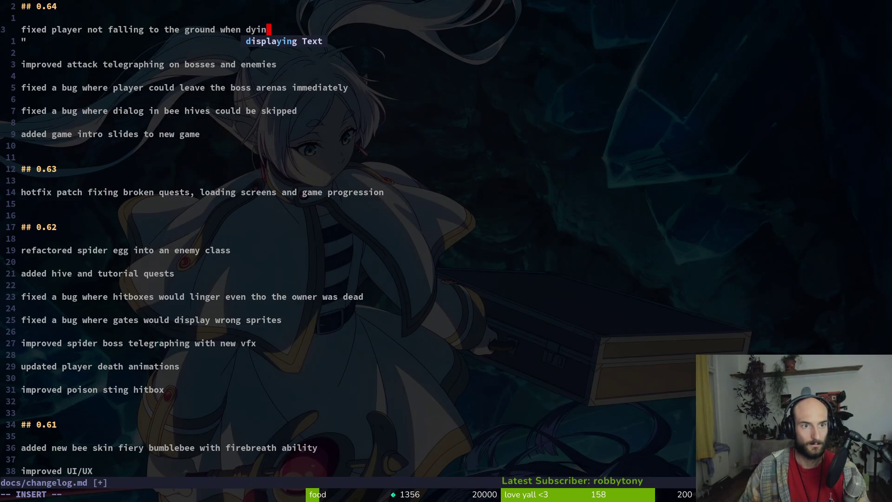
{"action": "key", "text": "Tab"}
{"action": "key", "text": "BackSpace"}
{"action": "key", "text": "BackSpace"}
{"action": "key", "text": "BackSpace"}
{"action": "key", "text": "BackSpace"}
{"action": "key", "text": "BackSpace"}
{"action": "key", "text": "BackSpace"}
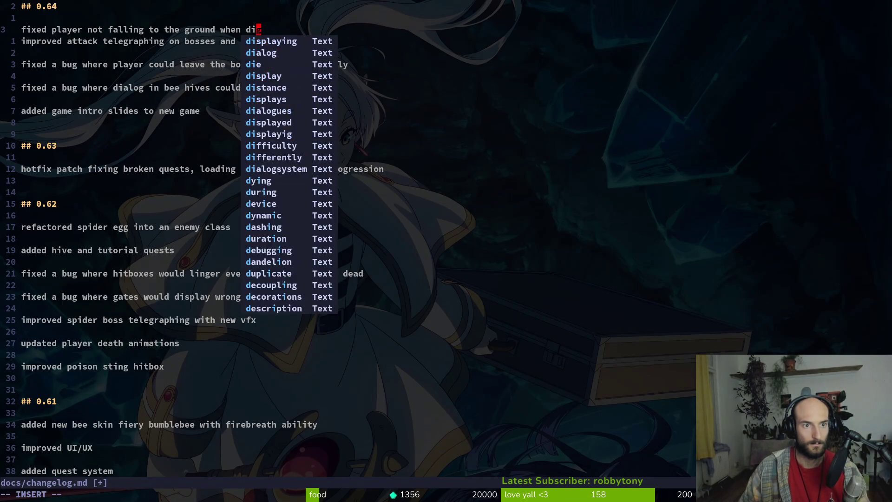
{"action": "type", "text": "ying"}
{"action": "key", "text": "Escape"}
- Save docs/changelog.md and quit Vim
{"action": "key", "text": "o"}
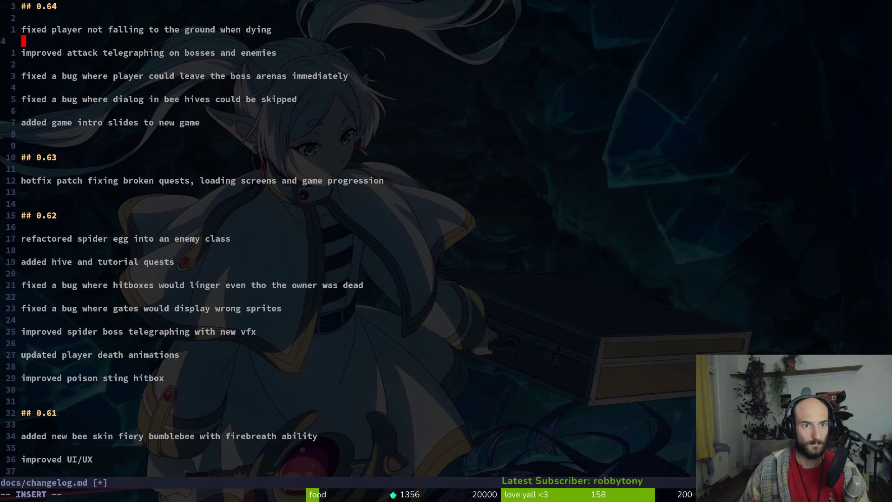
{"action": "key", "text": "Escape"}
{"action": "type", "text": ":w"}
{"action": "key", "text": "Return"}
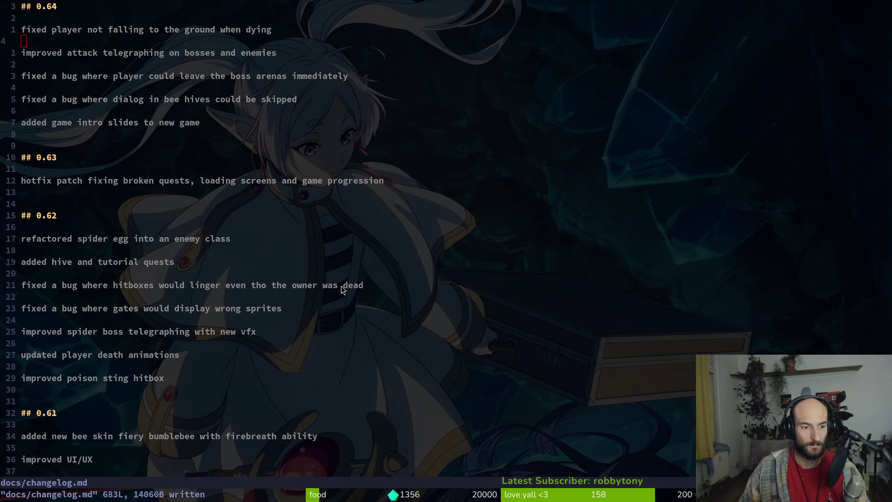
{"action": "key", "text": "alt+Tab"}
{"action": "key", "text": "alt+Tab"}
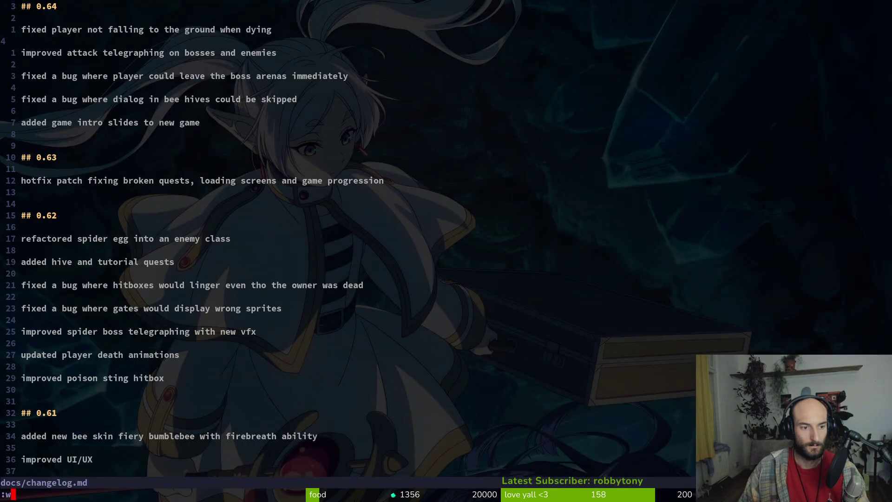
{"action": "type", "text": ":q"}
{"action": "key", "text": "Return"}
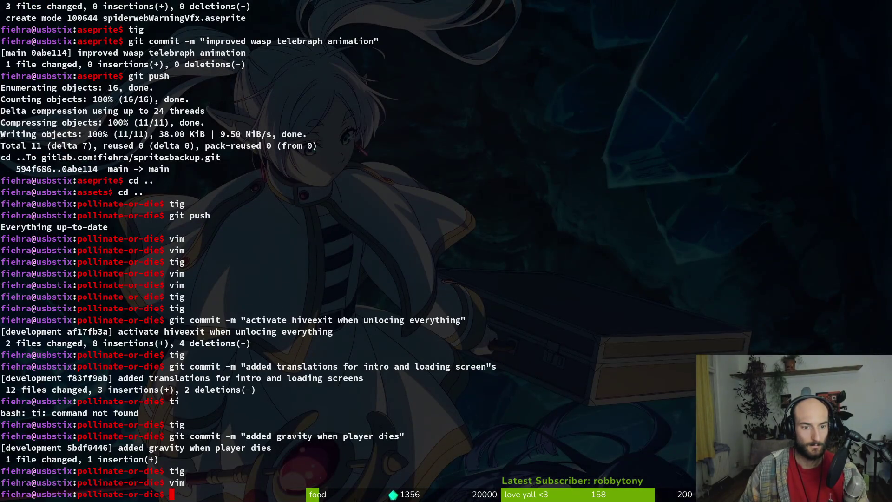
- Stage docs/changelog.md and check the version change in project.godot
{"action": "type", "text": "tig"}
{"action": "key", "text": "Return"}
{"action": "key", "text": "s"}
{"action": "key", "text": "Down"}
{"action": "key", "text": "Down"}
{"action": "type", "text": "uqgit cm"}
{"action": "type", "text": "ommit -m \"bumped version to 0.64"}
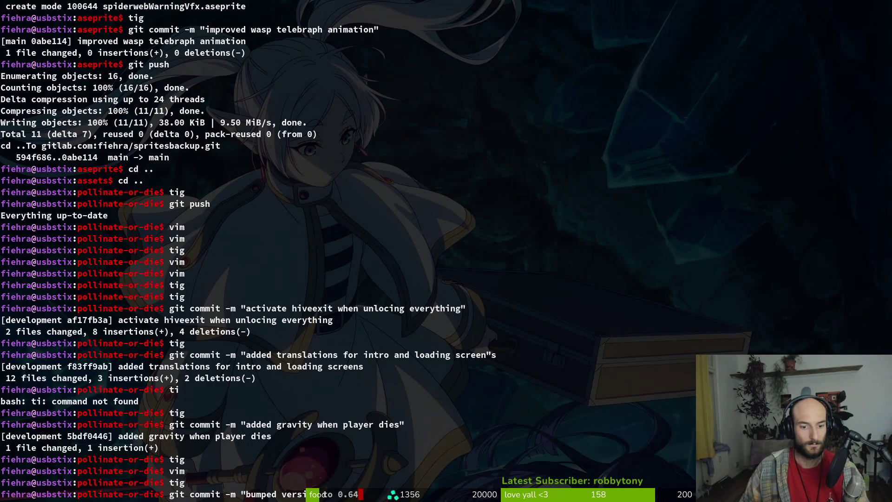
{"action": "key", "text": "super+Return"}
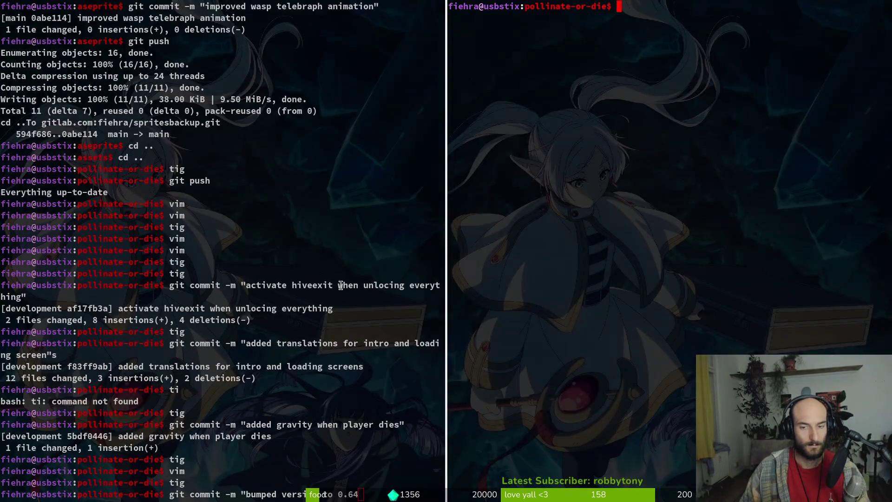
{"action": "type", "text": "tig"}
{"action": "key", "text": "Return"}
{"action": "key", "text": "Down"}
{"action": "key", "text": "Down"}
{"action": "key", "text": "Down"}
{"action": "key", "text": "Up"}
{"action": "key", "text": "Return"}
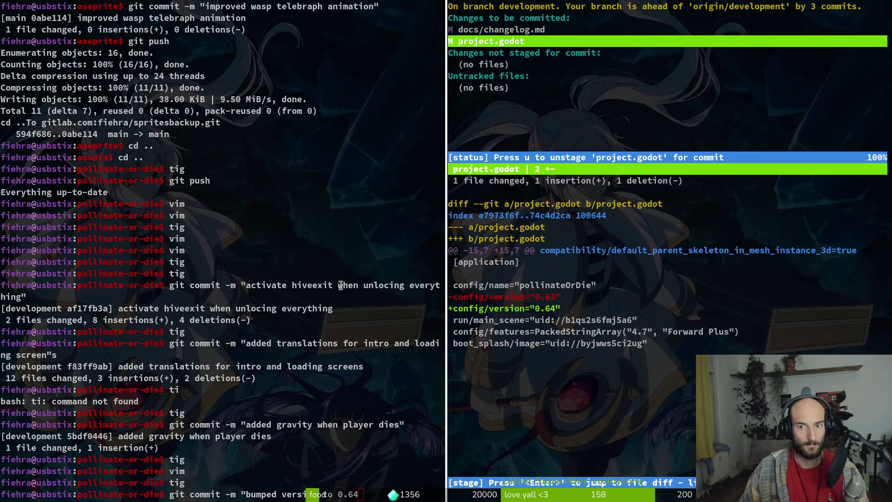
{"action": "key", "text": "super+shift+q"}
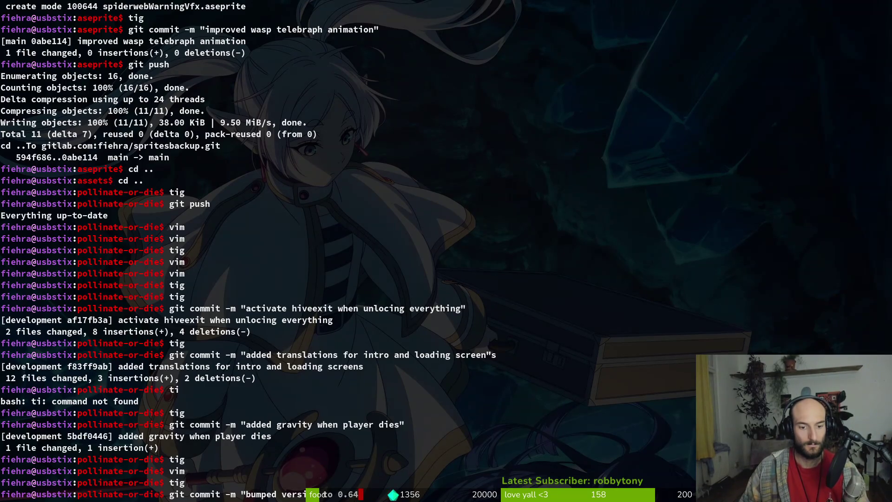
- Commit 'changelog and bumped version to 0.64', push to development, and open pollinateOrDie in Godot
{"action": "key", "text": "Right"}
{"action": "key", "text": "Right"}
{"action": "type", "text": "changelog and"}
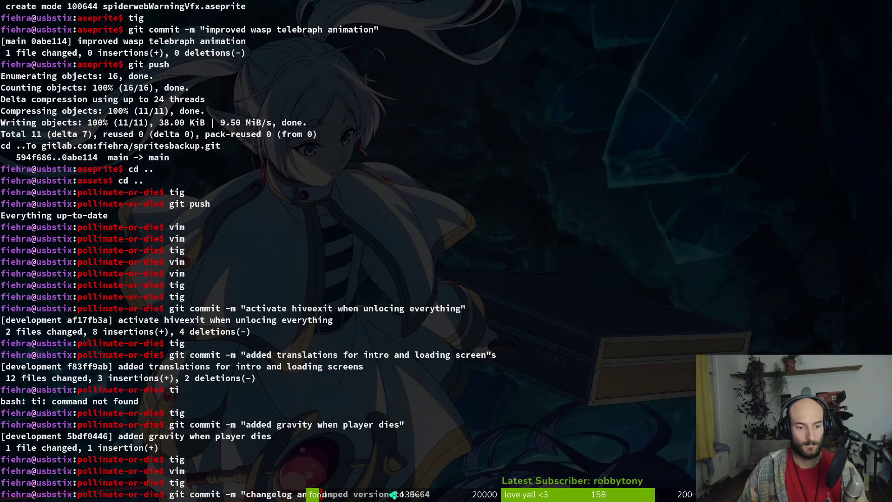
{"action": "key", "text": "Return"}
{"action": "type", "text": "\""}
{"action": "key", "text": "Return"}
{"action": "type", "text": "git push"}
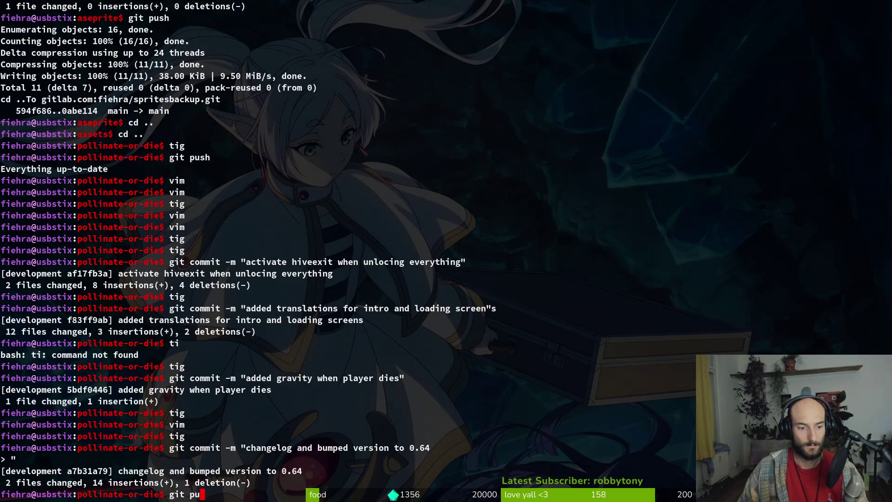
{"action": "key", "text": "Return"}
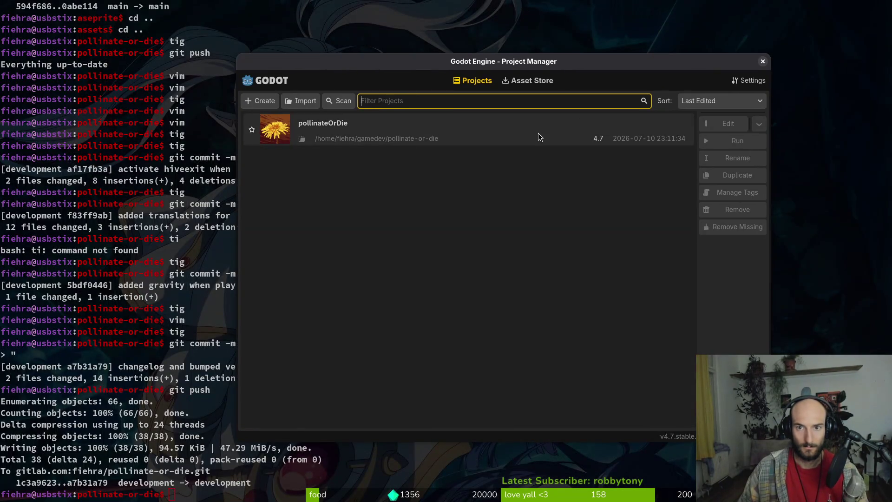
{"action": "double_click", "coordinate": [538, 134]}
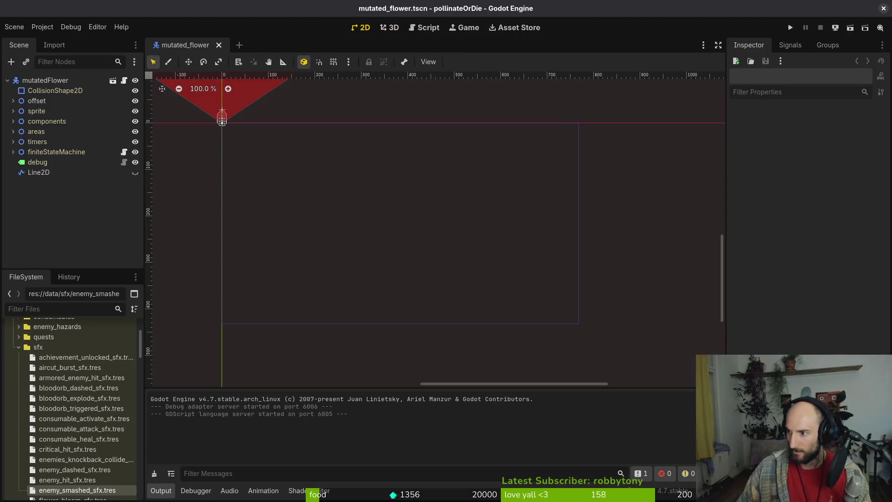
- Set web.zip to be played in the browser on itch.io and save the page
{"action": "key", "text": "alt+Tab"}
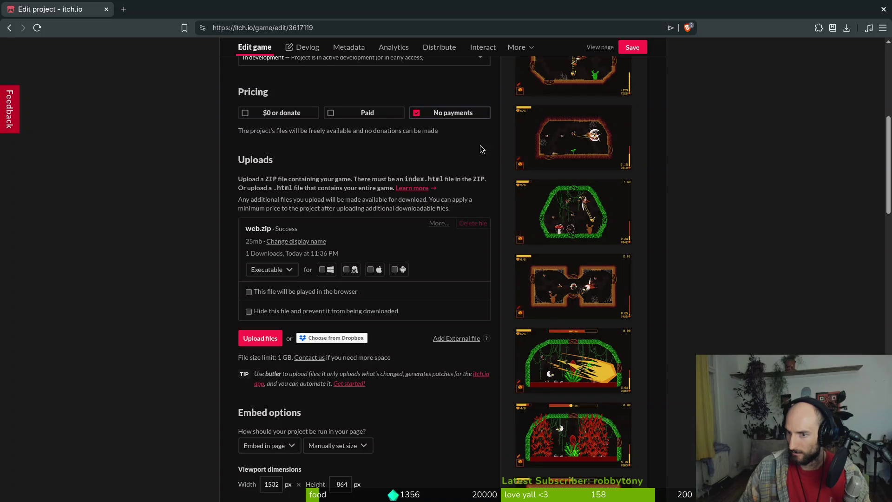
{"action": "left_click", "coordinate": [310, 292]}
{"action": "left_click", "coordinate": [639, 49]}
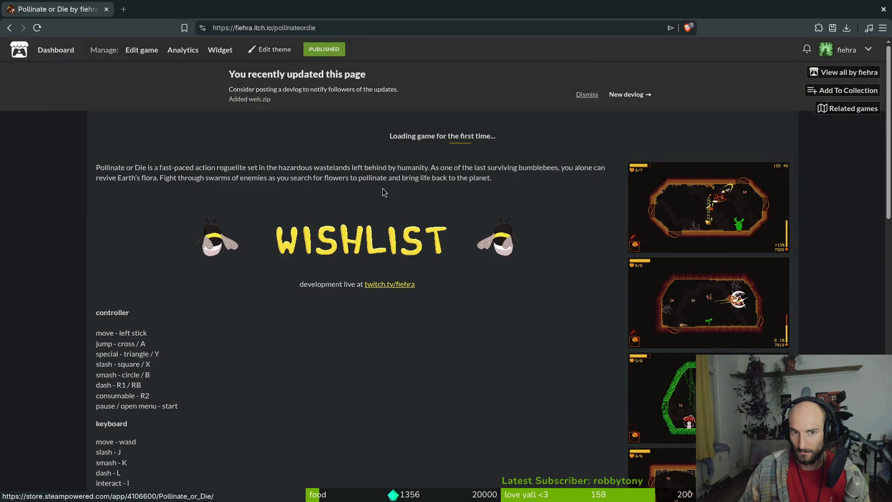
{"action": "key", "text": "alt+Tab"}
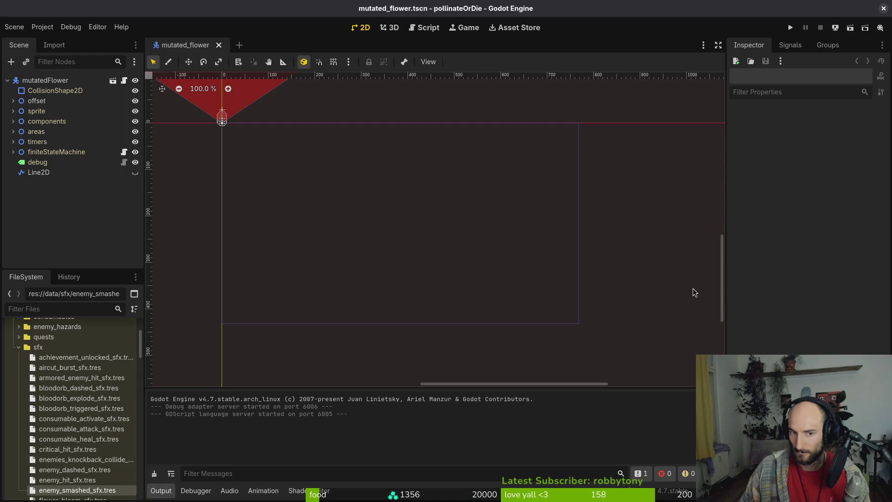
- Glance at the repository status in tig, then return to Godot
{"action": "key", "text": "alt+Tab"}
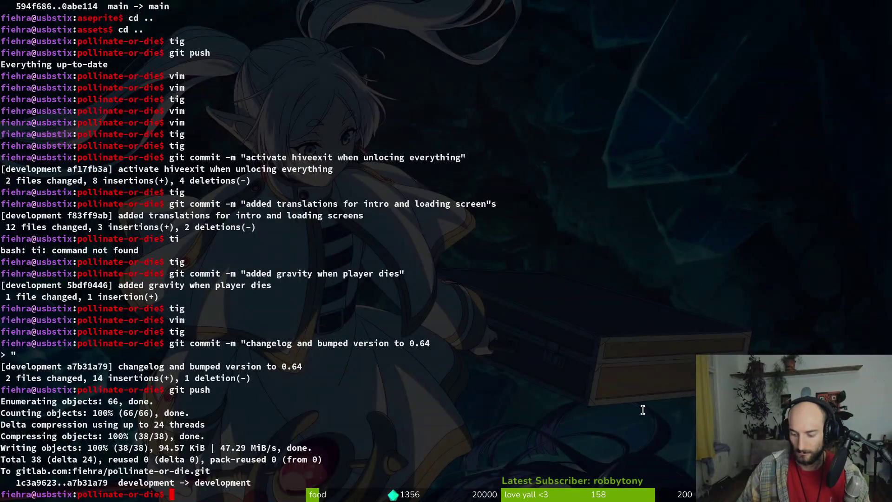
{"action": "type", "text": "tig"}
{"action": "key", "text": "Return"}
{"action": "key", "text": "q"}
{"action": "key", "text": "alt+Tab"}
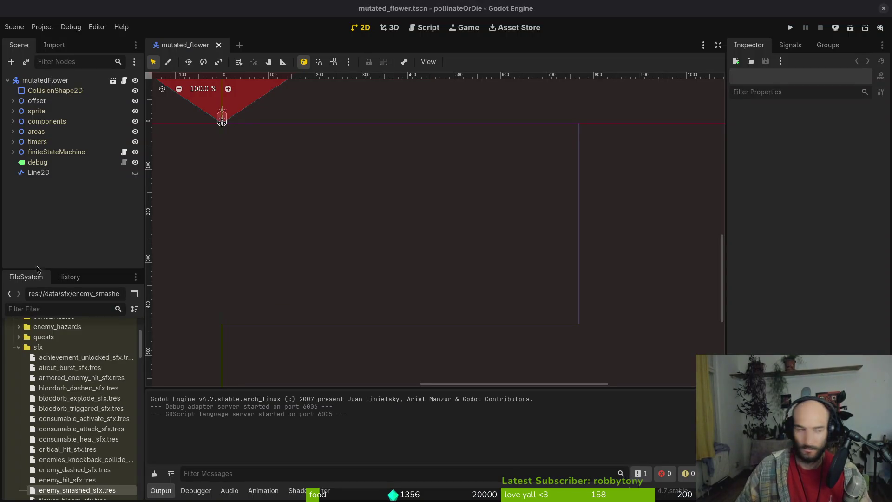
{"action": "left_click", "coordinate": [42, 26]}
{"action": "left_click", "coordinate": [46, 83]}
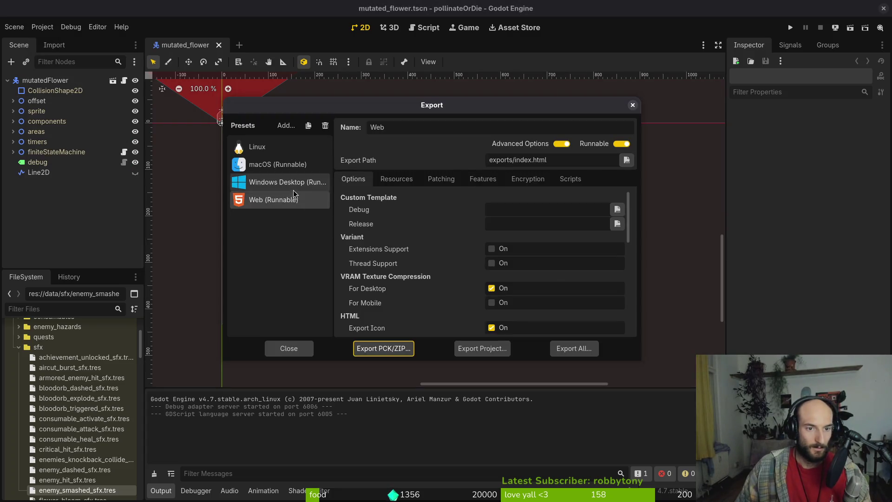
{"action": "left_click", "coordinate": [632, 104]}
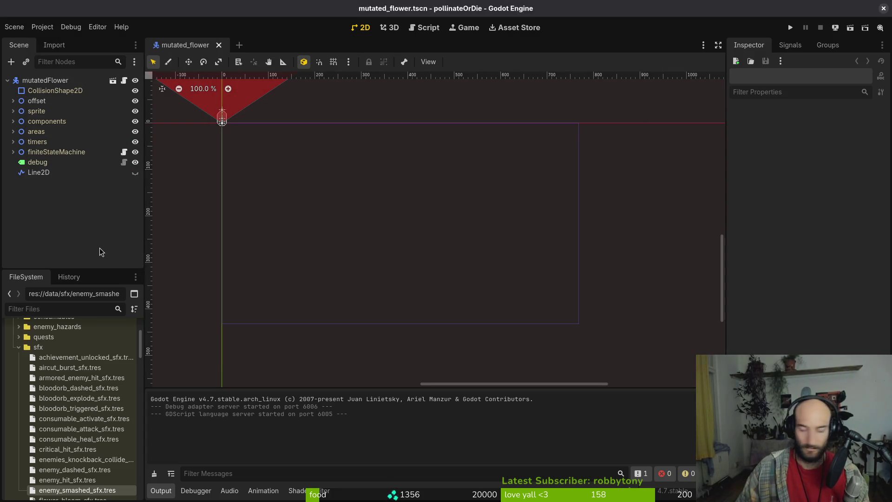
{"action": "key", "text": "alt+Tab"}
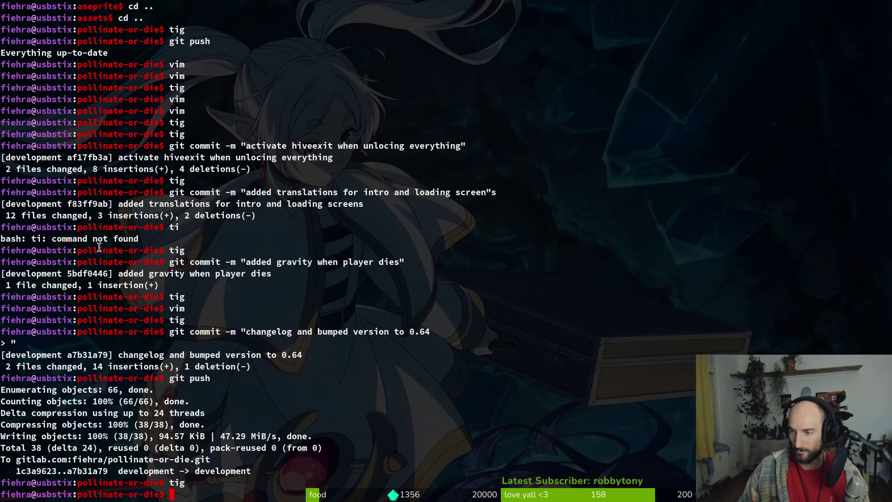
{"action": "scroll", "coordinate": [328, 254], "scroll_direction": "up", "scroll_amount": 10}
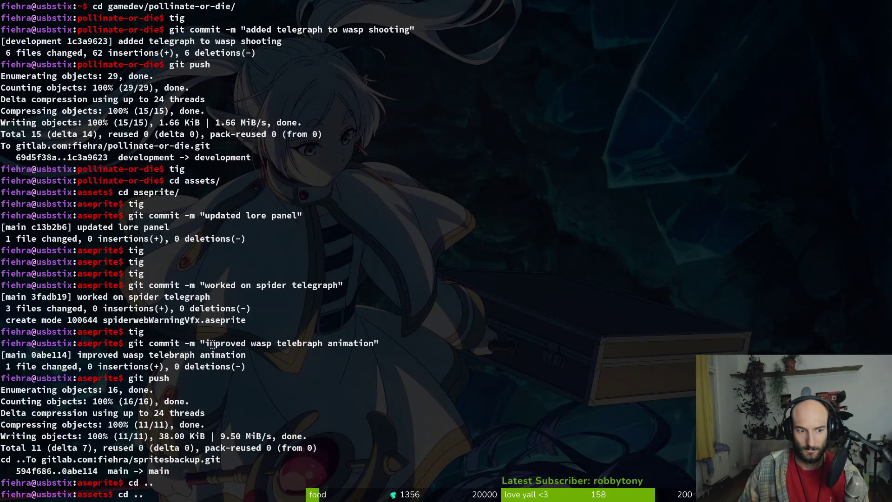
{"action": "scroll", "coordinate": [212, 344], "scroll_direction": "down", "scroll_amount": 5}
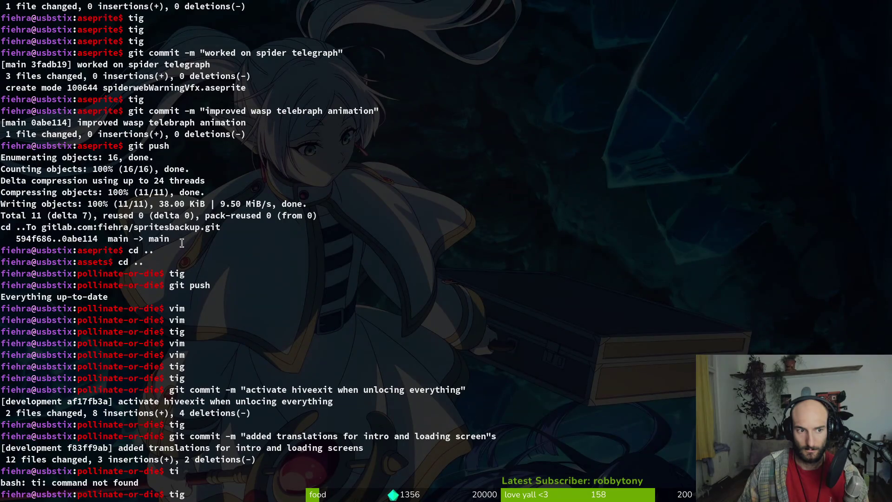
- Delete the old linux, mac and windows builds in Downloads/pollinateBuilds
{"action": "scroll", "coordinate": [181, 242], "scroll_direction": "down", "scroll_amount": 5}
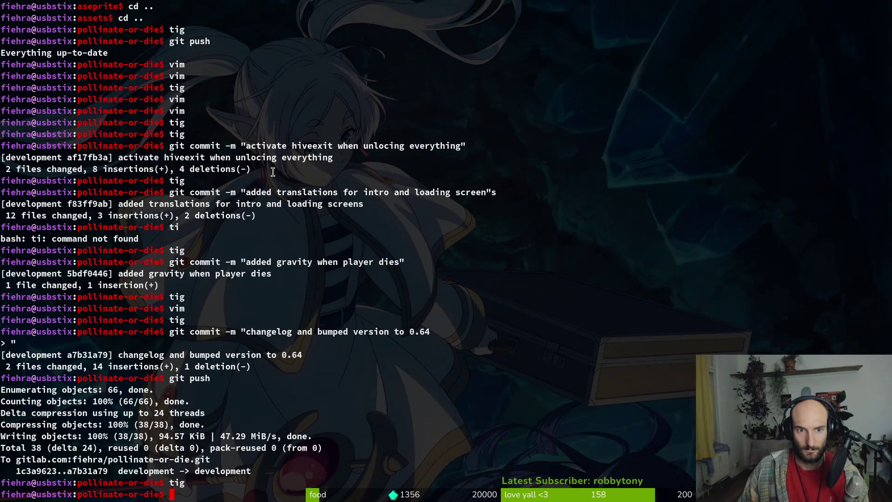
{"action": "key", "text": "alt+Tab"}
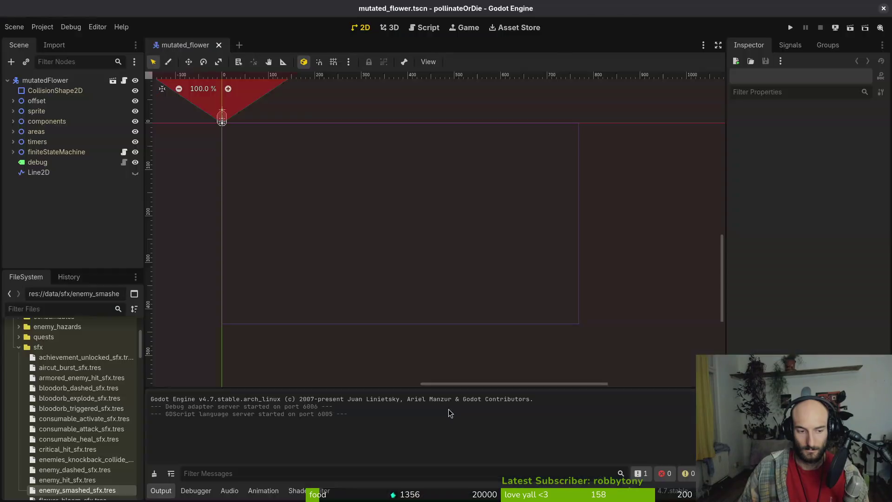
{"action": "key", "text": "super+e"}
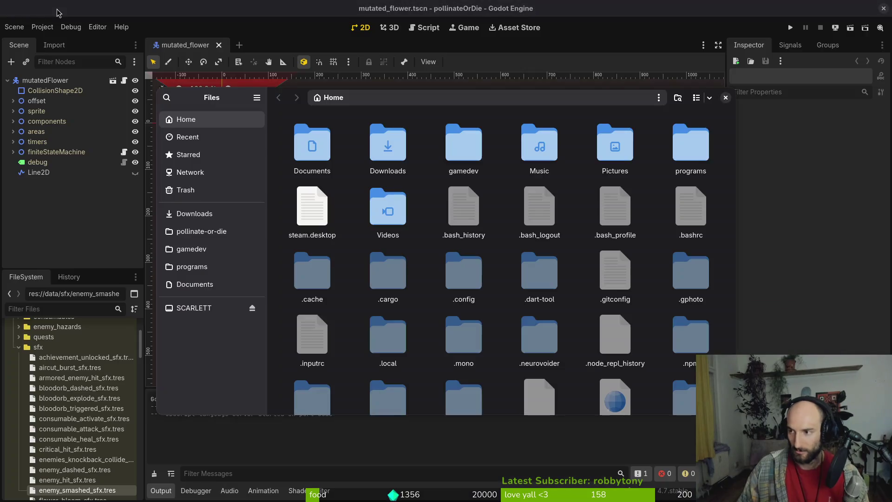
{"action": "double_click", "coordinate": [388, 142]}
{"action": "double_click", "coordinate": [339, 149]}
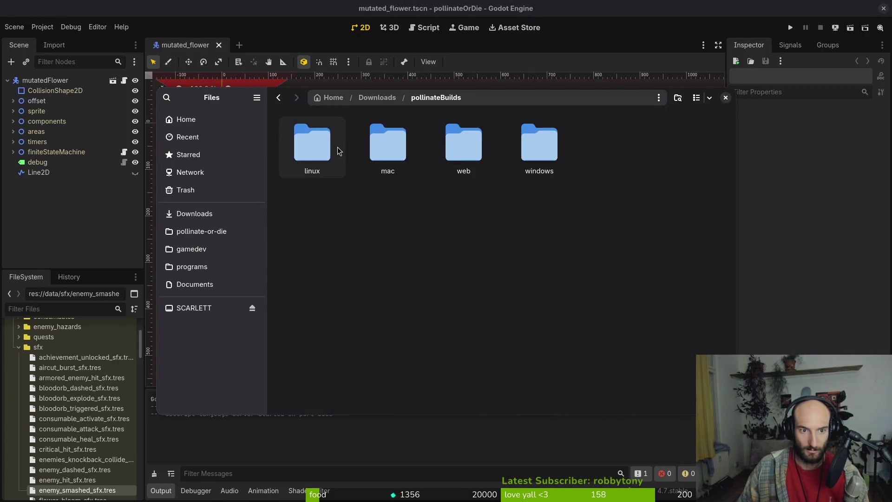
{"action": "key", "text": "ctrl+a"}
{"action": "double_click", "coordinate": [331, 152]}
{"action": "key", "text": "ctrl+a"}
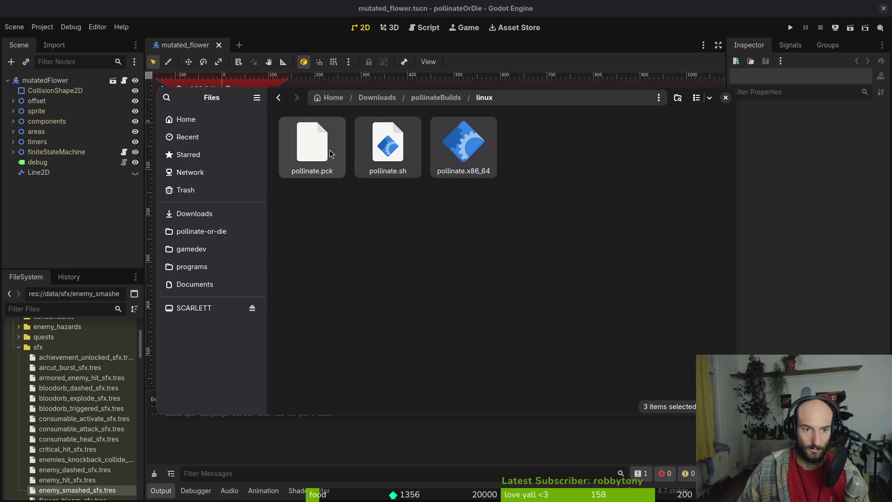
{"action": "key", "text": "Delete"}
{"action": "key", "text": "alt+Left"}
{"action": "double_click", "coordinate": [396, 147]}
{"action": "key", "text": "ctrl+a"}
{"action": "key", "text": "Delete"}
{"action": "key", "text": "alt+Left"}
{"action": "double_click", "coordinate": [556, 139]}
{"action": "key", "text": "ctrl+a"}
{"action": "key", "text": "Delete"}
- Trash every old file in the pollinate-or-die exports folder
{"action": "left_click", "coordinate": [70, 27]}
{"action": "left_click", "coordinate": [42, 27]}
{"action": "left_click", "coordinate": [43, 27]}
{"action": "key", "text": "alt+Tab"}
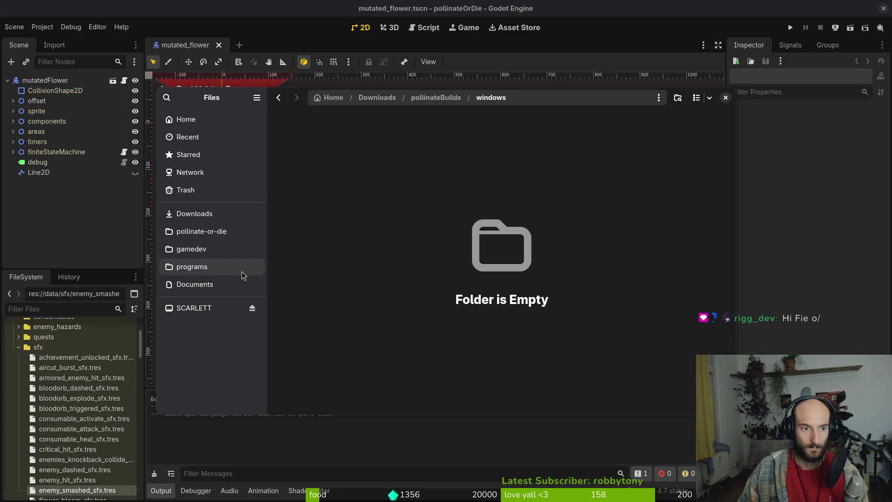
{"action": "left_click", "coordinate": [201, 230]}
{"action": "double_click", "coordinate": [688, 140]}
{"action": "key", "text": "ctrl+a"}
{"action": "key", "text": "Delete"}
- Open Godot's Project > Export settings
{"action": "key", "text": "alt+Tab"}
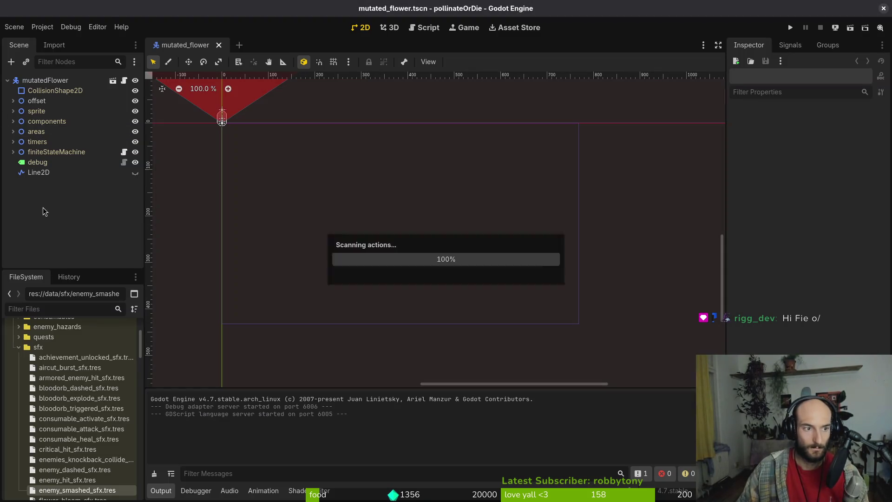
{"action": "left_click", "coordinate": [42, 27]}
{"action": "left_click", "coordinate": [89, 114]}
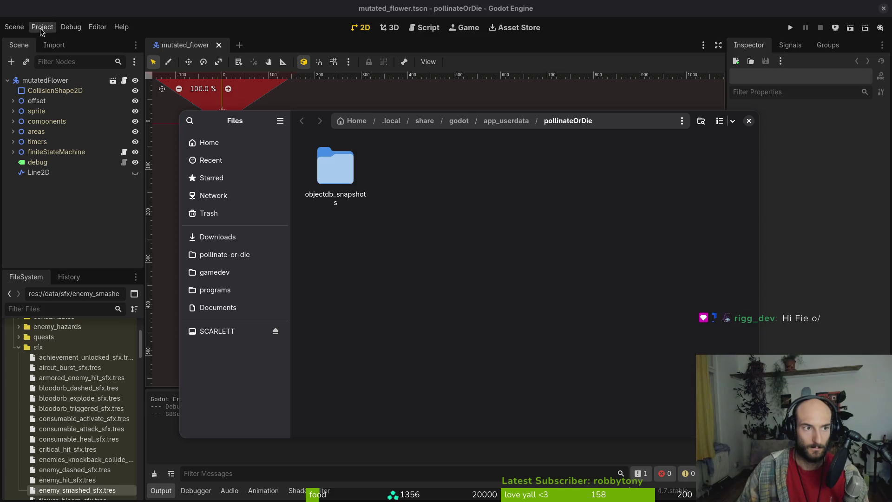
{"action": "key", "text": "alt+Tab"}
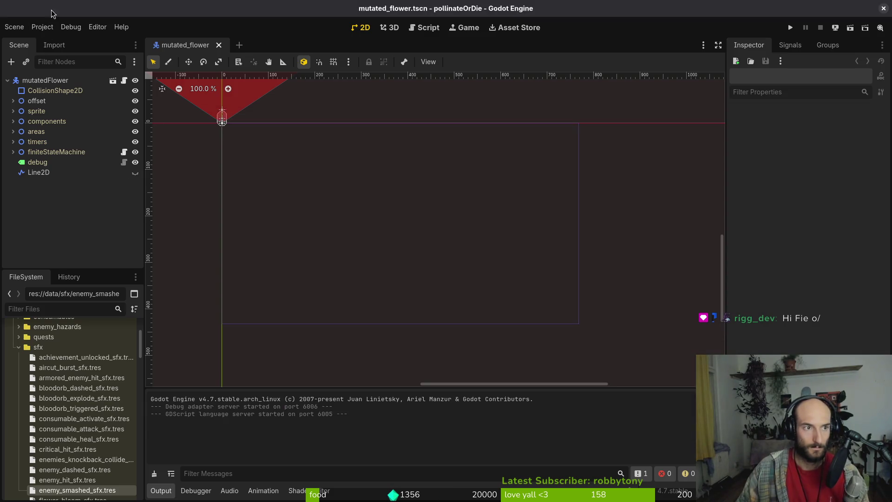
{"action": "left_click", "coordinate": [44, 27]}
{"action": "left_click", "coordinate": [70, 93]}
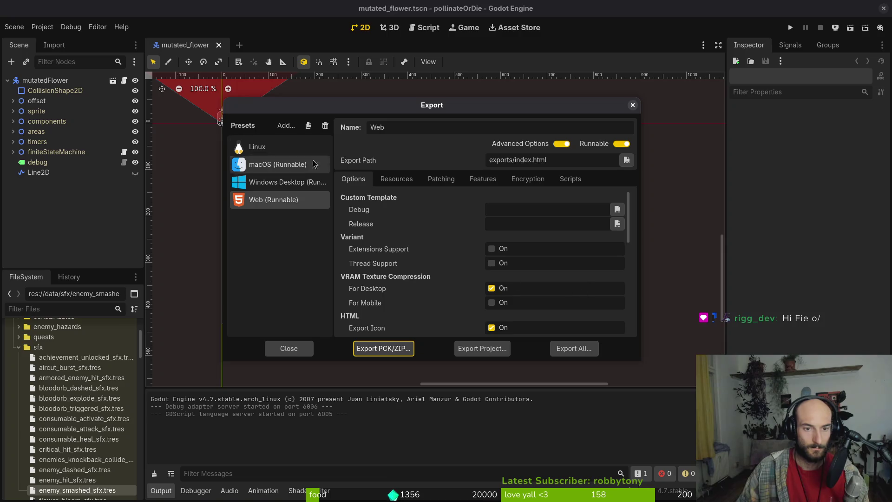
- Export the Linux build to exports and open the Downloads/pollinateBuilds/linux folder
{"action": "left_click", "coordinate": [488, 349]}
{"action": "left_click", "coordinate": [527, 399]}
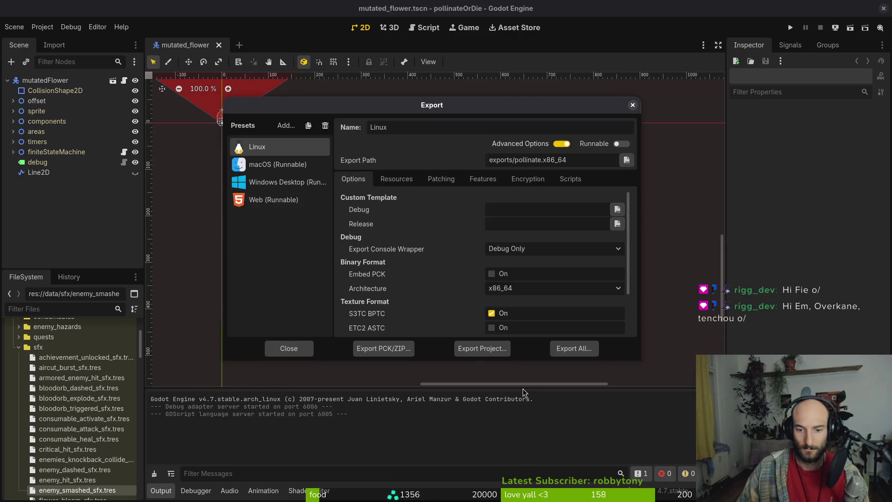
{"action": "key", "text": "alt+Tab"}
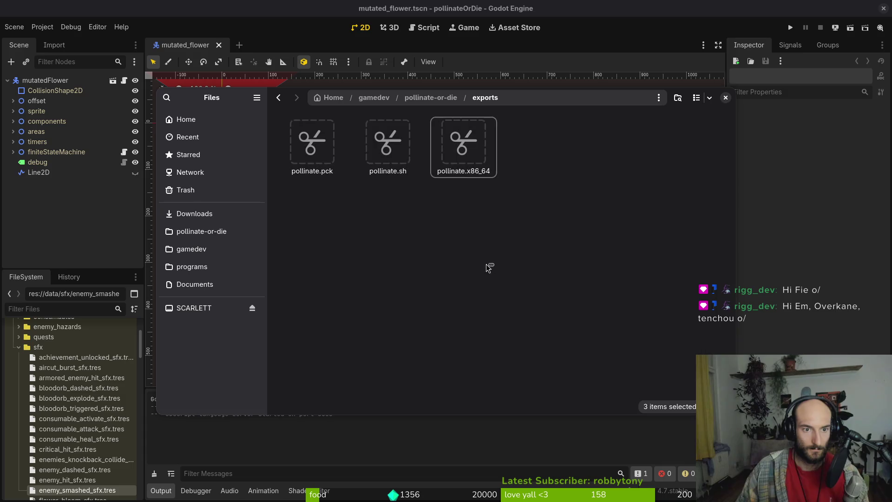
{"action": "left_click", "coordinate": [242, 213]}
{"action": "double_click", "coordinate": [320, 141]}
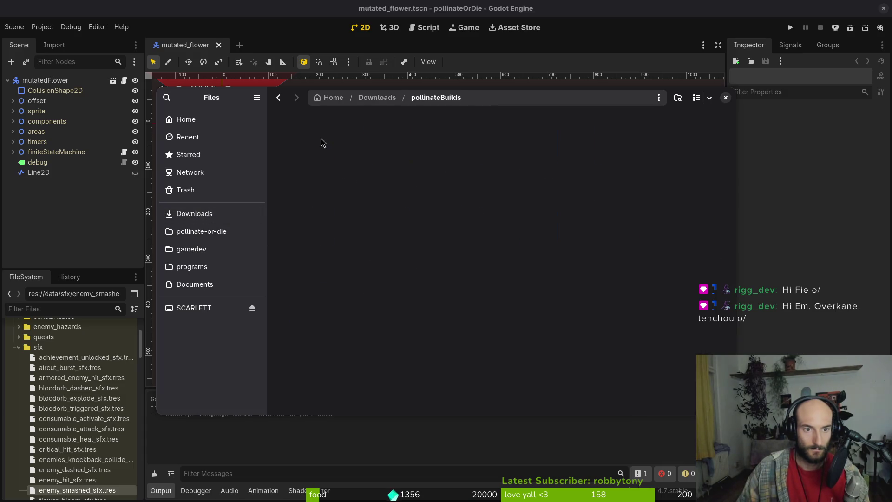
{"action": "double_click", "coordinate": [319, 148]}
{"action": "key", "text": "alt+Tab"}
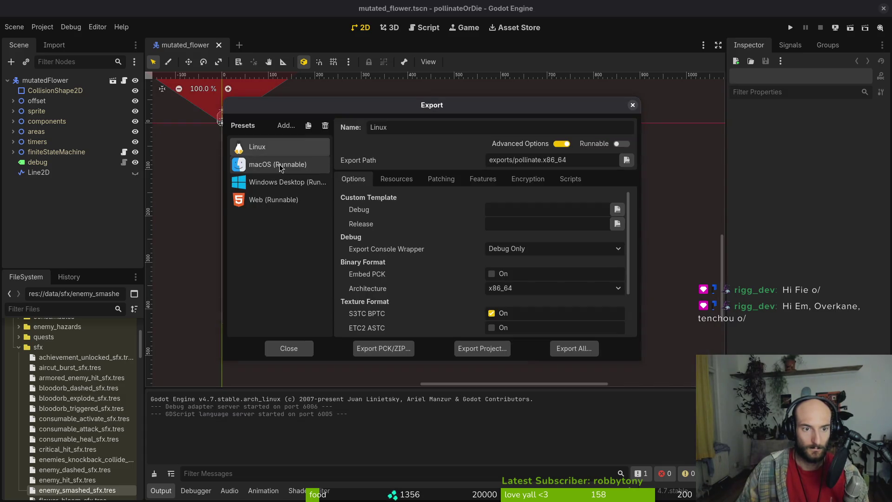
- Export the macOS build as pollinate.zip and open the project's exports folder
{"action": "left_click", "coordinate": [501, 353]}
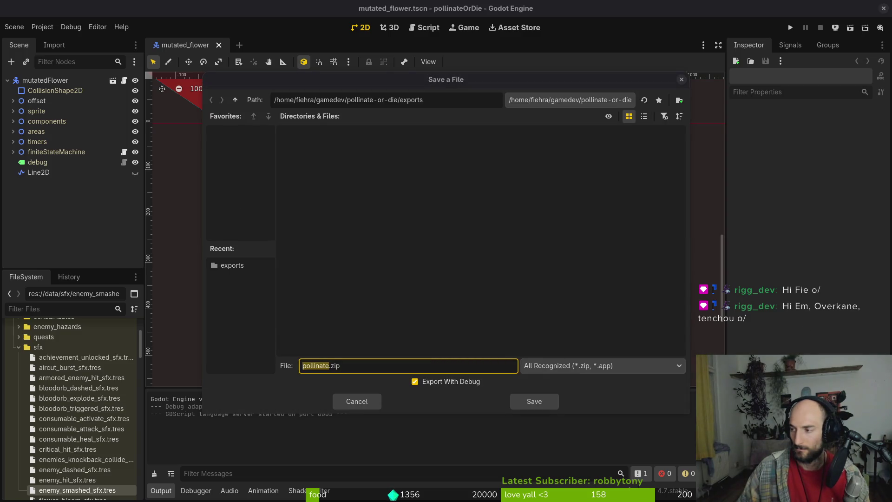
{"action": "key", "text": "alt+Tab"}
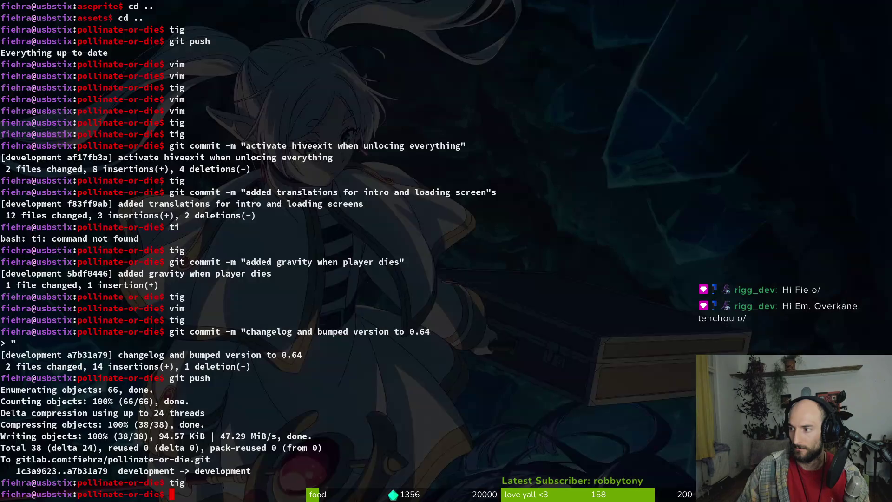
{"action": "key", "text": "alt+Tab"}
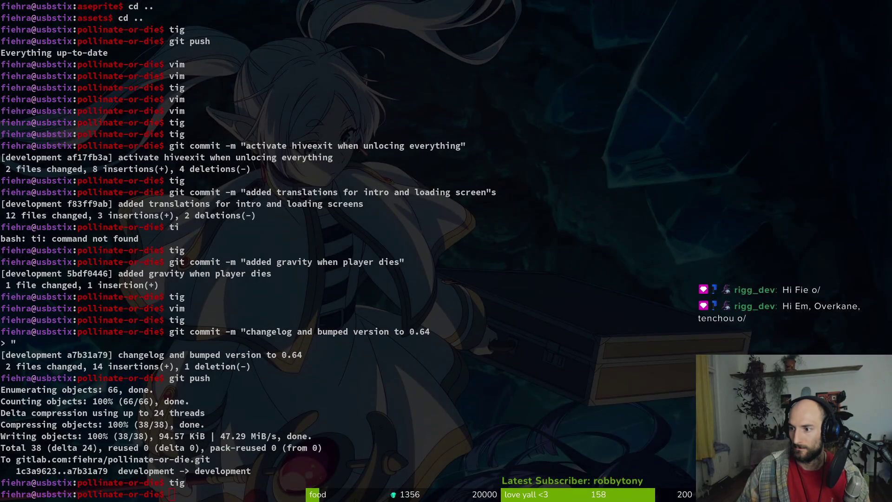
{"action": "key", "text": "alt+Tab"}
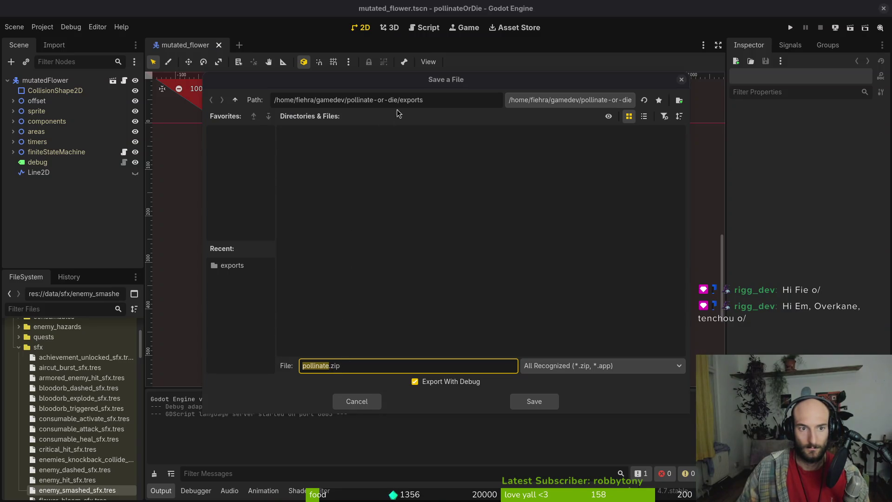
{"action": "left_click", "coordinate": [528, 404]}
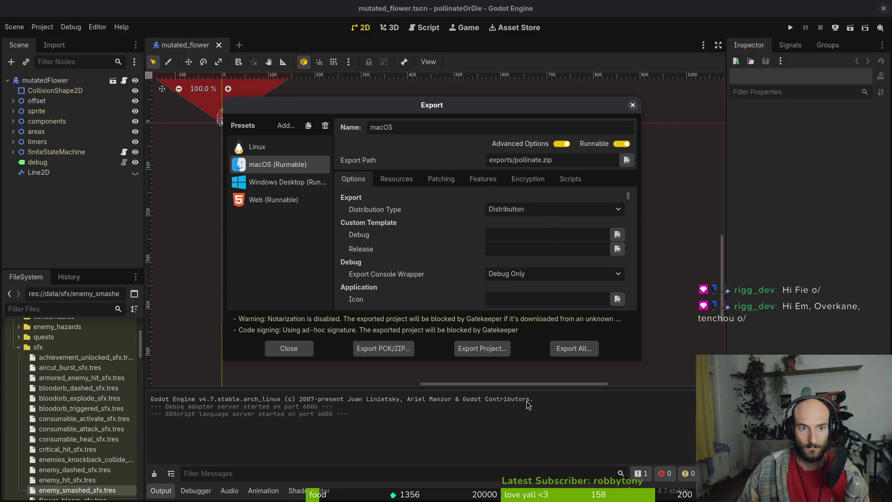
{"action": "key", "text": "alt+Tab"}
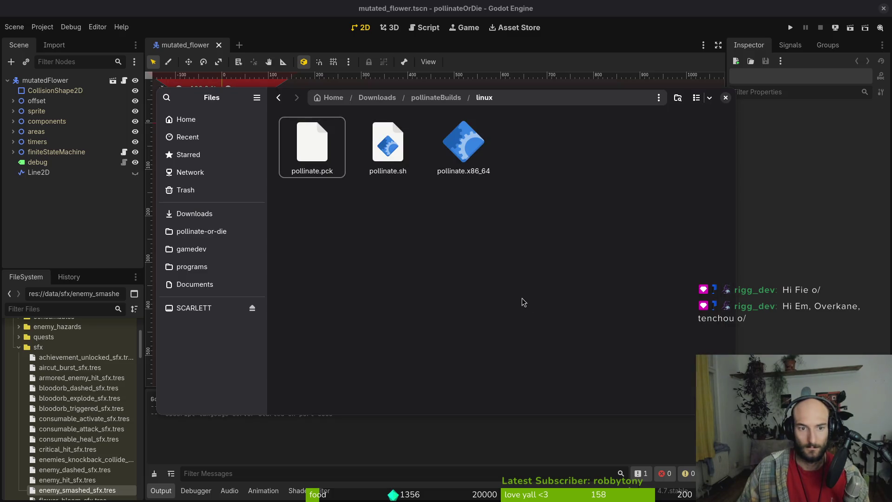
{"action": "left_click", "coordinate": [201, 231]}
{"action": "double_click", "coordinate": [674, 173]}
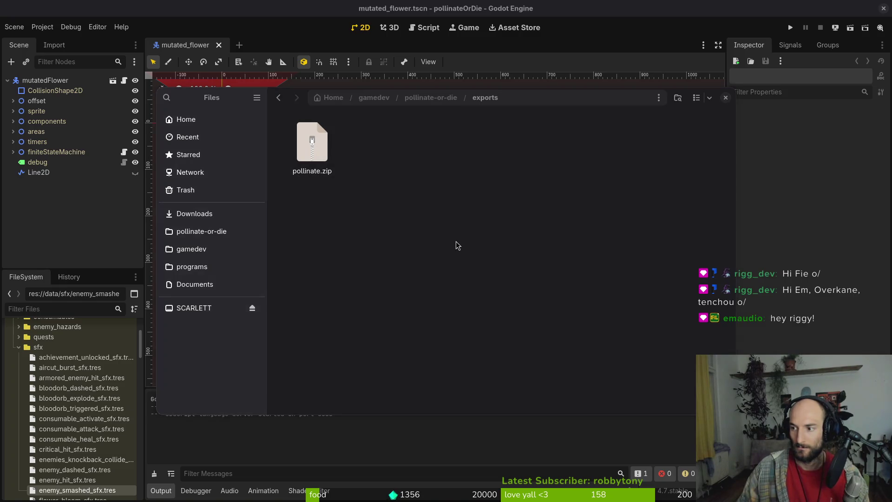
{"action": "key", "text": "alt+Tab"}
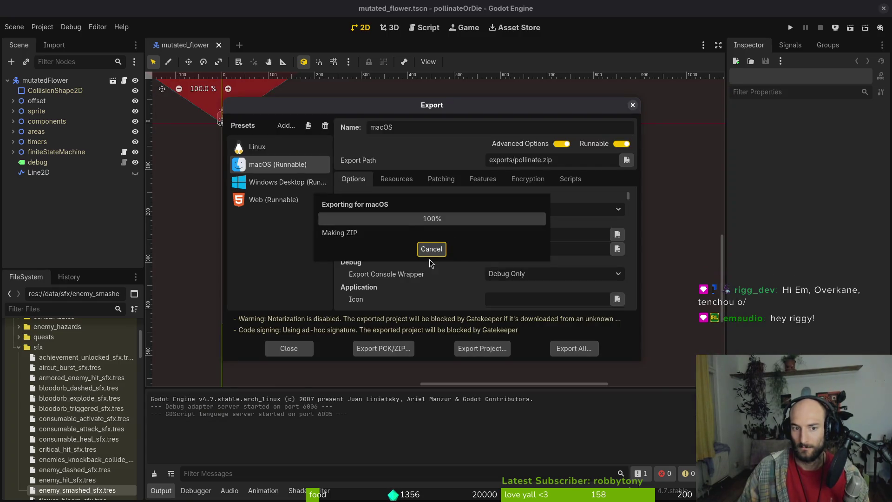
- Extract pollinate.zip and move the macOS app into pollinateBuilds/mac
{"action": "key", "text": "alt+Tab"}
{"action": "double_click", "coordinate": [315, 160]}
{"action": "double_click", "coordinate": [316, 161]}
{"action": "left_click", "coordinate": [316, 157]}
{"action": "key", "text": "ctrl+x"}
{"action": "left_click", "coordinate": [194, 214]}
{"action": "double_click", "coordinate": [312, 149]}
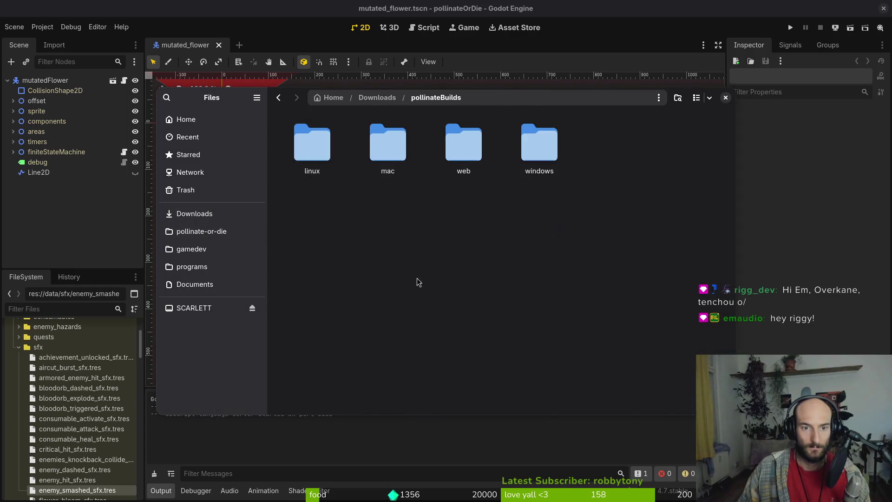
{"action": "double_click", "coordinate": [387, 146]}
{"action": "key", "text": "ctrl+v"}
{"action": "key", "text": "alt+Left"}
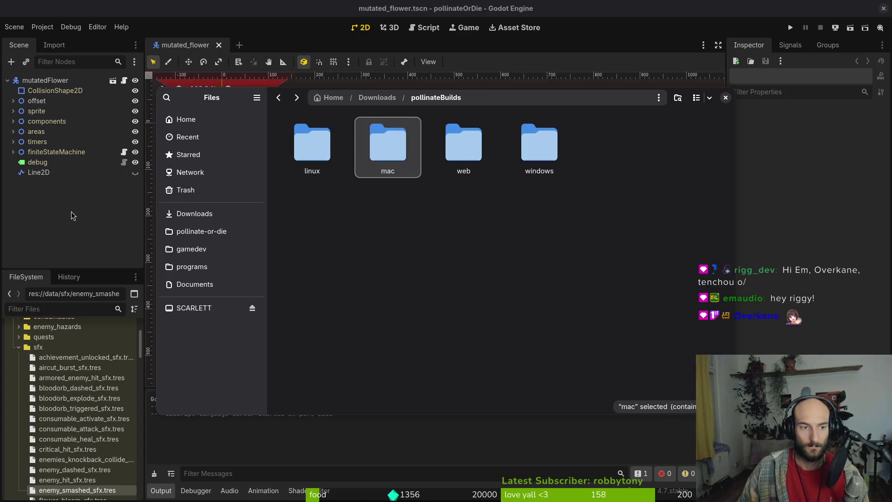
- Choose the Windows Desktop preset and start an export, then cancel the save
{"action": "left_click", "coordinate": [72, 215]}
{"action": "left_click", "coordinate": [264, 181]}
{"action": "left_click", "coordinate": [479, 348]}
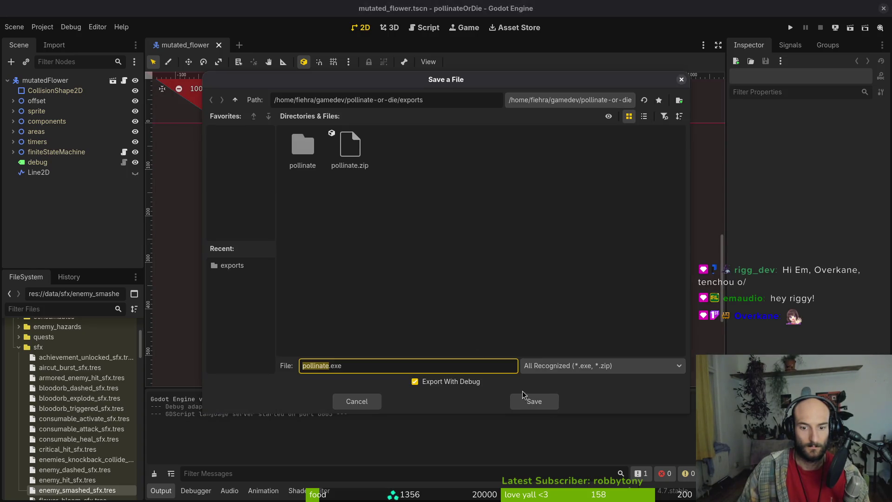
{"action": "left_click", "coordinate": [430, 265]}
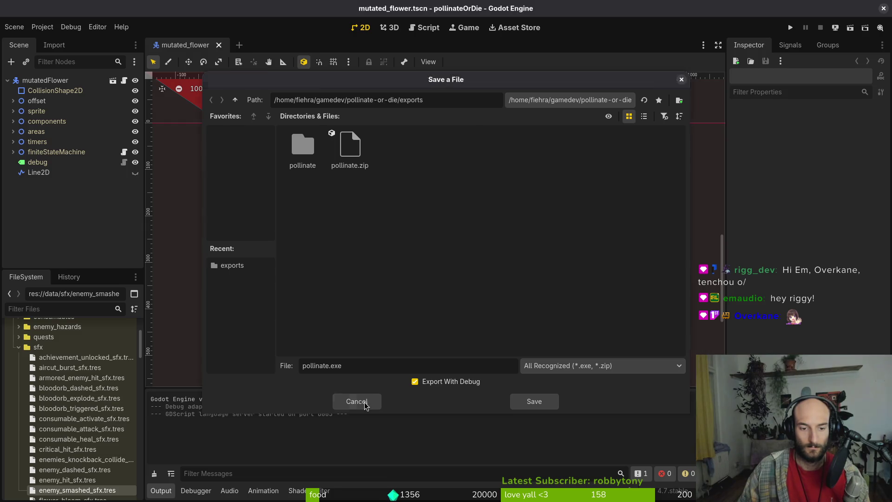
{"action": "left_click", "coordinate": [365, 403]}
- Trash the leftover macOS export files from the exports folder
{"action": "key", "text": "alt+Tab"}
{"action": "key", "text": "alt+Left"}
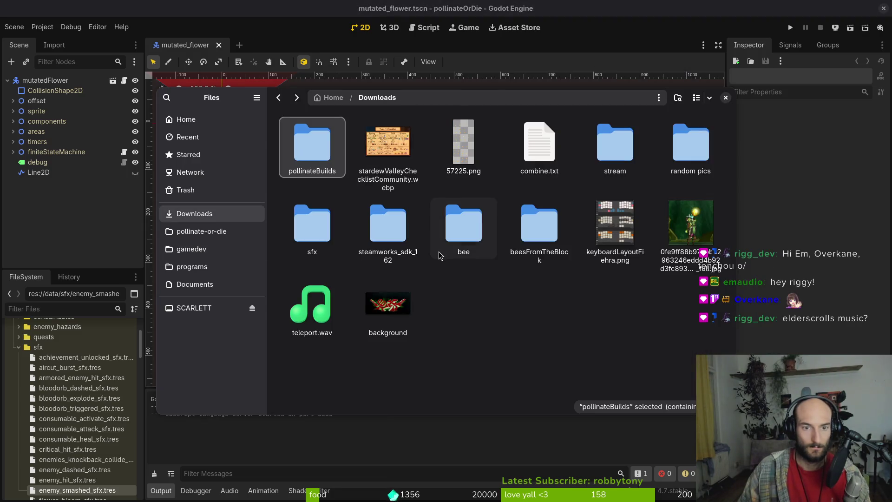
{"action": "key", "text": "alt+Left"}
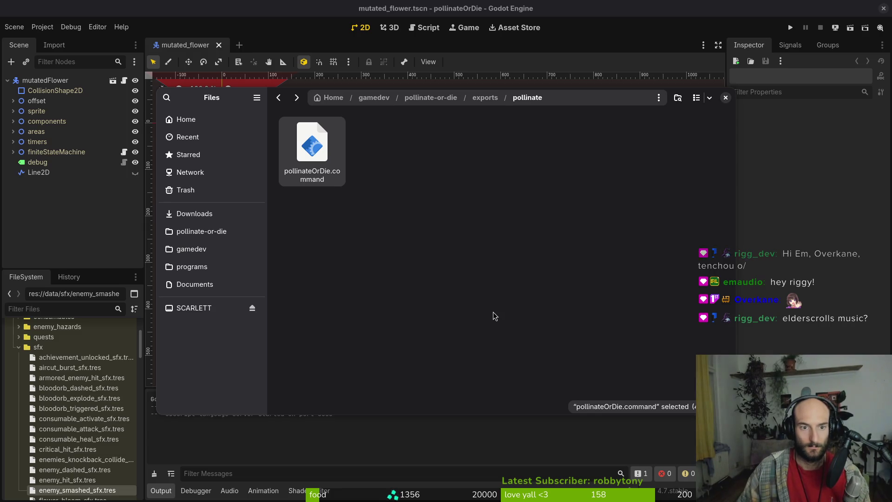
{"action": "key", "text": "alt+Left"}
{"action": "key", "text": "ctrl+a"}
{"action": "key", "text": "Delete"}
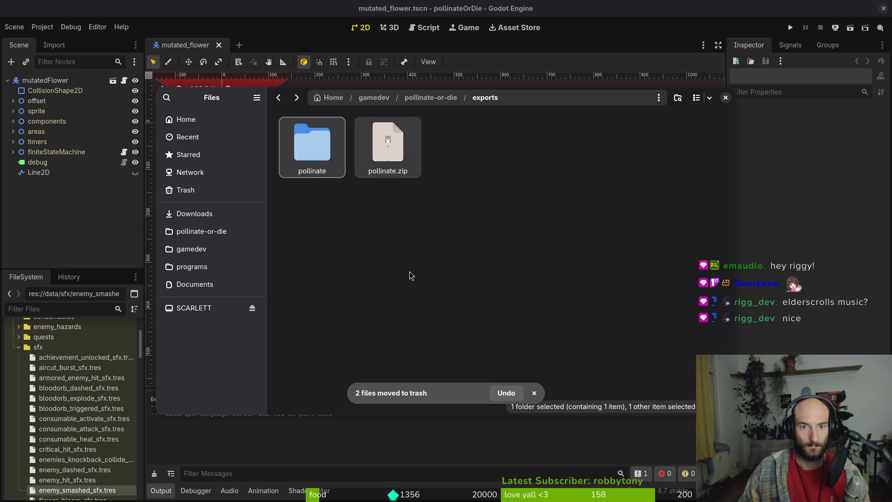
- Export the Windows build and move its files into pollinateBuilds/windows
{"action": "key", "text": "alt+Tab"}
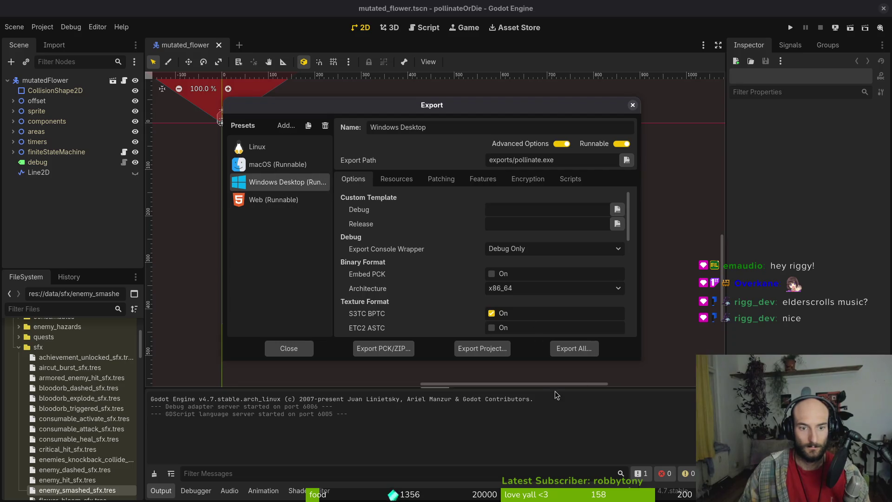
{"action": "left_click", "coordinate": [481, 349]}
{"action": "left_click", "coordinate": [534, 400]}
{"action": "key", "text": "alt+Tab"}
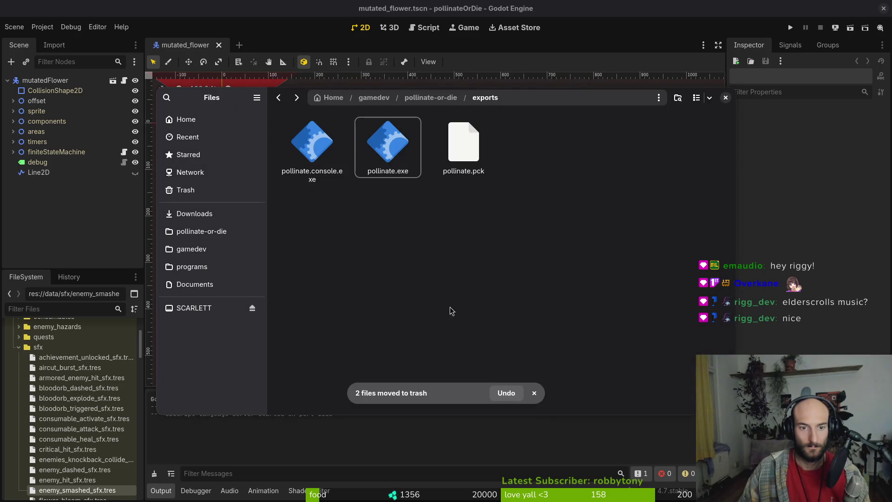
{"action": "key", "text": "ctrl+a"}
{"action": "key", "text": "ctrl+x"}
{"action": "left_click", "coordinate": [191, 214]}
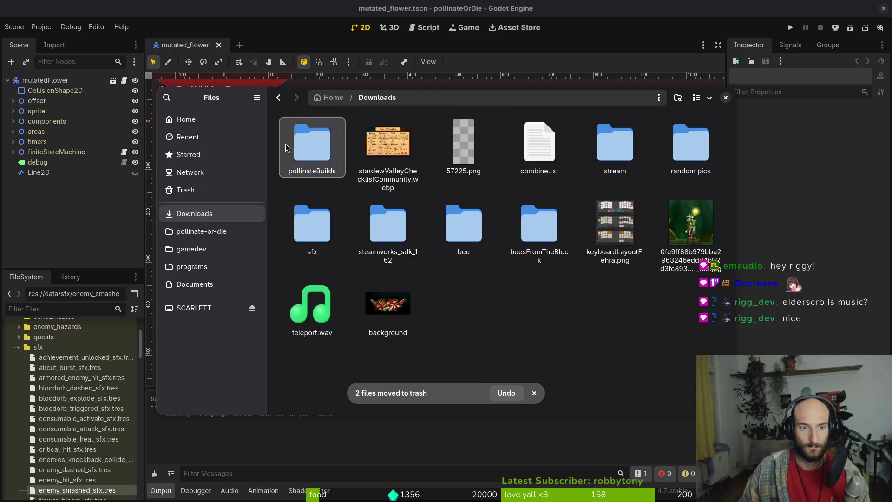
{"action": "double_click", "coordinate": [285, 148]}
{"action": "double_click", "coordinate": [530, 143]}
{"action": "key", "text": "ctrl+v"}
{"action": "key", "text": "alt+Left"}
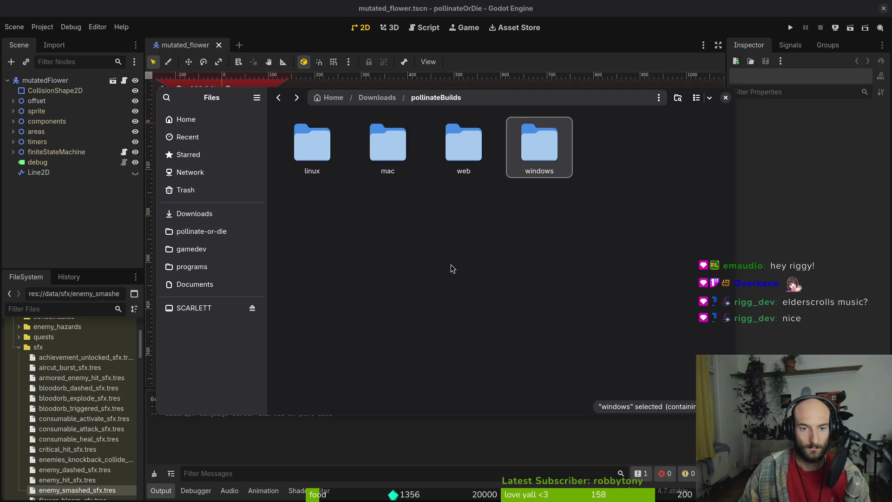
- Confirm the project's exports folder is empty and select the Web export preset
{"action": "left_click", "coordinate": [223, 233]}
{"action": "key", "text": "Return"}
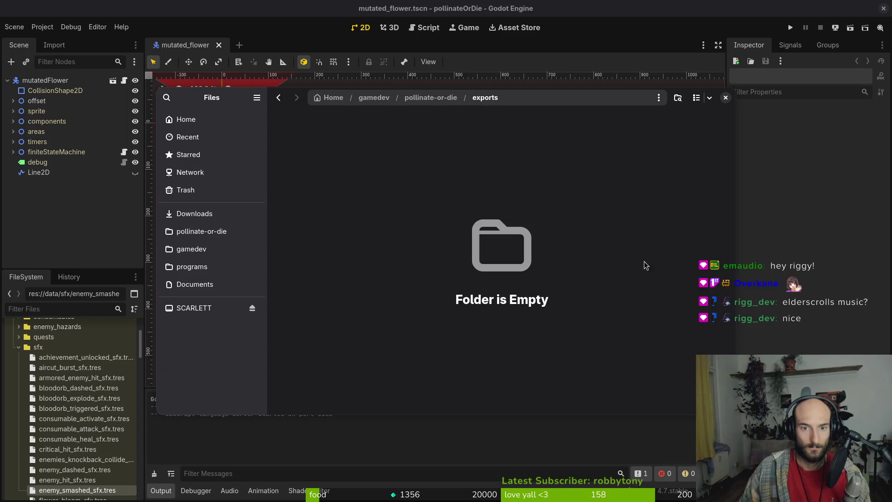
{"action": "key", "text": "alt+Tab"}
{"action": "left_click", "coordinate": [273, 199]}
- Export the Web build and compress all the exported files into web.zip
{"action": "left_click", "coordinate": [482, 348]}
{"action": "left_click", "coordinate": [528, 401]}
{"action": "key", "text": "alt+Tab"}
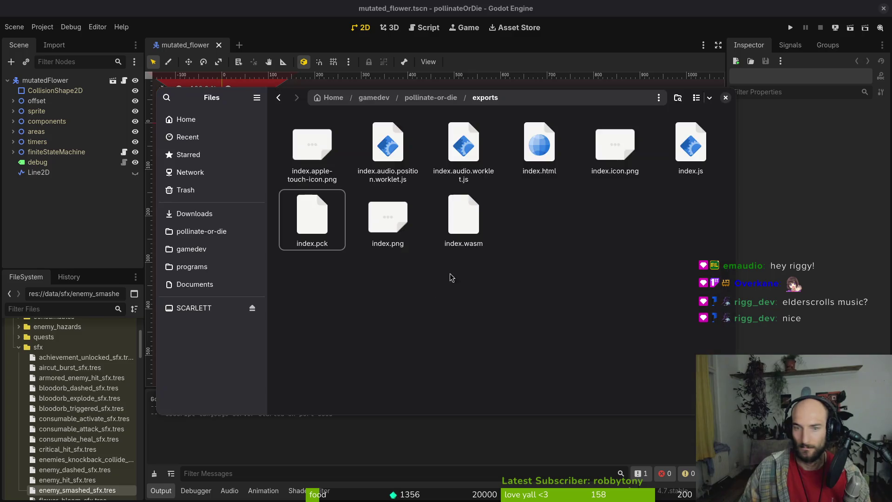
{"action": "key", "text": "ctrl+a"}
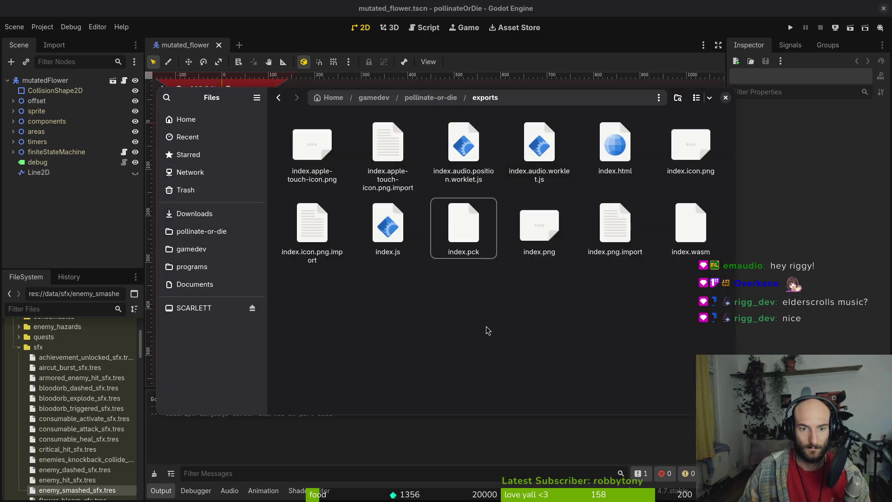
{"action": "key", "text": "ctrl+a"}
{"action": "right_click", "coordinate": [469, 242]}
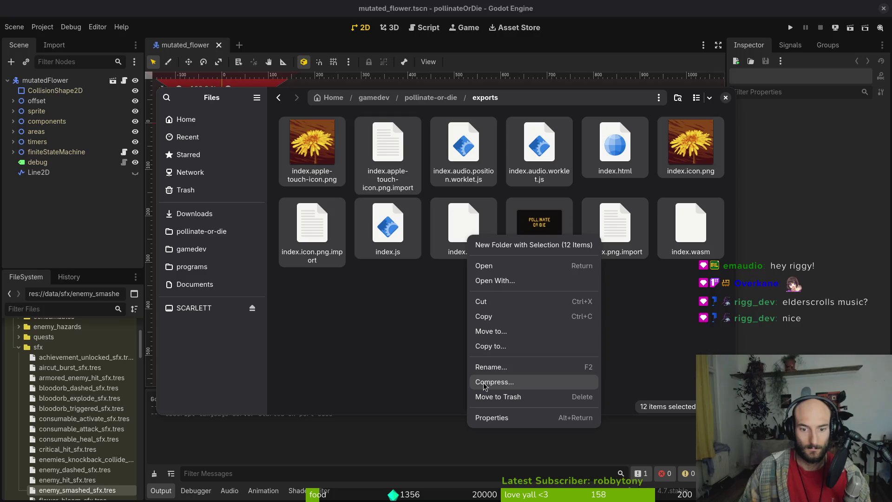
{"action": "left_click", "coordinate": [486, 382]}
{"action": "type", "text": "web"}
{"action": "key", "text": "Return"}
- Put web.zip into pollinateBuilds/web, replacing the older copy
{"action": "left_click", "coordinate": [325, 297]}
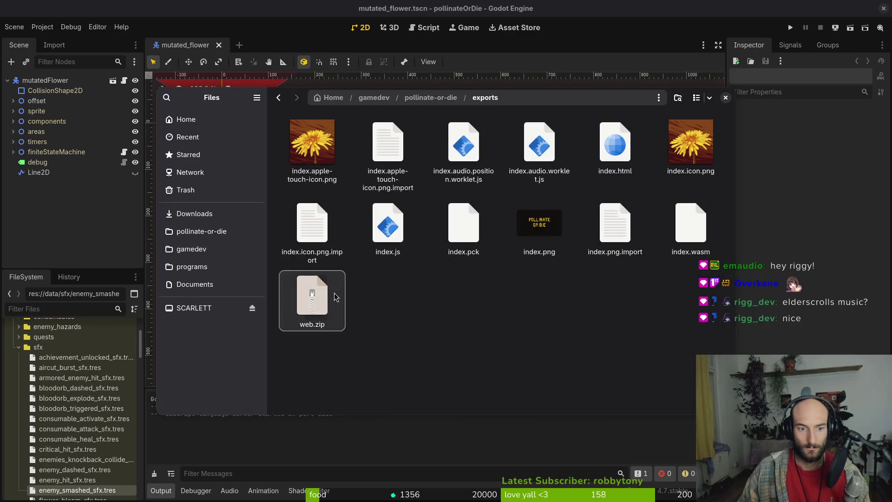
{"action": "left_click", "coordinate": [219, 231]}
{"action": "left_click", "coordinate": [218, 213]}
{"action": "mouse_move", "coordinate": [365, 178]}
{"action": "left_mouse_down"}
{"action": "mouse_move", "coordinate": [311, 139]}
{"action": "mouse_move", "coordinate": [460, 139]}
{"action": "mouse_move", "coordinate": [522, 268]}
{"action": "left_mouse_up"}
{"action": "left_click", "coordinate": [486, 179]}
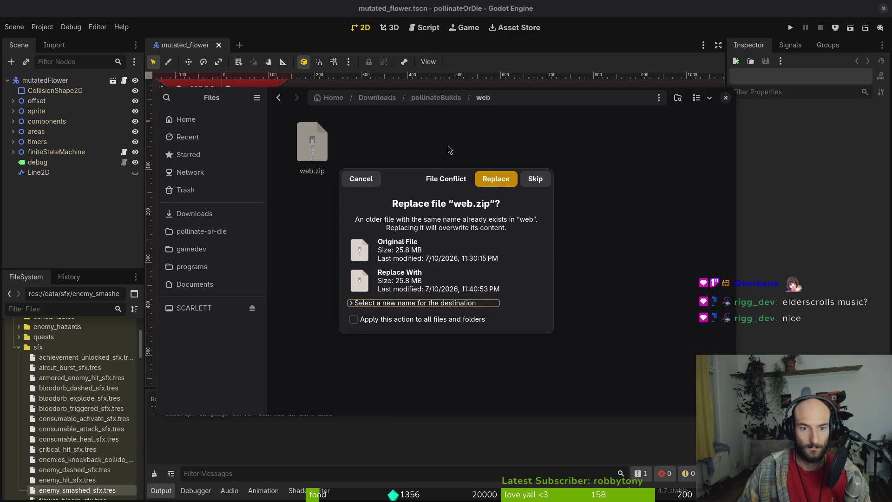
{"action": "key", "text": "Delete"}
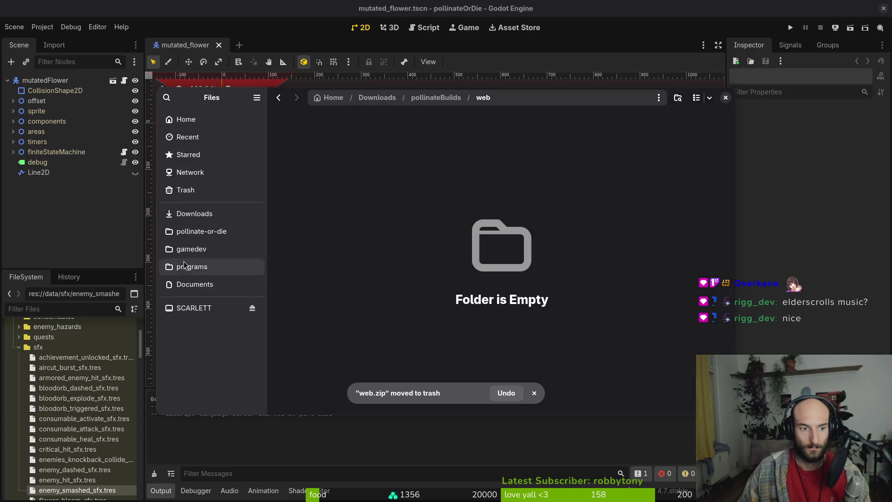
- Clear all leftover web export files out of the project's exports folder
{"action": "left_click", "coordinate": [200, 231]}
{"action": "double_click", "coordinate": [690, 142]}
{"action": "mouse_move", "coordinate": [312, 297]}
{"action": "left_mouse_down"}
{"action": "mouse_move", "coordinate": [190, 266]}
{"action": "mouse_move", "coordinate": [188, 222]}
{"action": "mouse_move", "coordinate": [186, 230]}
{"action": "mouse_move", "coordinate": [324, 118]}
{"action": "mouse_move", "coordinate": [316, 141]}
{"action": "mouse_move", "coordinate": [425, 244]}
{"action": "mouse_move", "coordinate": [538, 265]}
{"action": "left_mouse_up"}
{"action": "left_click", "coordinate": [211, 238]}
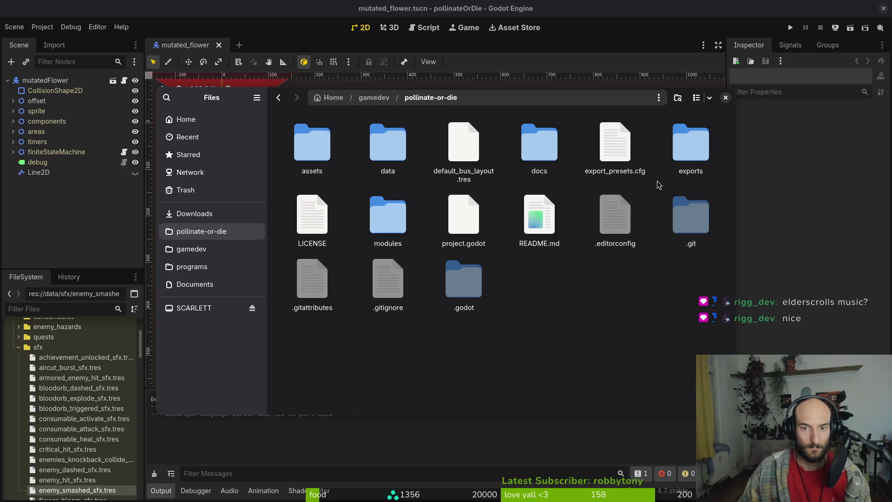
{"action": "double_click", "coordinate": [691, 142]}
{"action": "key", "text": "ctrl+a"}
{"action": "key", "text": "Delete"}
- Close the export settings and briefly open the game's user data folder
{"action": "key", "text": "alt+Tab"}
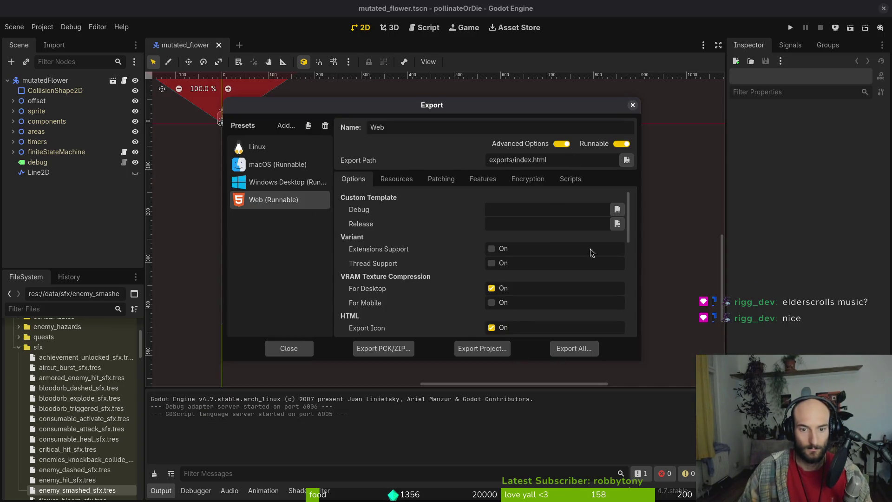
{"action": "left_click", "coordinate": [632, 105]}
{"action": "left_click", "coordinate": [43, 27]}
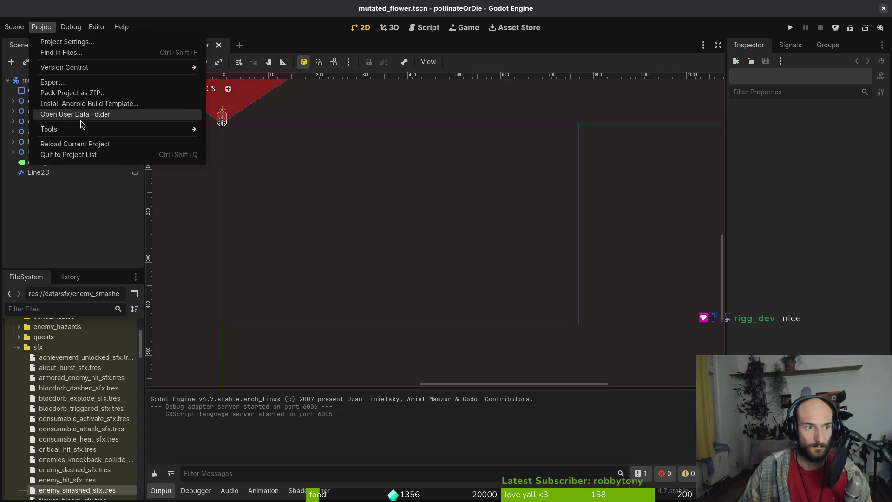
{"action": "left_click", "coordinate": [80, 115]}
{"action": "left_click", "coordinate": [69, 206]}
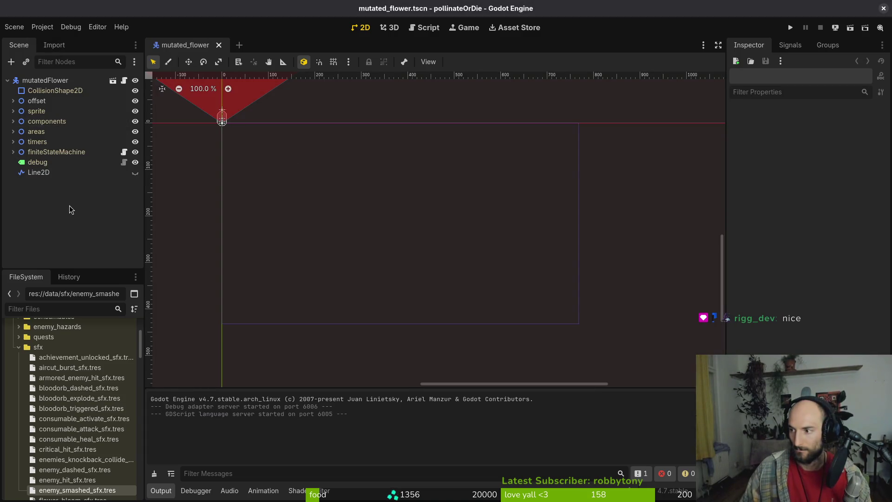
- Open the game's itch.io edit page in the browser with a new tab beside it
{"action": "key", "text": "alt+Tab"}
{"action": "left_click", "coordinate": [139, 59]}
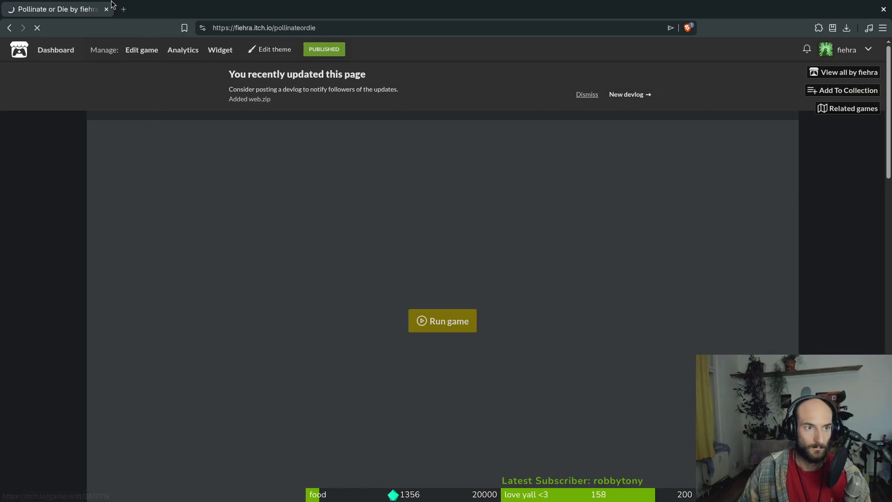
{"action": "key", "text": "ctrl+t"}
- Load the Steamworks partner site in the new tab
{"action": "type", "text": "steamgames.com"}
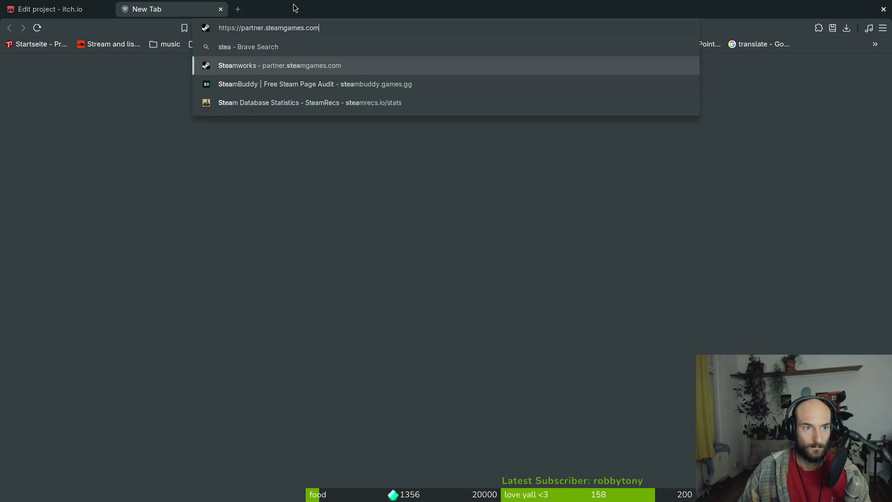
{"action": "key", "text": "Return"}
{"action": "key", "text": "ctrl+shift+Tab"}
- Upload web.zip to the itch.io project, then open the Steamworks dashboard home
{"action": "scroll", "coordinate": [420, 317], "scroll_direction": "down", "scroll_amount": 7}
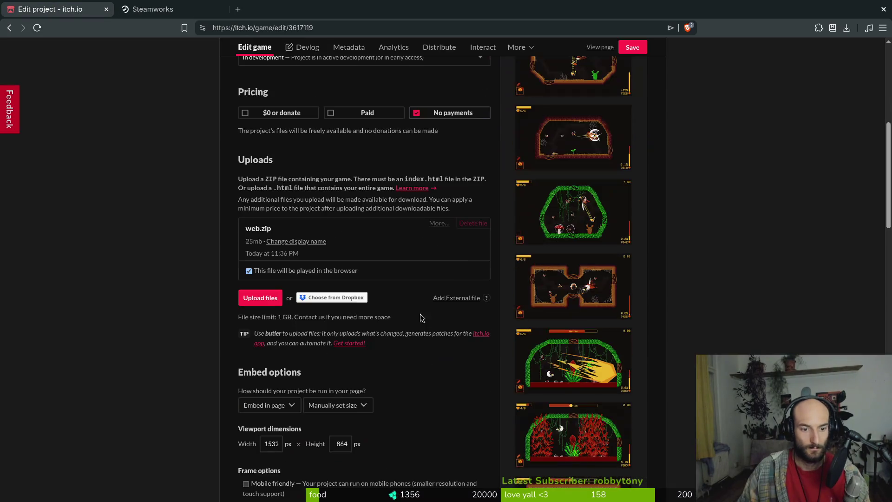
{"action": "left_click", "coordinate": [260, 297]}
{"action": "left_click", "coordinate": [376, 179]}
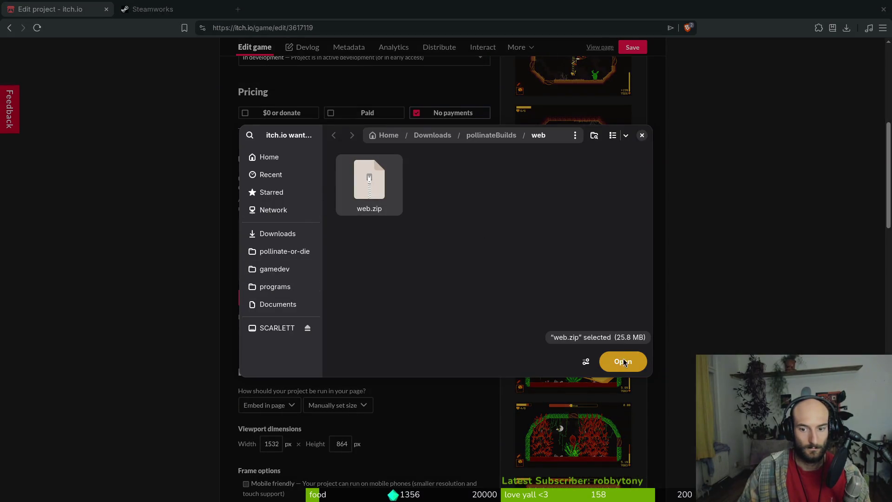
{"action": "left_click", "coordinate": [623, 362]}
{"action": "key", "text": "ctrl+Tab"}
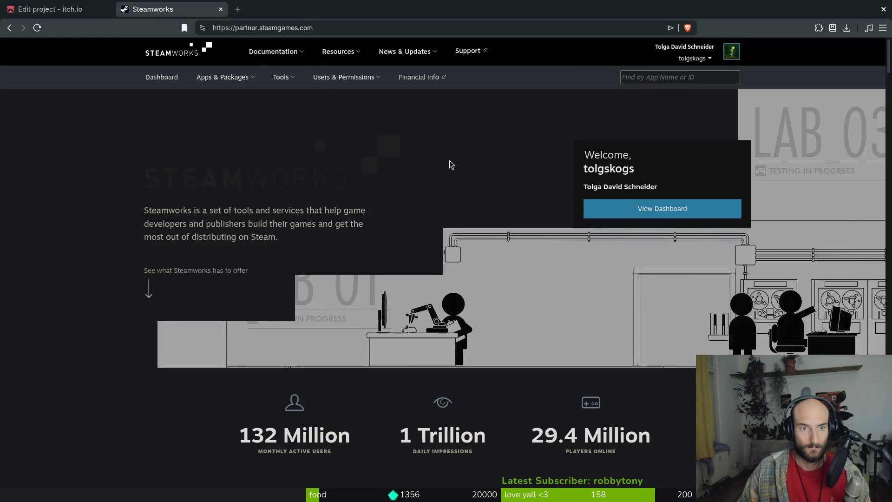
{"action": "left_click", "coordinate": [649, 217]}
{"action": "key", "text": "alt+Tab"}
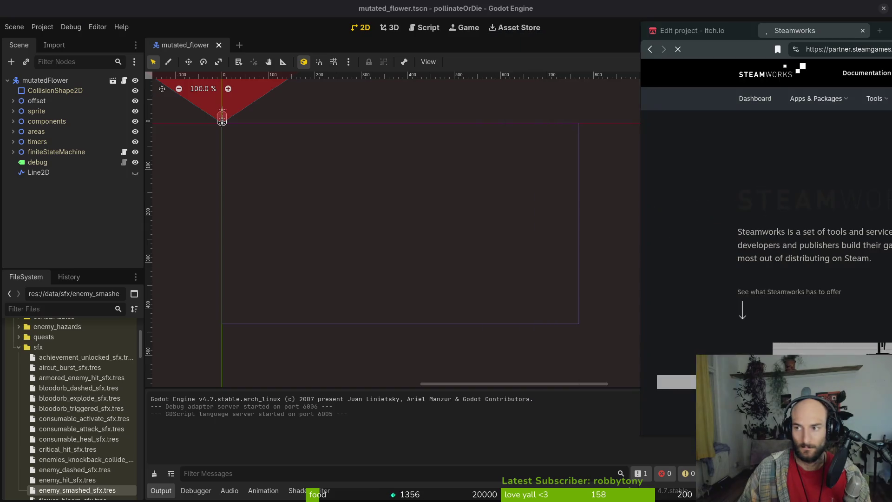
- Place the browser showing the itch.io edit page over the Godot editor
{"action": "key", "text": "alt+Tab"}
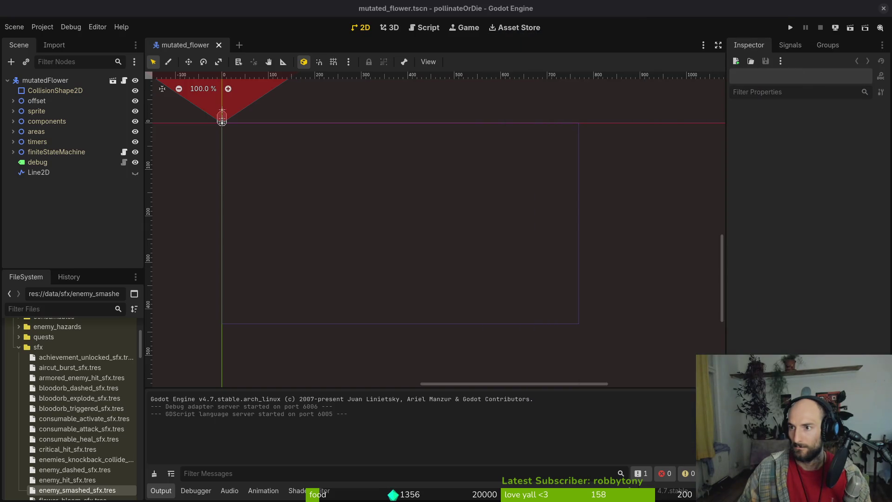
{"action": "key", "text": "alt+Tab"}
{"action": "left_click_drag", "start_coordinate": [250, 55], "coordinate": [85, 62]}
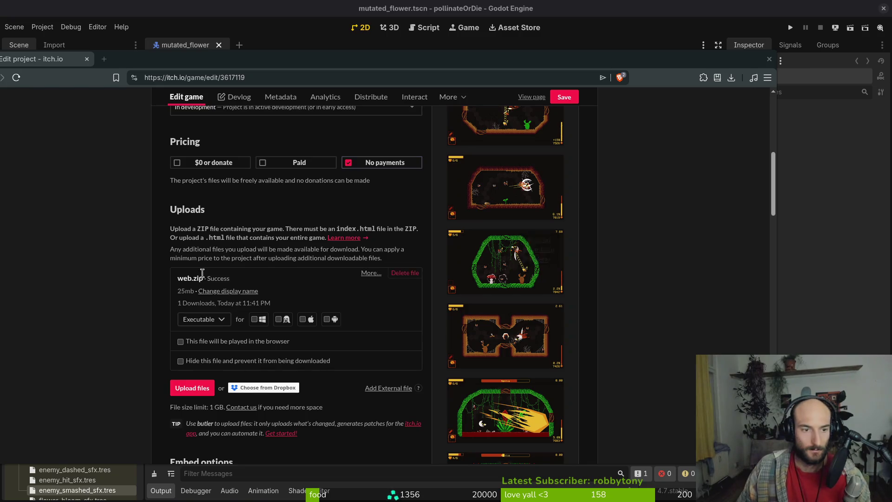
- Mark web.zip as played in the browser, save, and return to the edit page
{"action": "left_click", "coordinate": [205, 341]}
{"action": "left_click", "coordinate": [574, 97]}
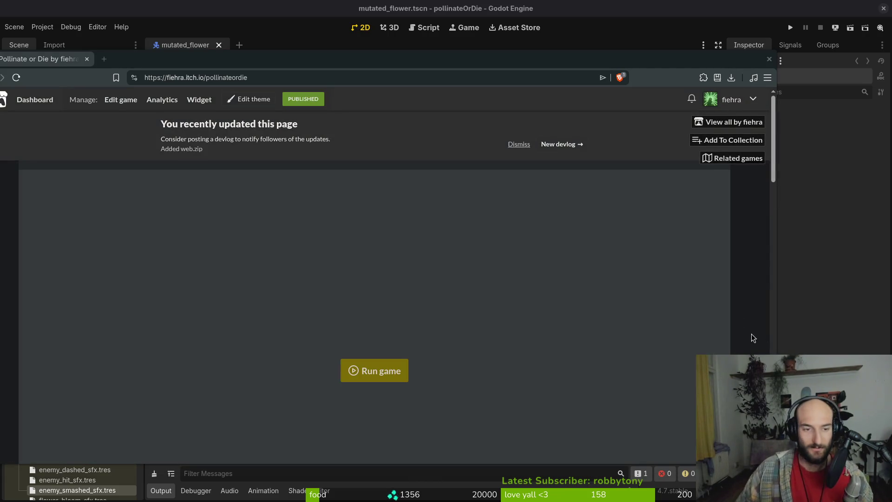
{"action": "double_click", "coordinate": [200, 60]}
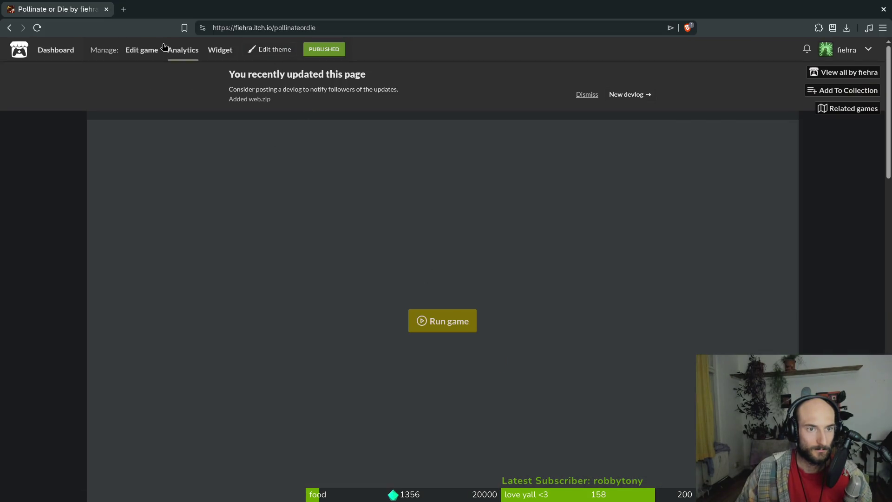
{"action": "left_click", "coordinate": [136, 53]}
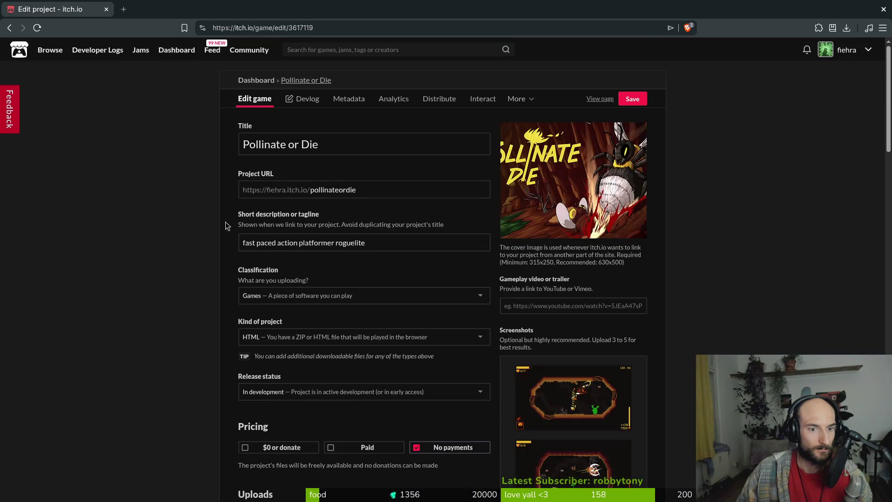
- Save the project edits again and start a new web.zip upload
{"action": "scroll", "coordinate": [215, 277], "scroll_direction": "down", "scroll_amount": 7}
{"action": "scroll", "coordinate": [337, 258], "scroll_direction": "up", "scroll_amount": 8}
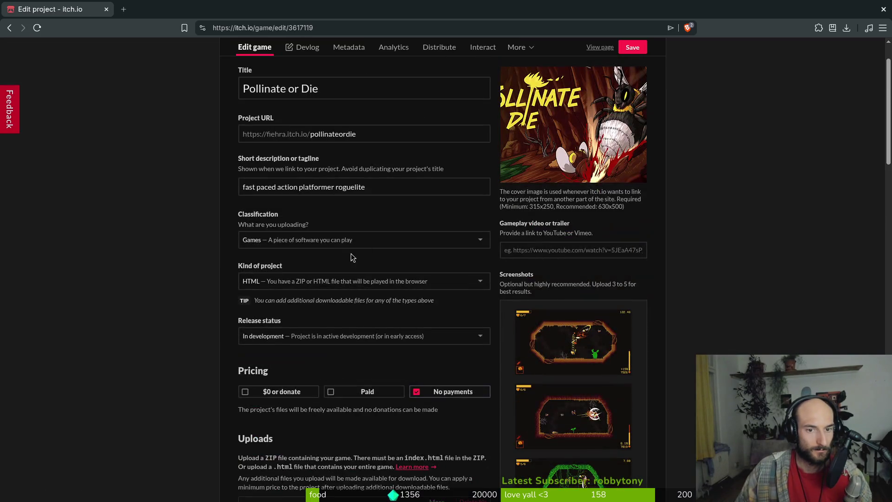
{"action": "left_click", "coordinate": [635, 98]}
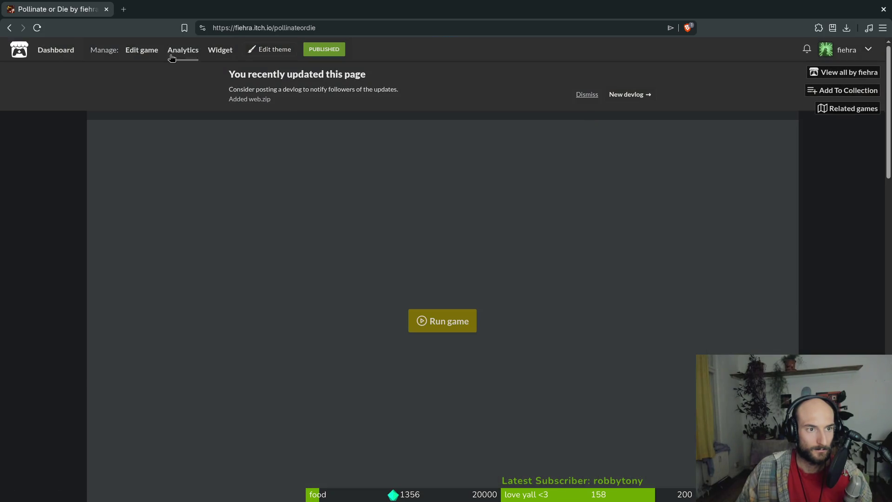
{"action": "left_click", "coordinate": [142, 51]}
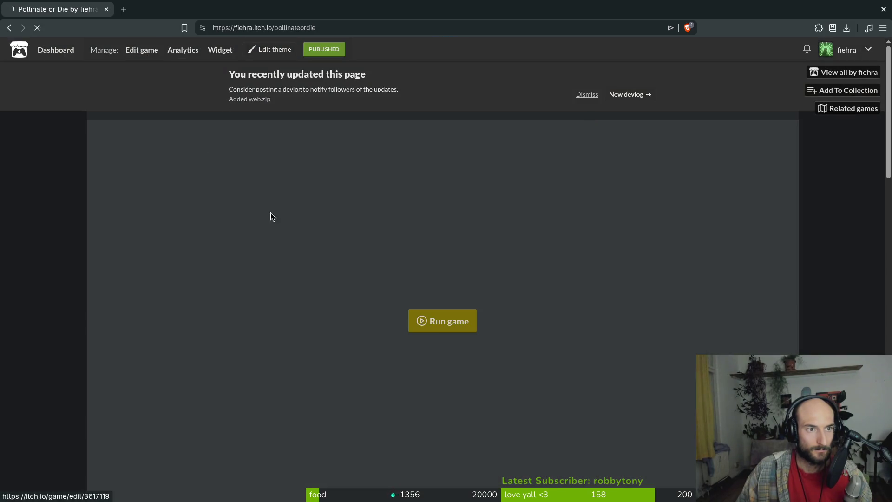
{"action": "scroll", "coordinate": [271, 223], "scroll_direction": "down", "scroll_amount": 8}
{"action": "left_click", "coordinate": [271, 241]}
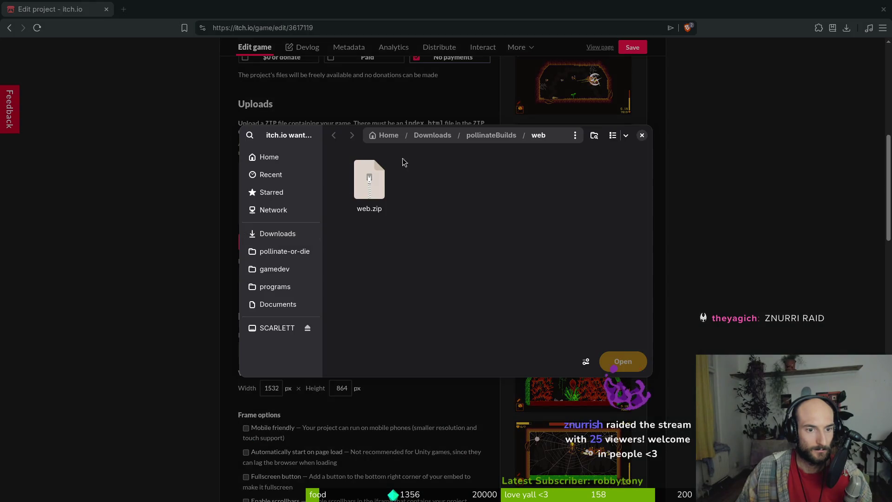
- Re-upload web.zip, set it playable in the browser, save, and view the game page
{"action": "left_click", "coordinate": [392, 172]}
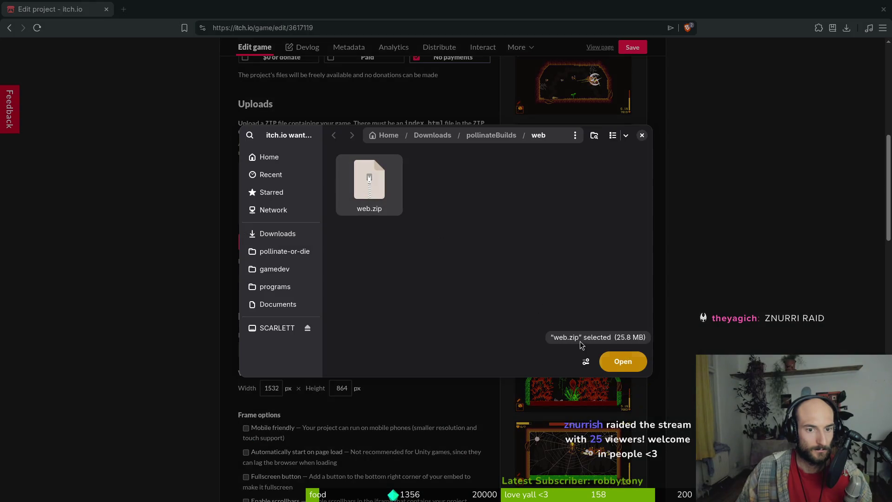
{"action": "left_click", "coordinate": [623, 362]}
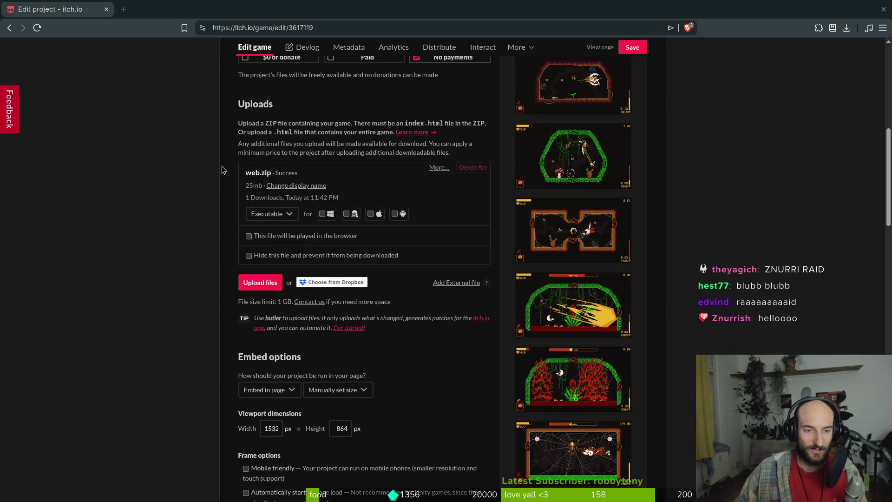
{"action": "left_click", "coordinate": [248, 236]}
{"action": "left_click", "coordinate": [632, 47]}
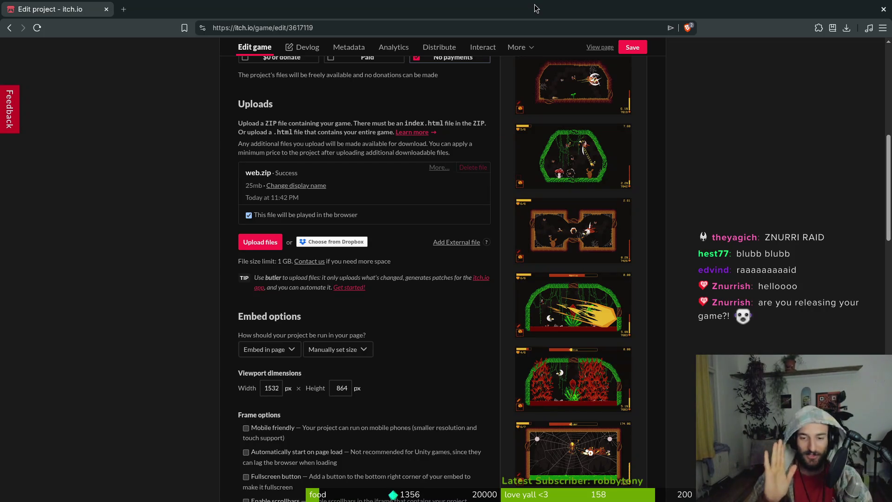
{"action": "left_click", "coordinate": [626, 51]}
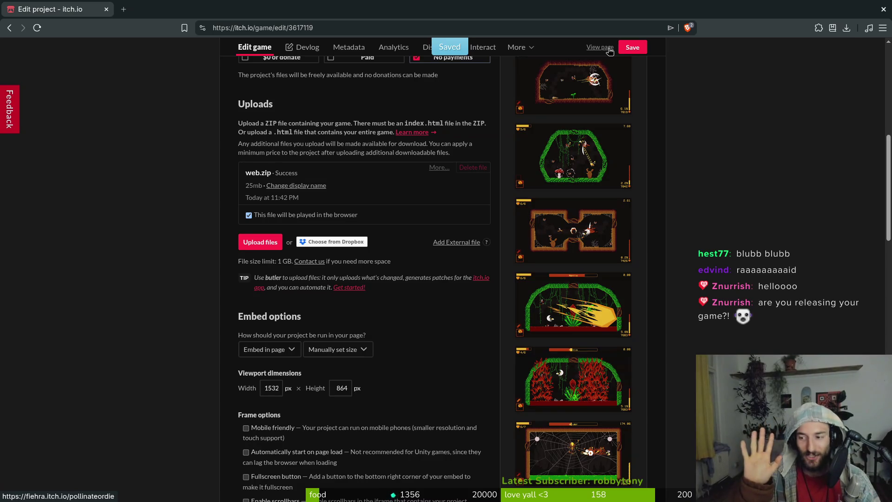
{"action": "left_click", "coordinate": [609, 49]}
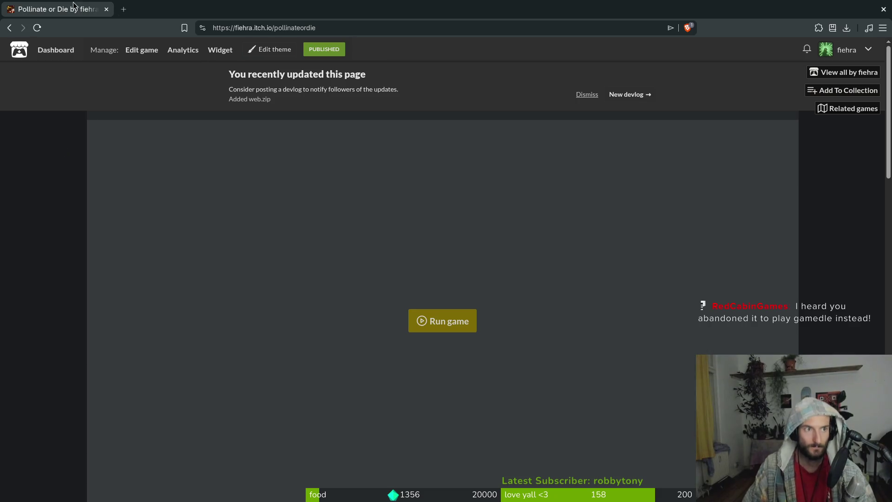
- Run the web build on the itch.io page to check its main menu, then switch away
{"action": "left_click", "coordinate": [458, 324]}
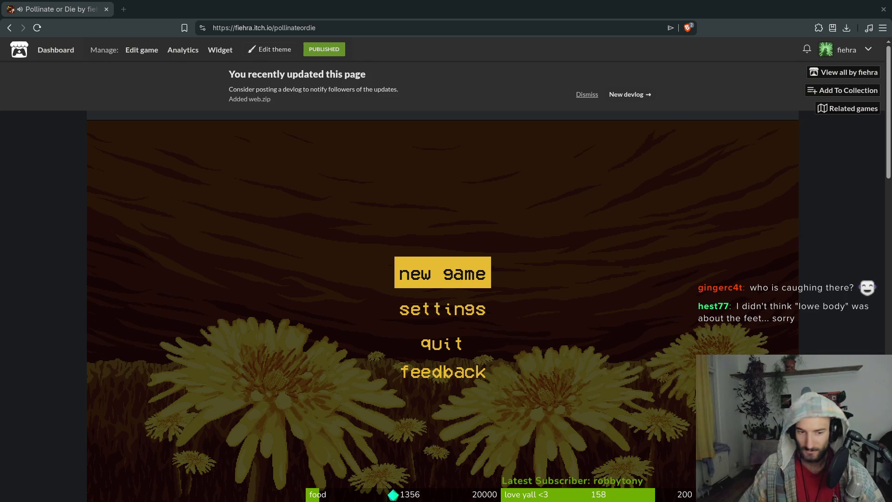
{"action": "key", "text": "alt+Tab"}
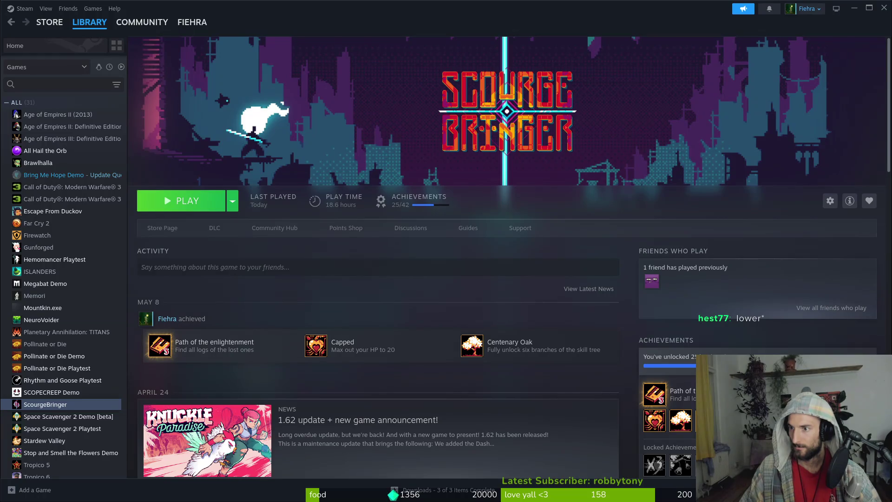
- Check the Pollinate or Die Playtest's installed files in its Properties, then close the window
{"action": "left_click", "coordinate": [57, 368]}
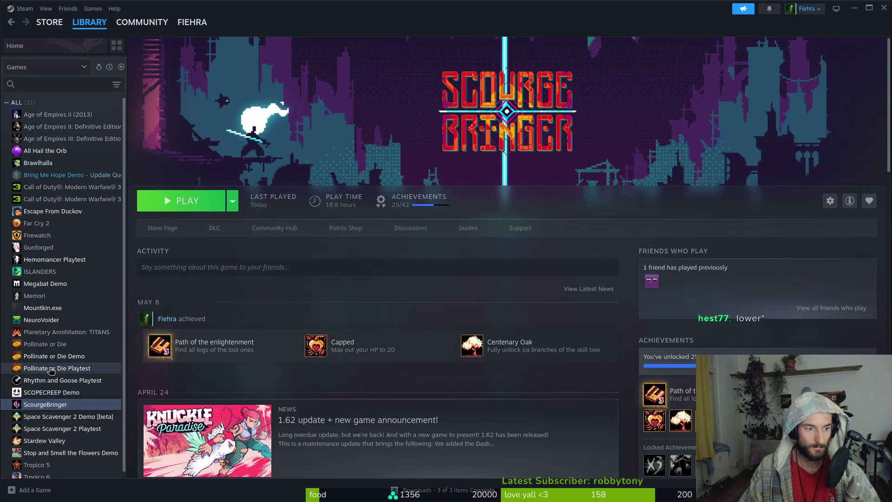
{"action": "left_click", "coordinate": [830, 200]}
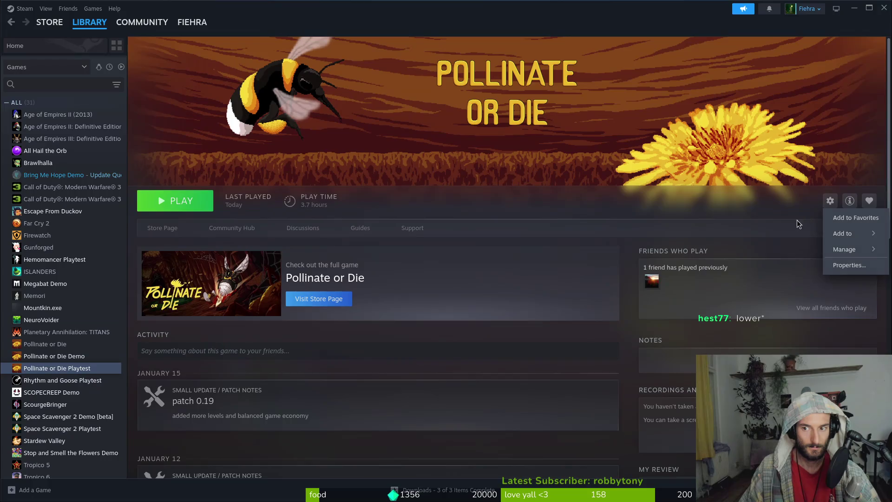
{"action": "left_click", "coordinate": [849, 264]}
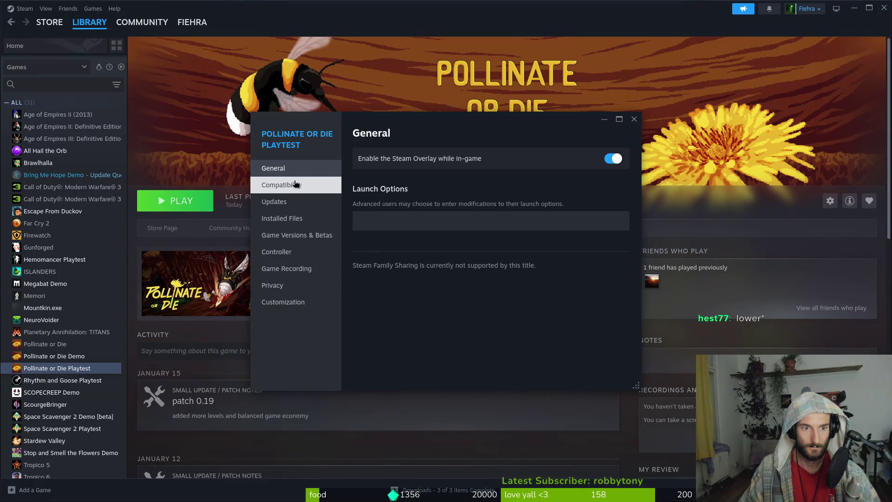
{"action": "left_click", "coordinate": [282, 218]}
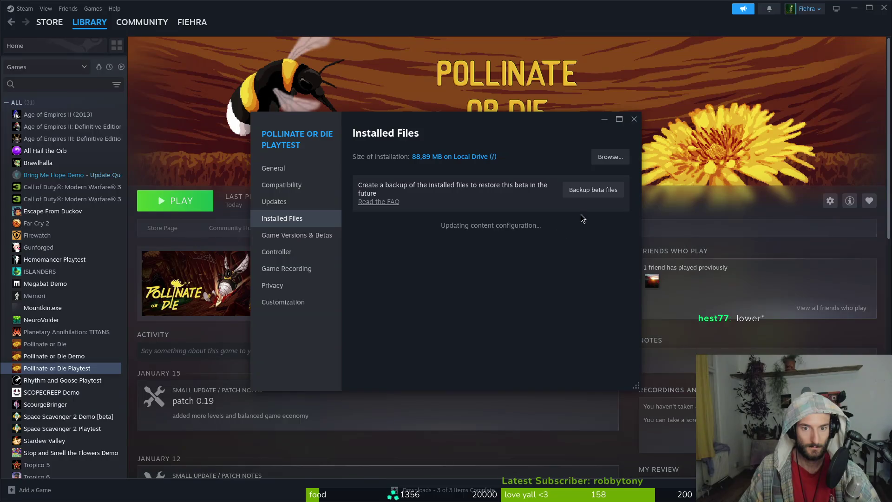
{"action": "left_click", "coordinate": [632, 125]}
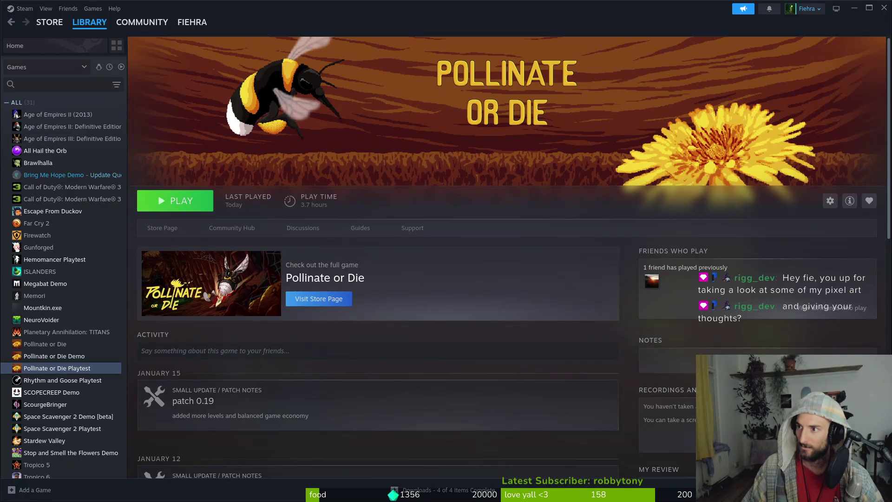
- Launch the Pollinate or Die Playtest, quit from its main menu, then switch to Discord
{"action": "left_click", "coordinate": [179, 205]}
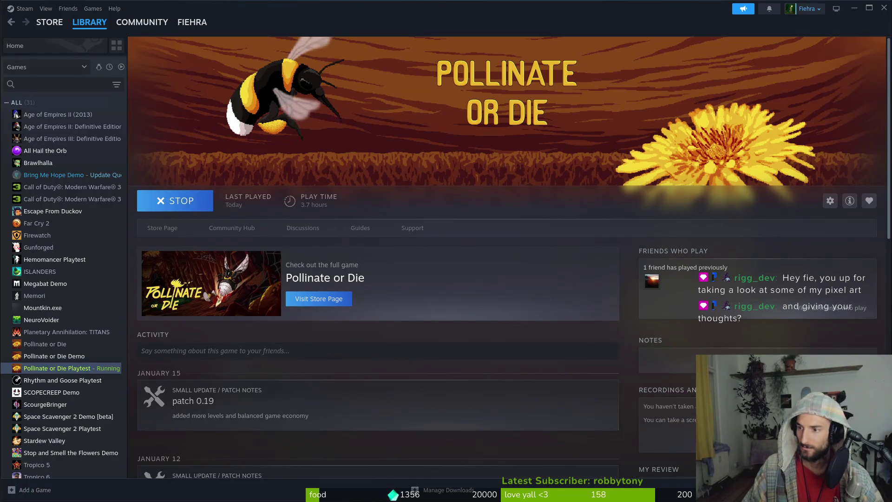
{"action": "key", "text": "super"}
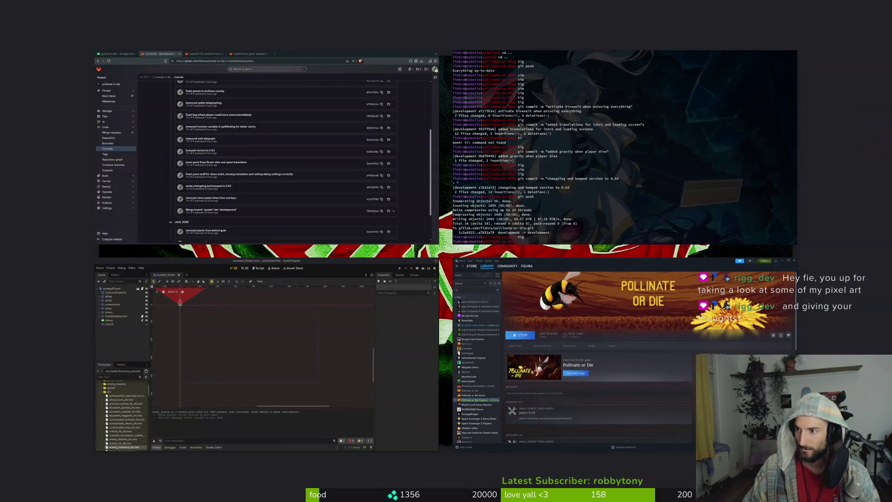
{"action": "left_click", "coordinate": [718, 344]}
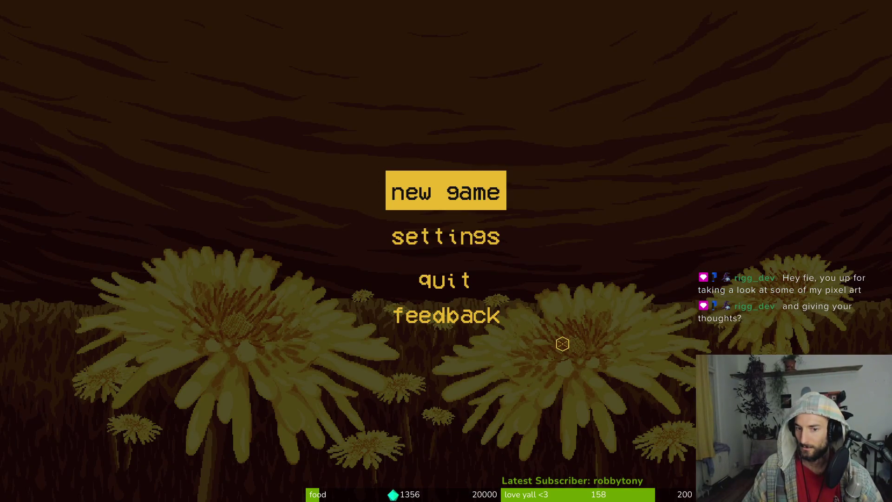
{"action": "left_click", "coordinate": [446, 279]}
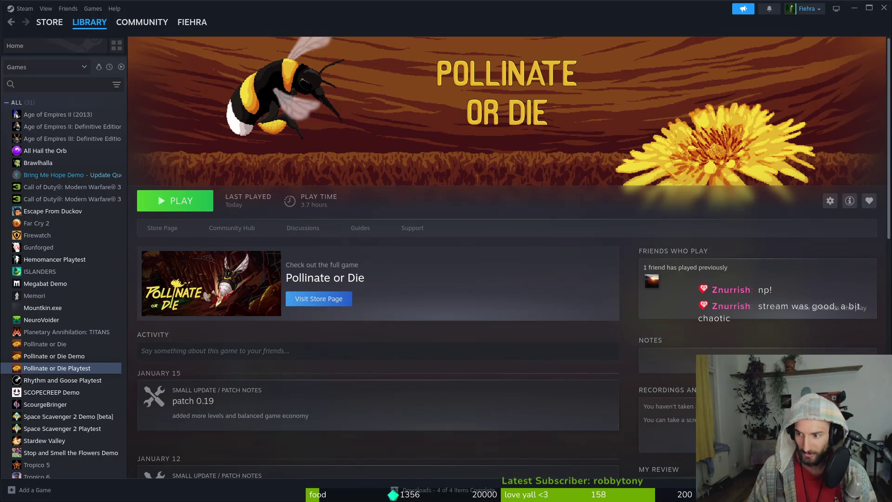
{"action": "key", "text": "super"}
{"action": "key", "text": "super"}
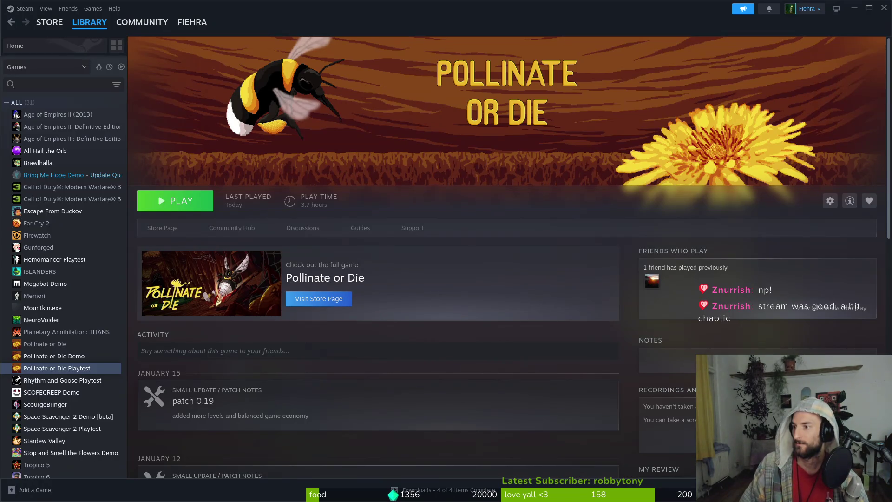
{"action": "key", "text": "alt+Tab"}
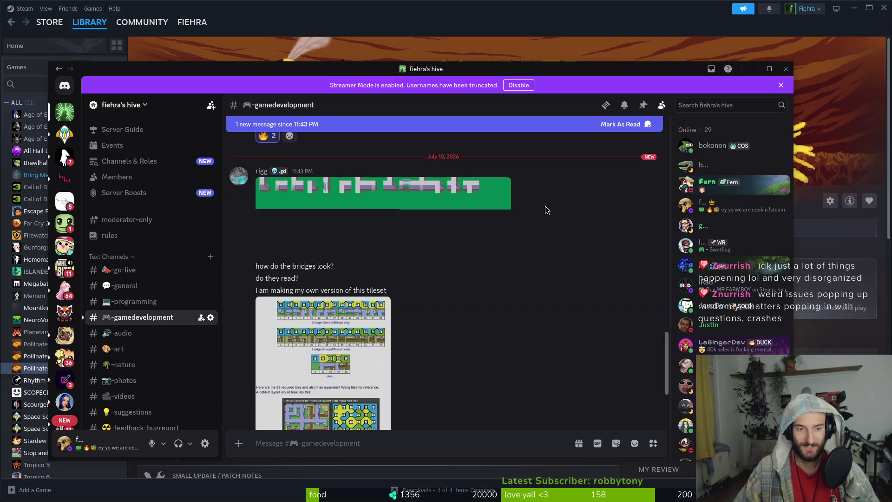
- View the shared green bridge tileset full-size in Discord, then return to the Pollinate or Die Demo in Steam
{"action": "left_click", "coordinate": [348, 187]}
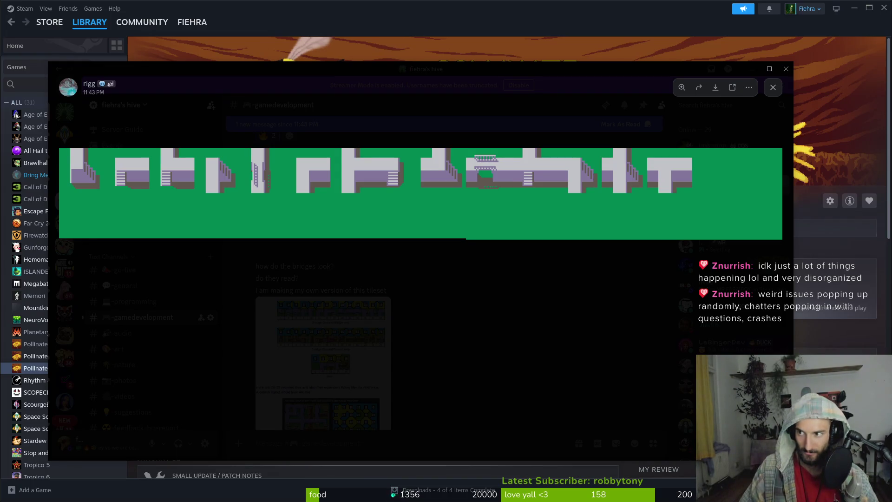
{"action": "left_click", "coordinate": [89, 370]}
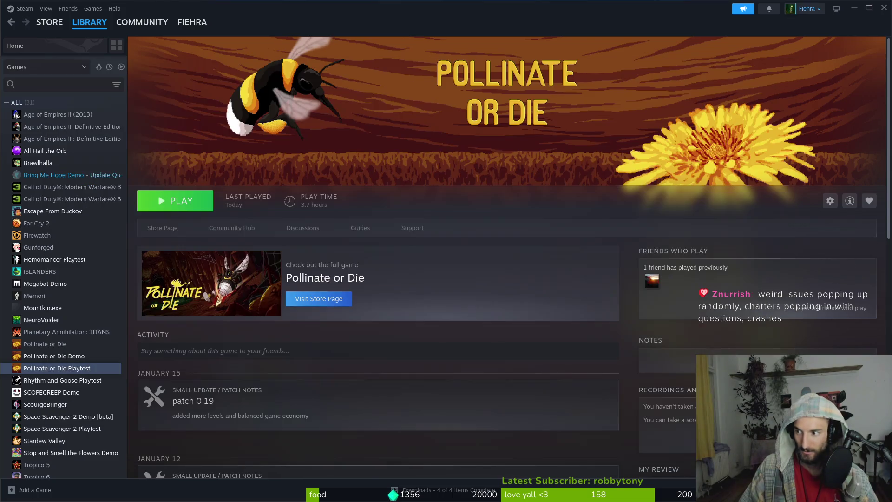
{"action": "left_click", "coordinate": [56, 356]}
- Verify the Pollinate or Die Demo's installed files from its Steam properties to fetch the new build
{"action": "left_click", "coordinate": [830, 200]}
{"action": "mouse_move", "coordinate": [850, 250]}
{"action": "left_click", "coordinate": [849, 265]}
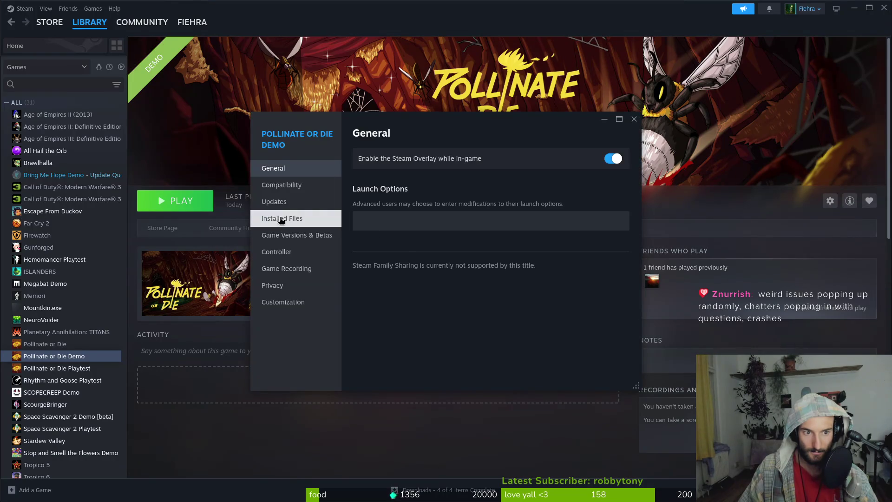
{"action": "left_click", "coordinate": [298, 219]}
{"action": "left_click", "coordinate": [565, 232]}
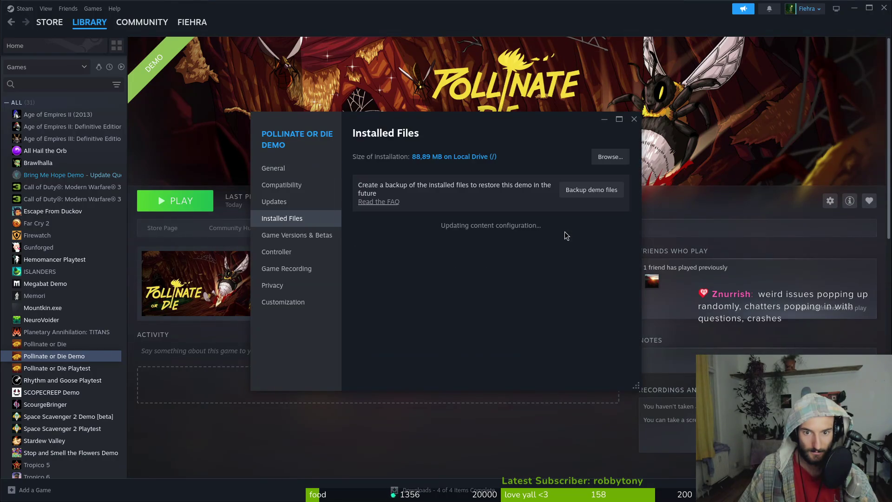
{"action": "left_click", "coordinate": [634, 120]}
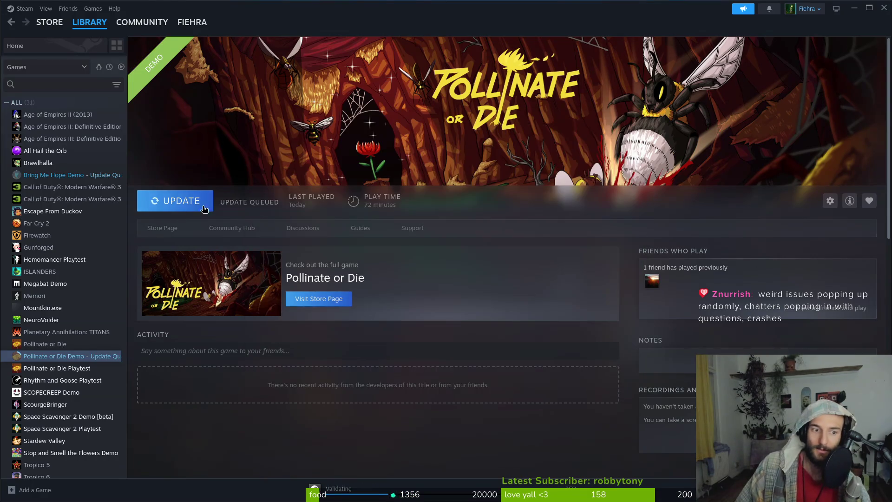
- Update the demo, launch it to its main menu, then quit the game
{"action": "left_click", "coordinate": [194, 203]}
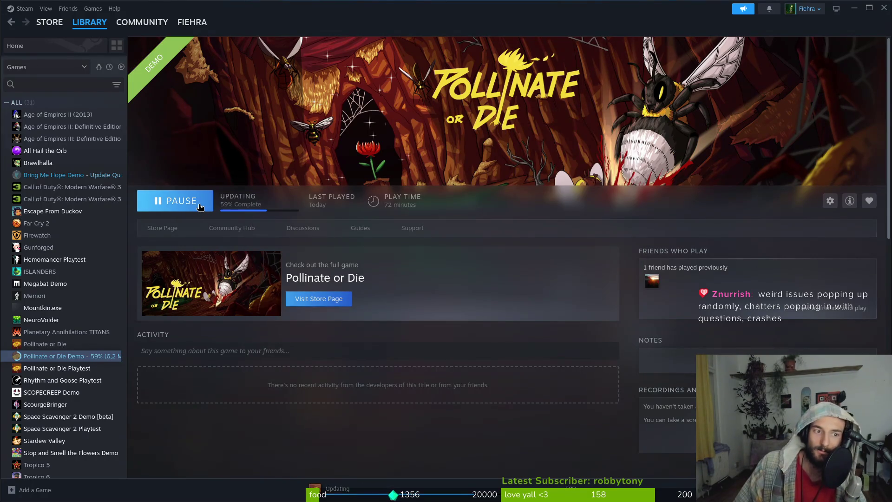
{"action": "left_click", "coordinate": [197, 204]}
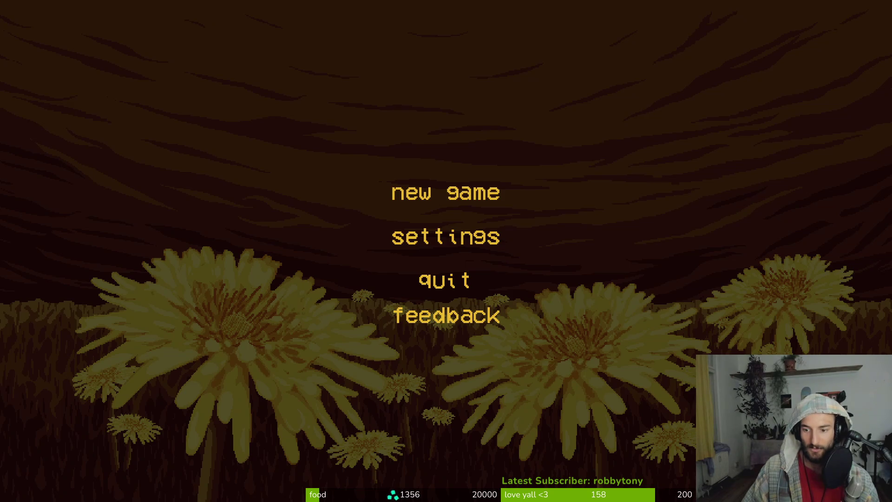
{"action": "left_click", "coordinate": [445, 280]}
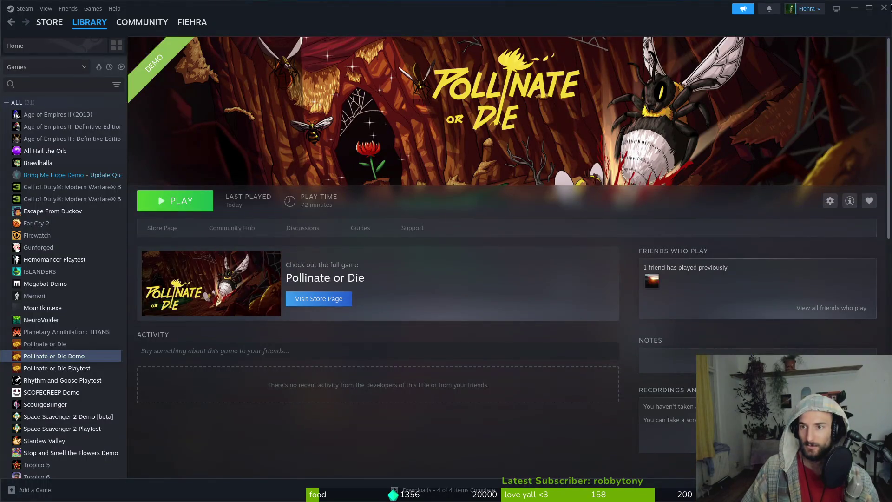
{"action": "key", "text": "alt+Tab"}
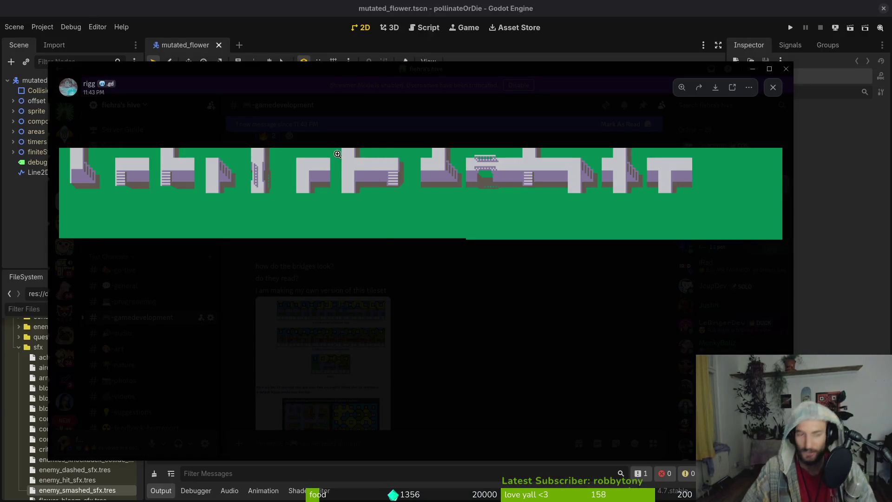
- Close the Godot editor, switch to the browser, and zoom into the Discord bridge tileset's pieces
{"action": "left_click", "coordinate": [235, 4]}
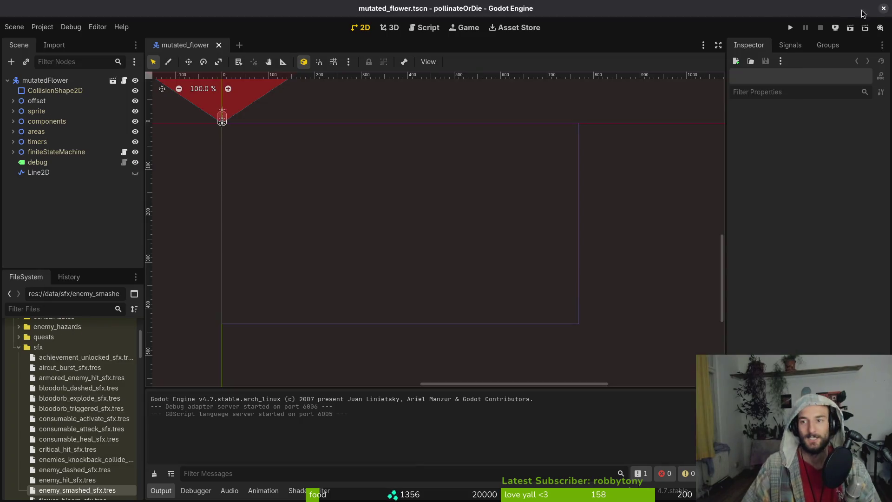
{"action": "left_click", "coordinate": [884, 8]}
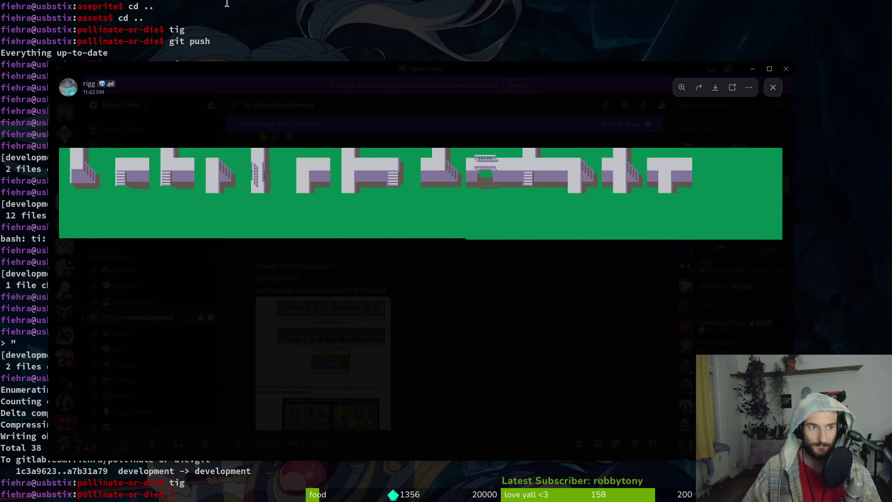
{"action": "left_click", "coordinate": [319, 46]}
{"action": "key", "text": "alt+Tab"}
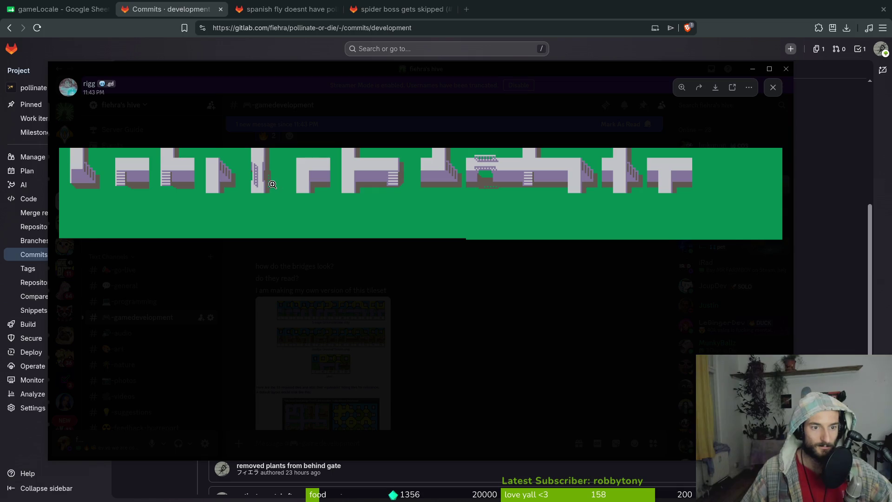
{"action": "left_click", "coordinate": [273, 185]}
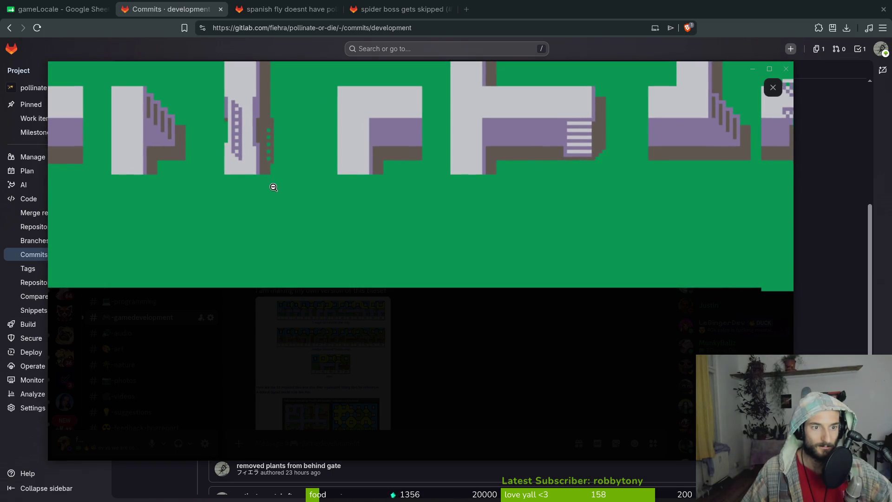